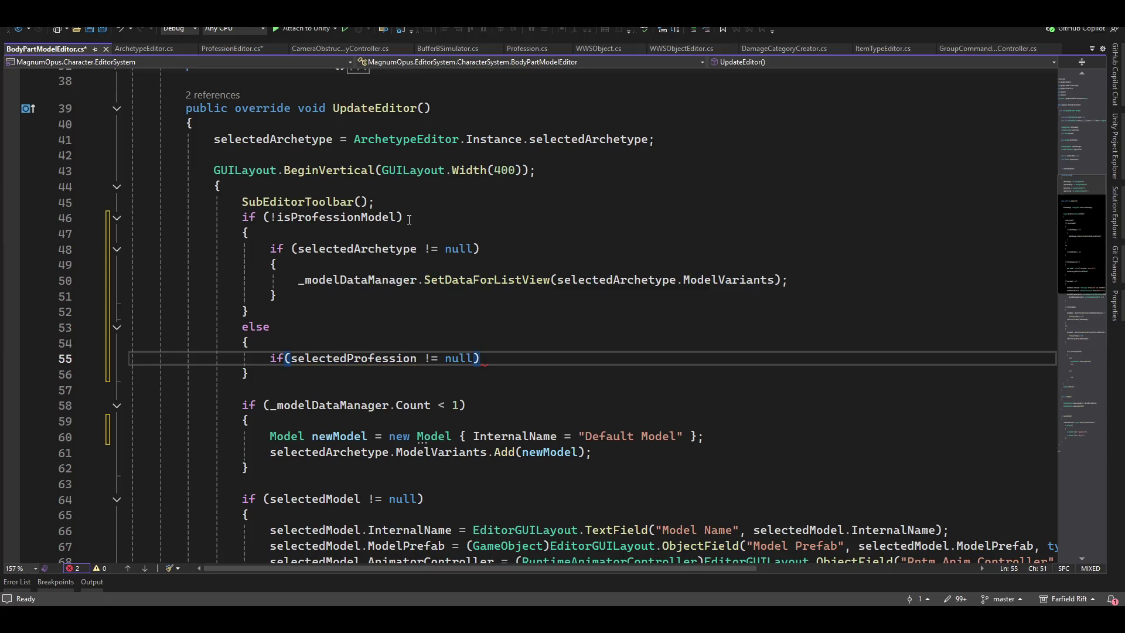
Add a braced block calling _modelDataManager.SetDataForListView(selectedProfession.NPCModelVariants); under the profession check
type("{}")
key("Return")
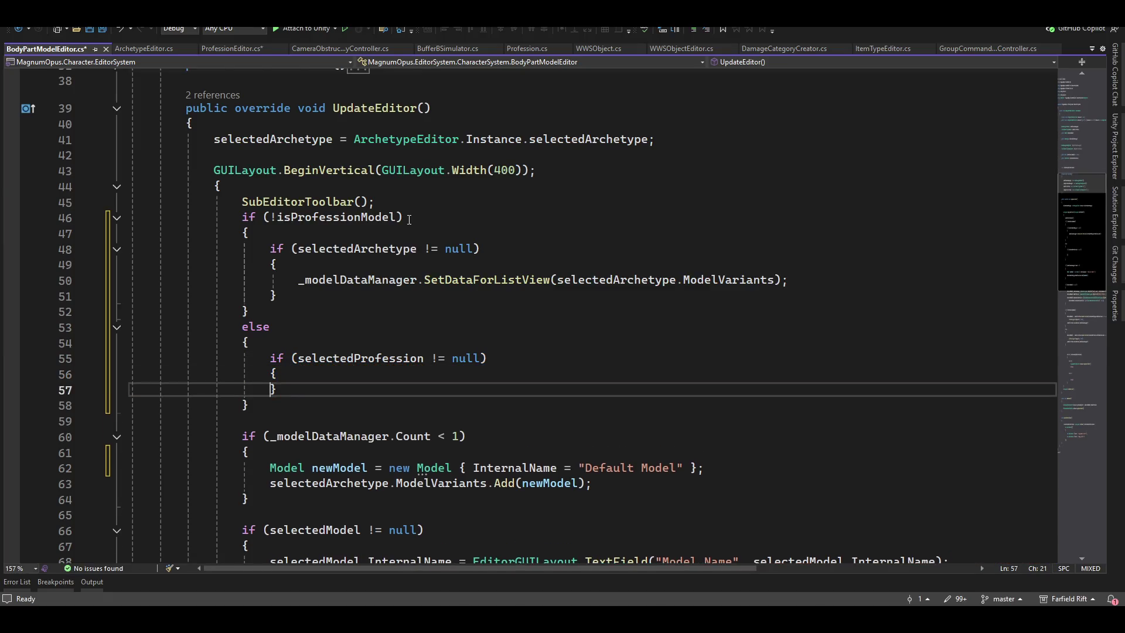
type("_m")
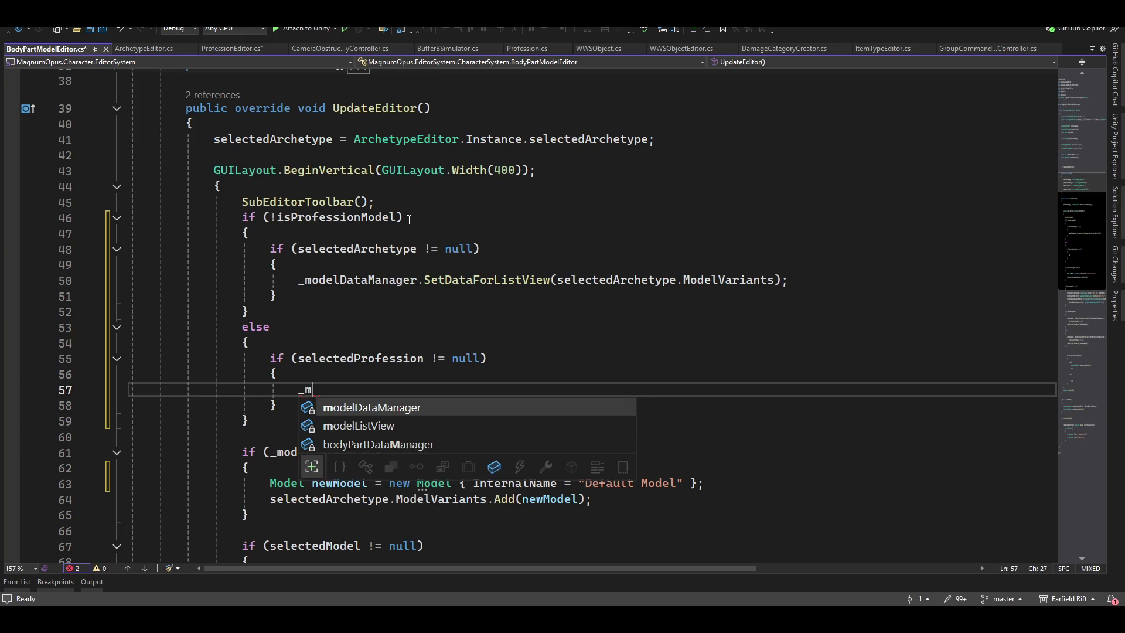
key("Tab")
type(".se")
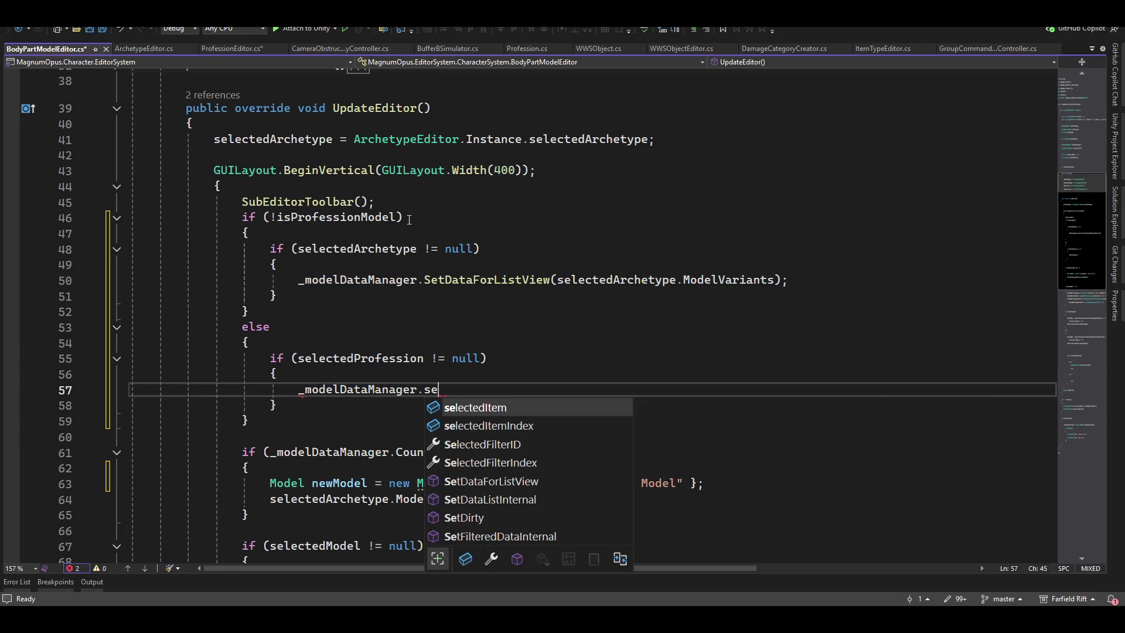
type("t")
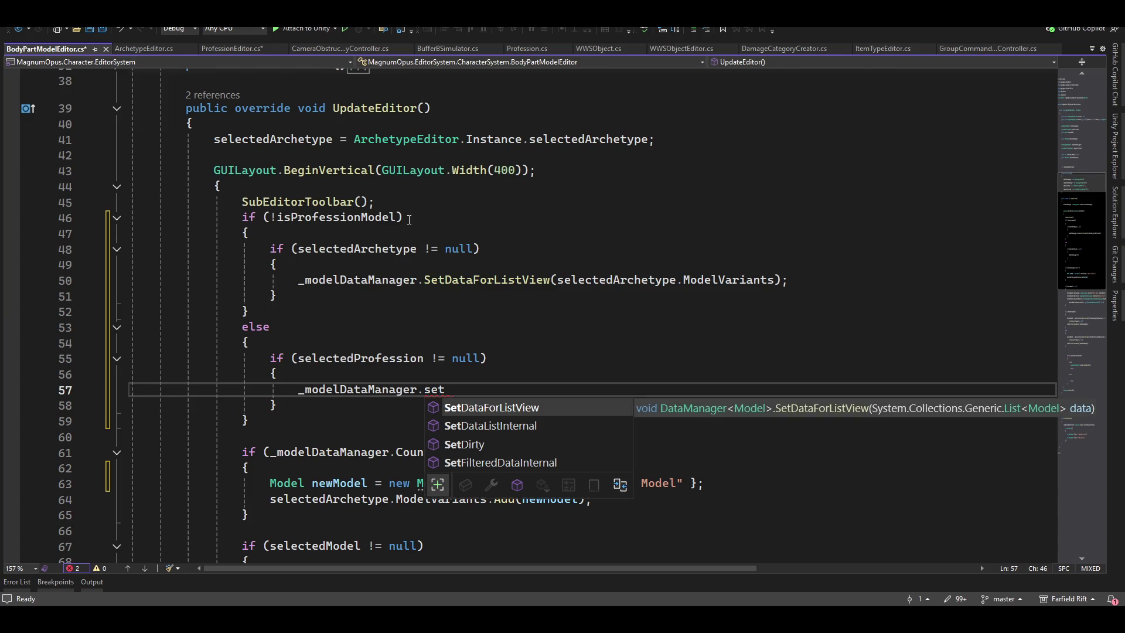
key("Tab")
type("(se")
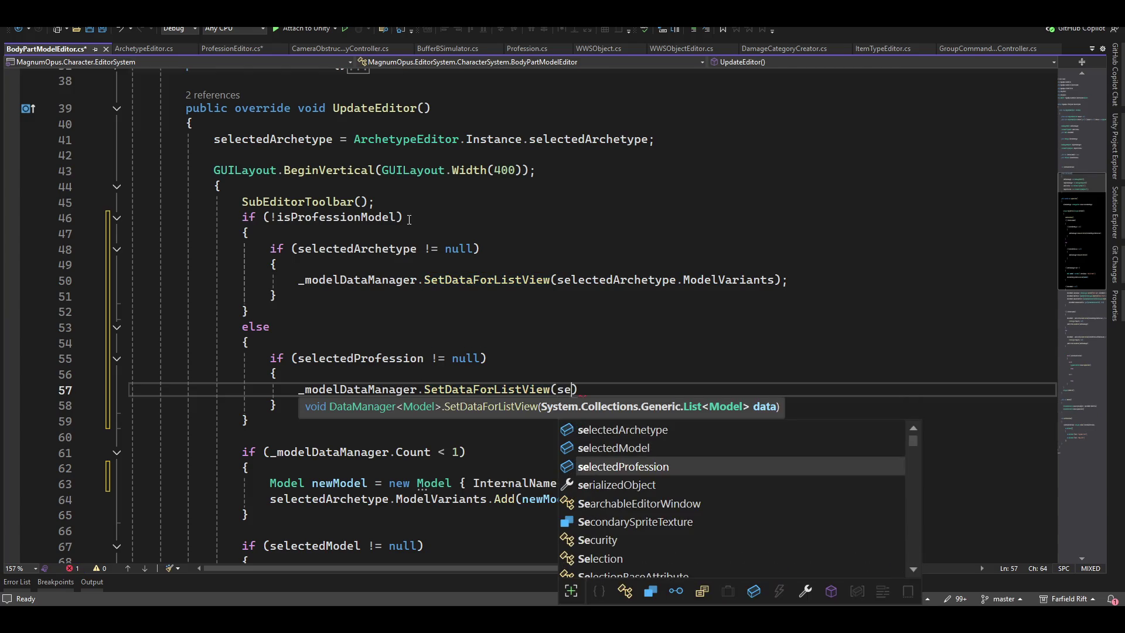
key("Tab")
type(".")
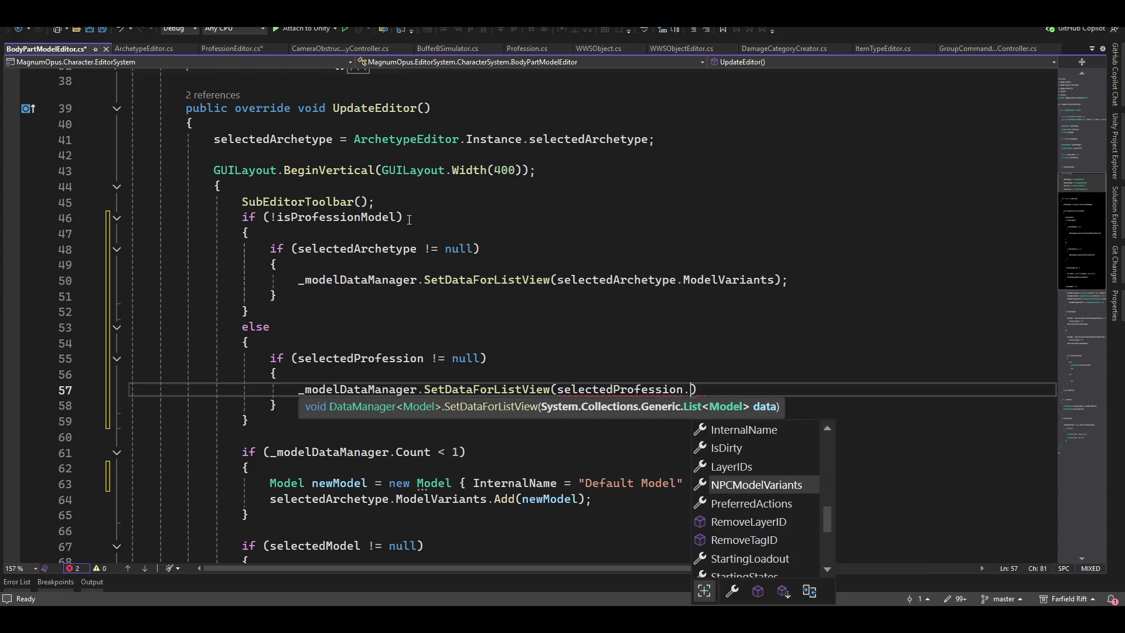
key("Tab")
type(");")
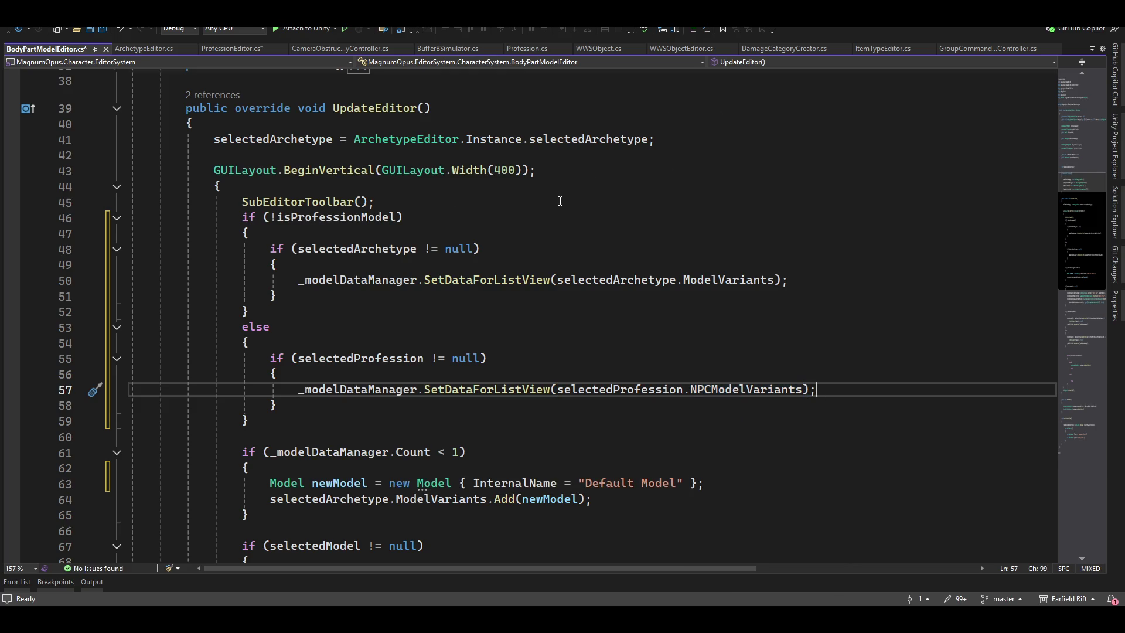
Review UpdateEditor and WorkArea in BodyPartModelEditor.cs, then bring up ProfessionEditor.cs
scroll(570, 195, "down", 5)
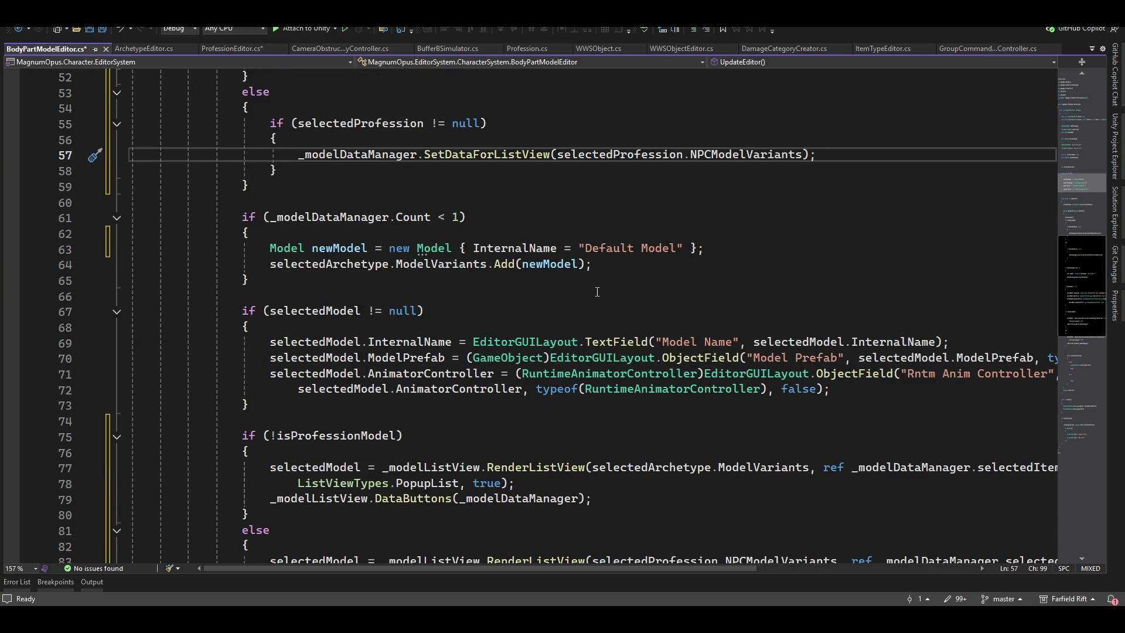
scroll(687, 330, "down", 3)
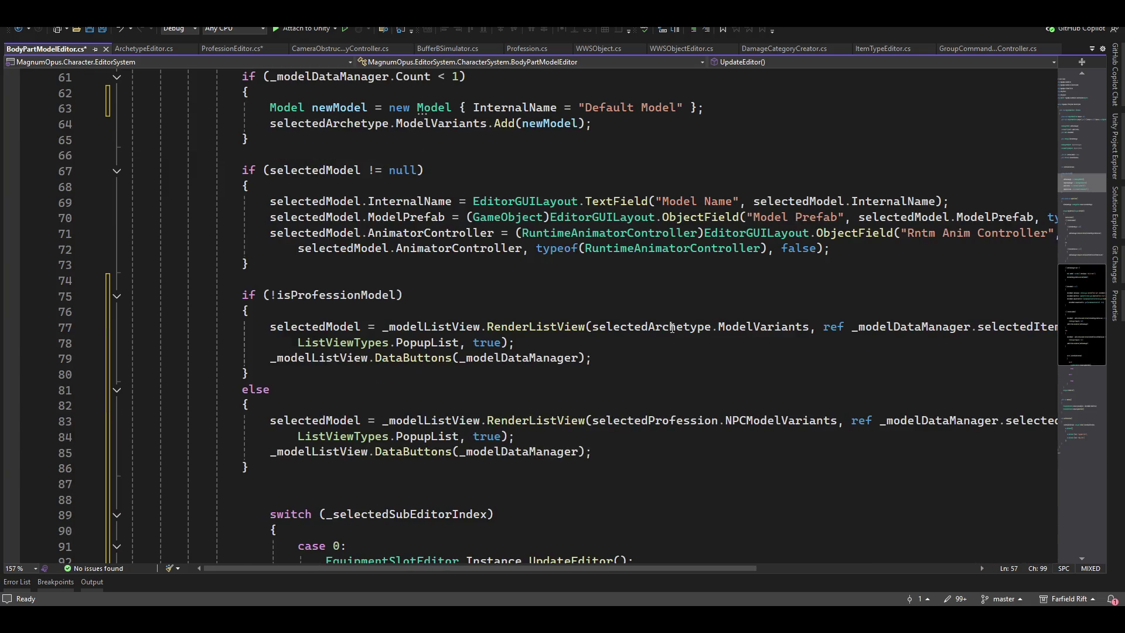
scroll(687, 330, "up", 2)
scroll(524, 316, "down", 5)
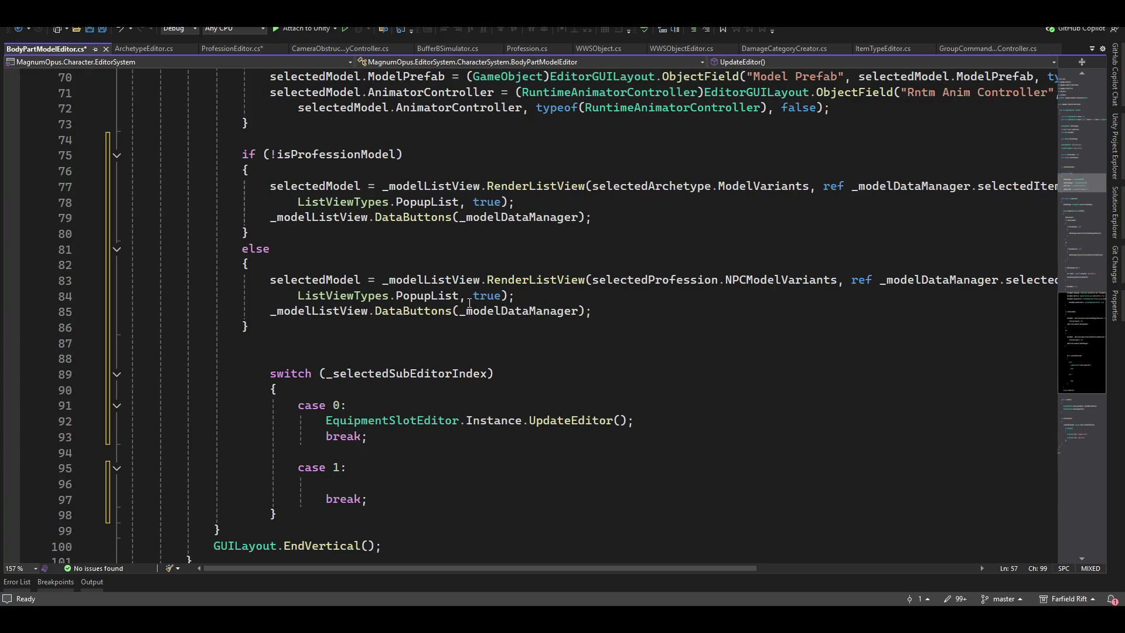
scroll(490, 314, "up", 4)
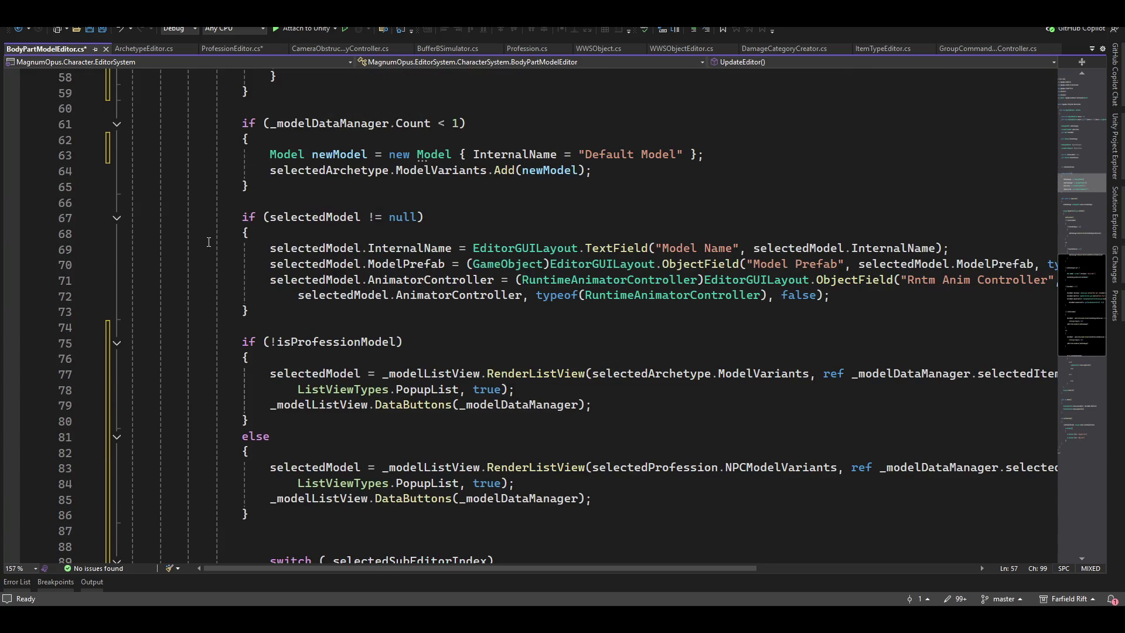
scroll(403, 245, "down", 3)
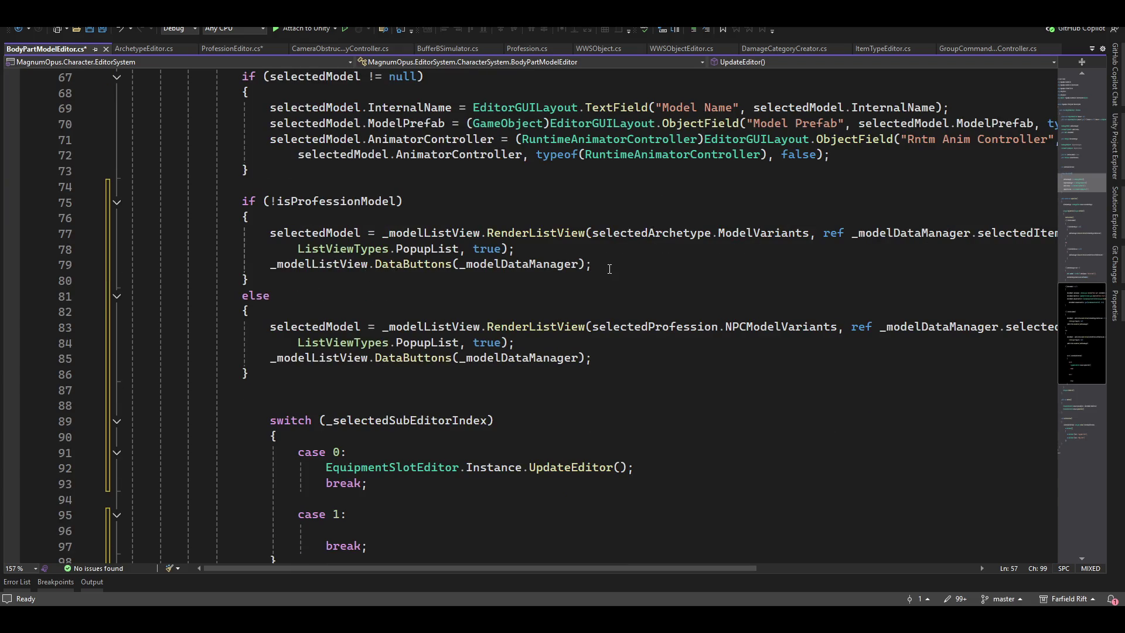
scroll(592, 371, "down", 4)
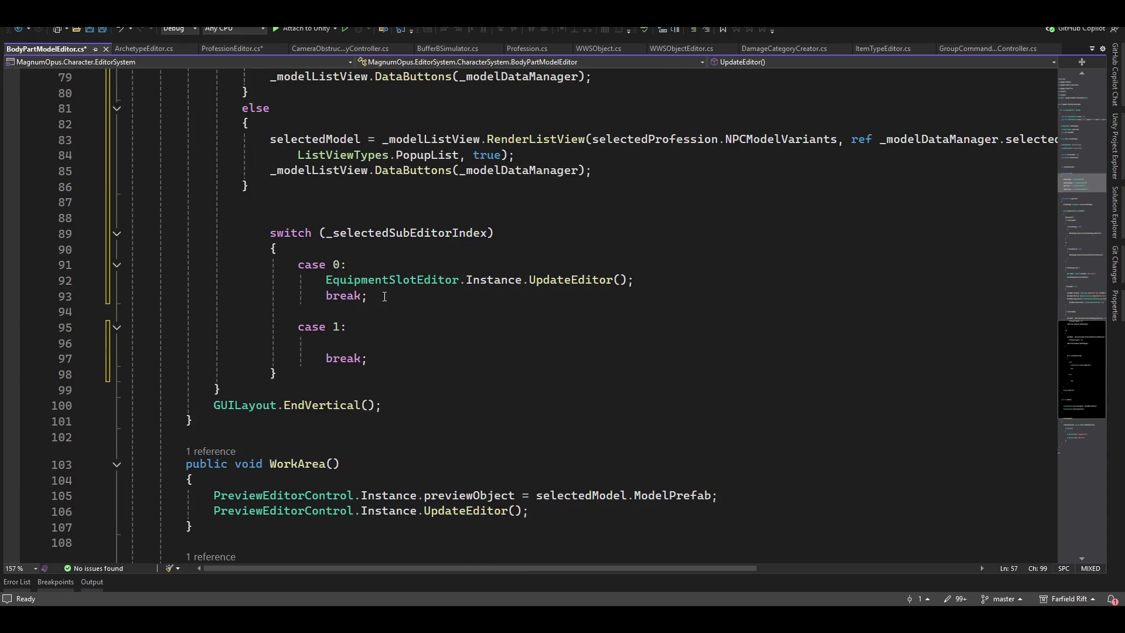
scroll(383, 354, "down", 4)
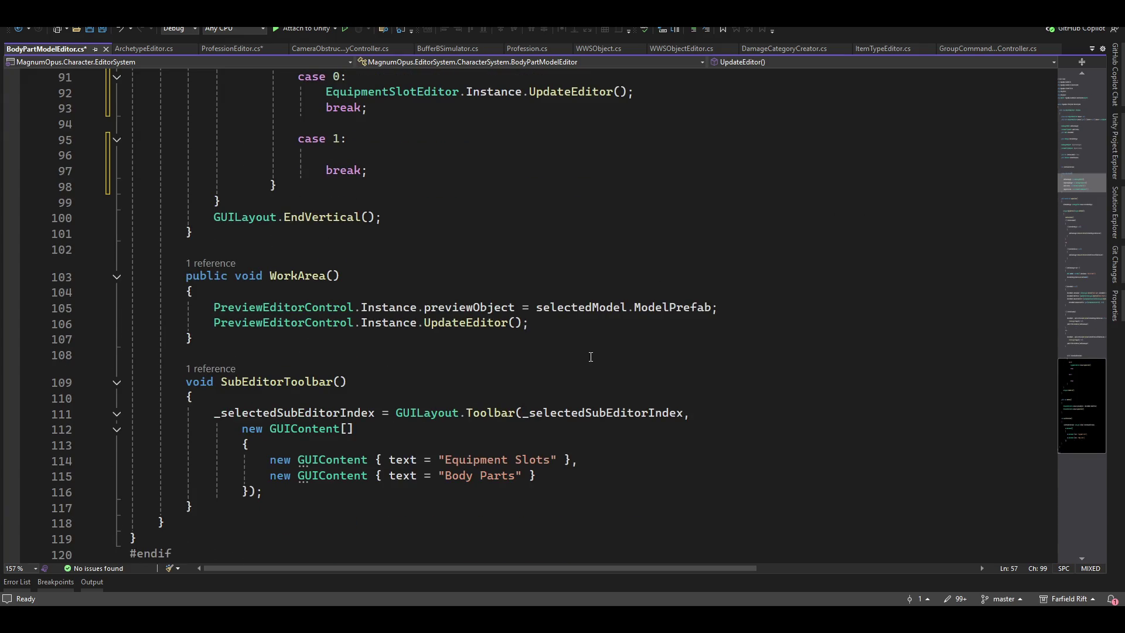
scroll(592, 356, "up", 20)
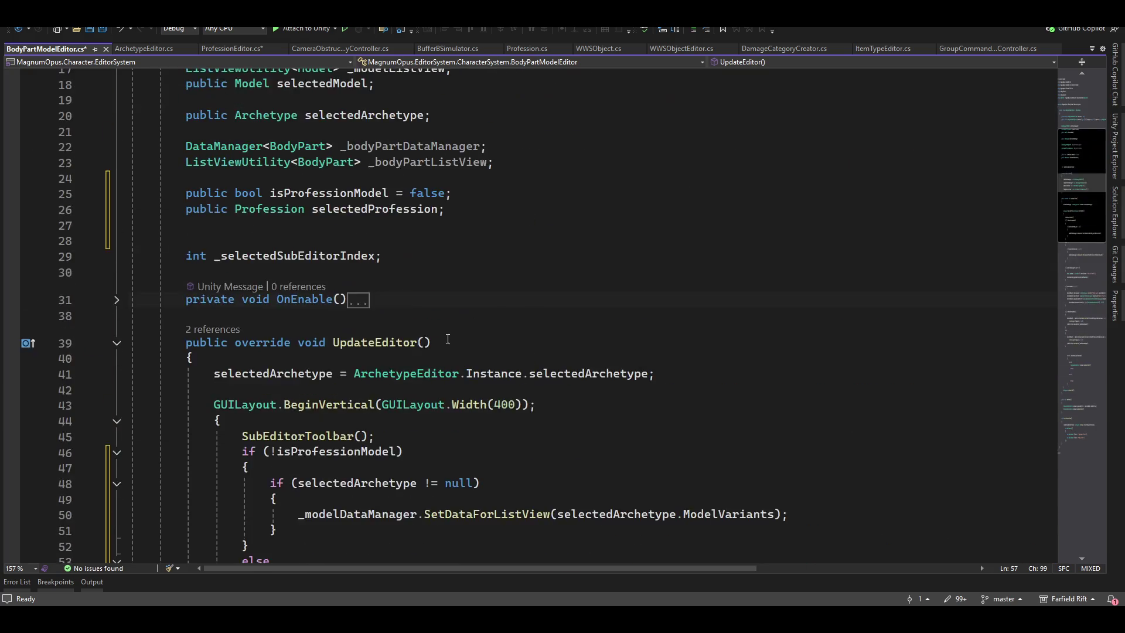
scroll(457, 345, "up", 4)
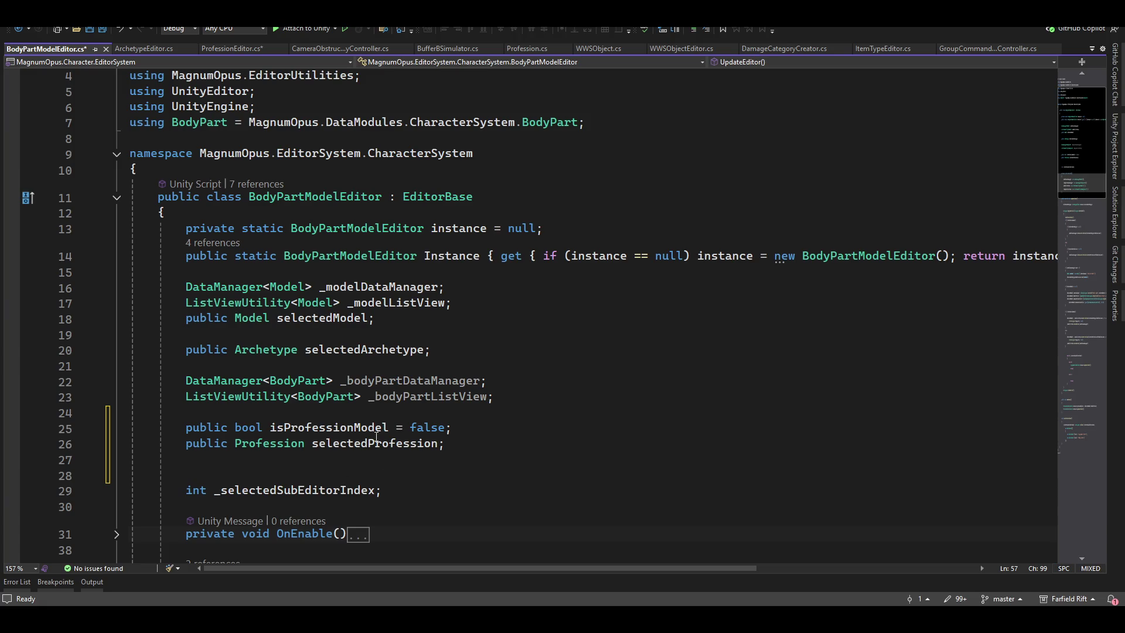
left_click(223, 48)
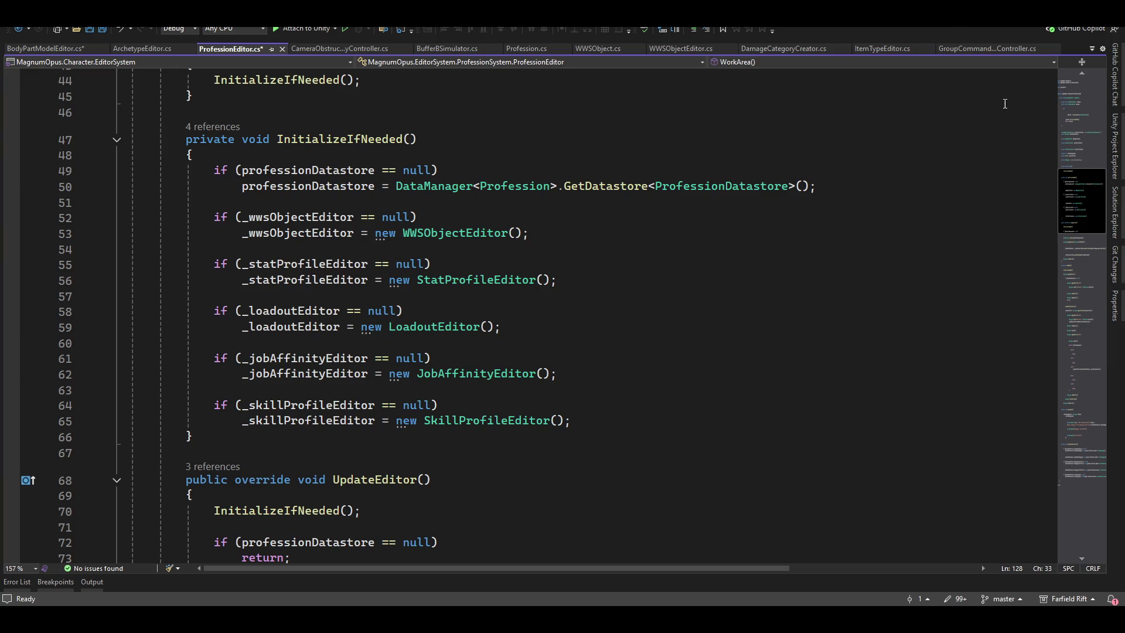
scroll(370, 360, "down", 9)
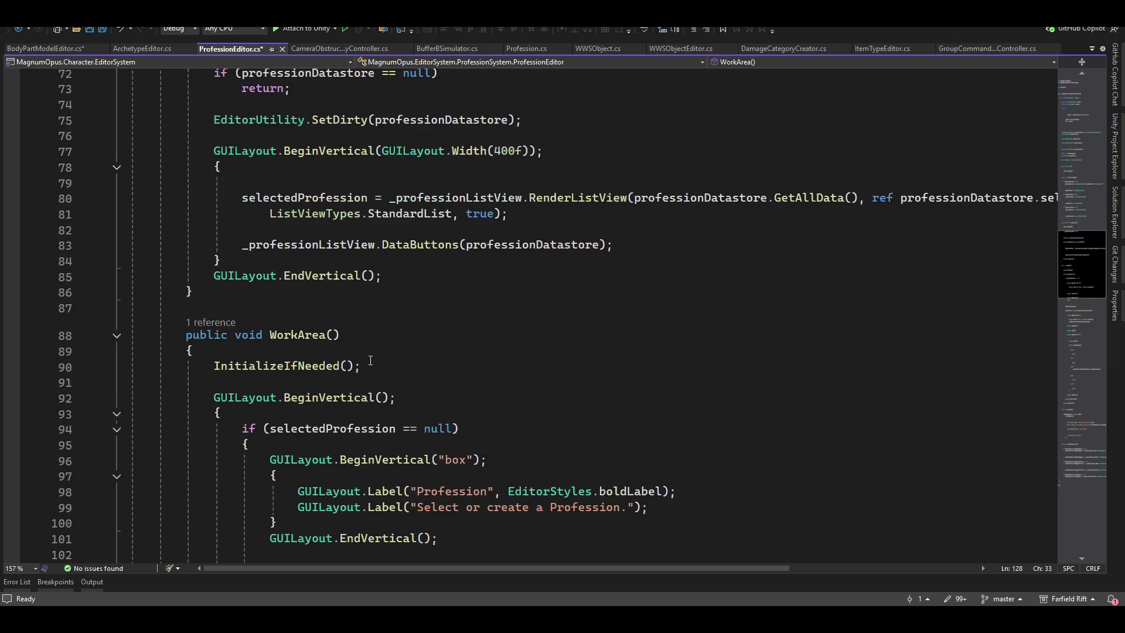
scroll(371, 360, "down", 20)
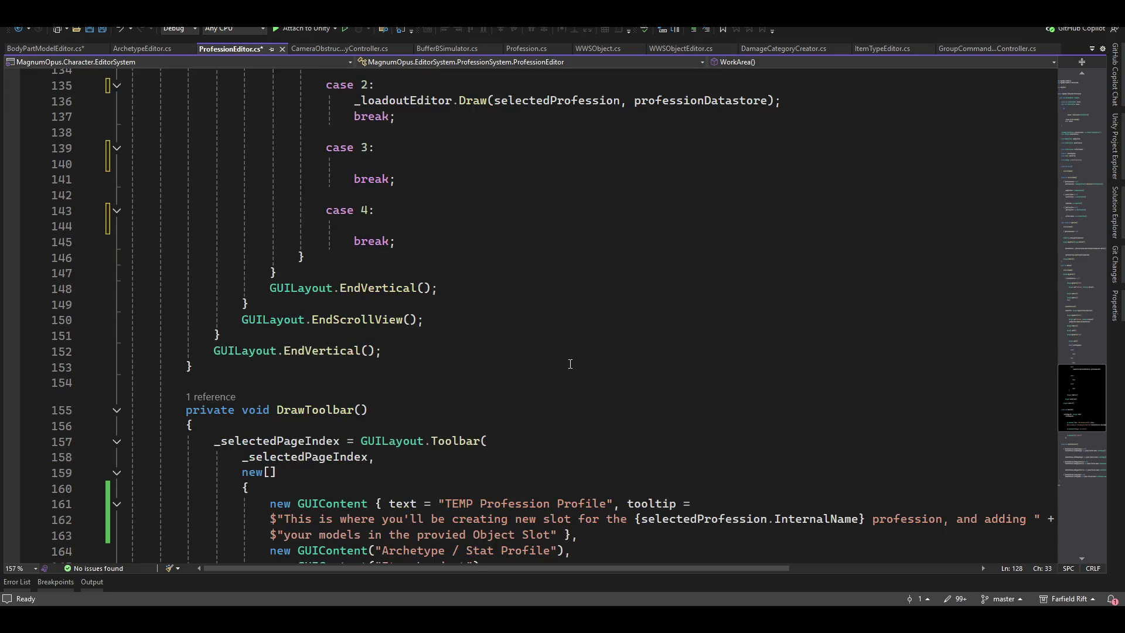
scroll(570, 364, "down", 13)
scroll(487, 361, "up", 14)
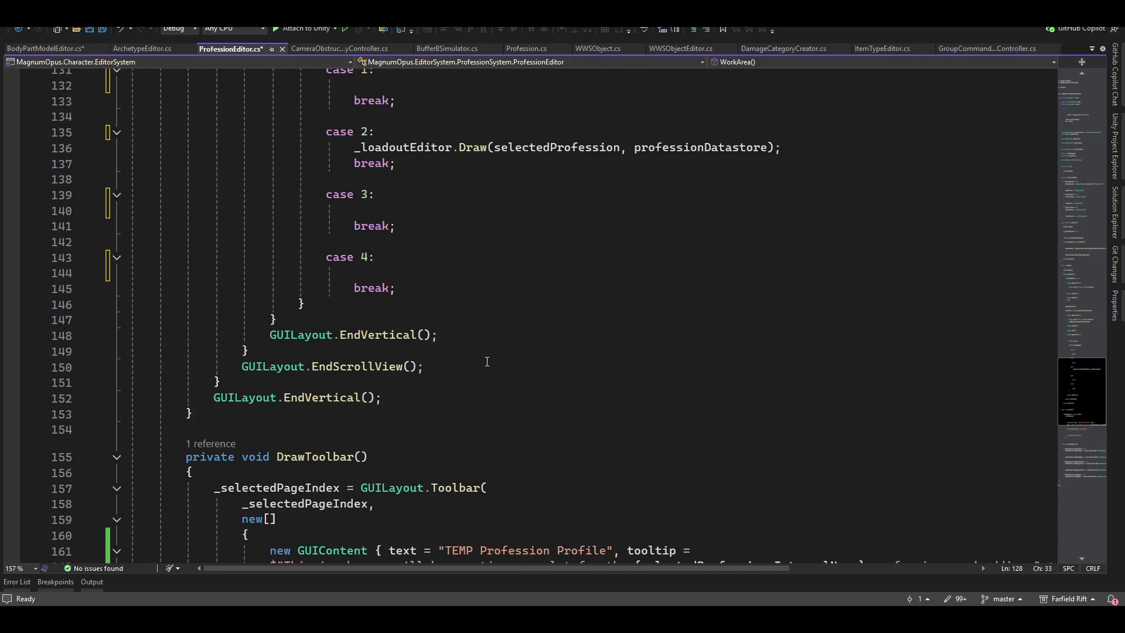
scroll(488, 362, "down", 6)
scroll(483, 377, "up", 14)
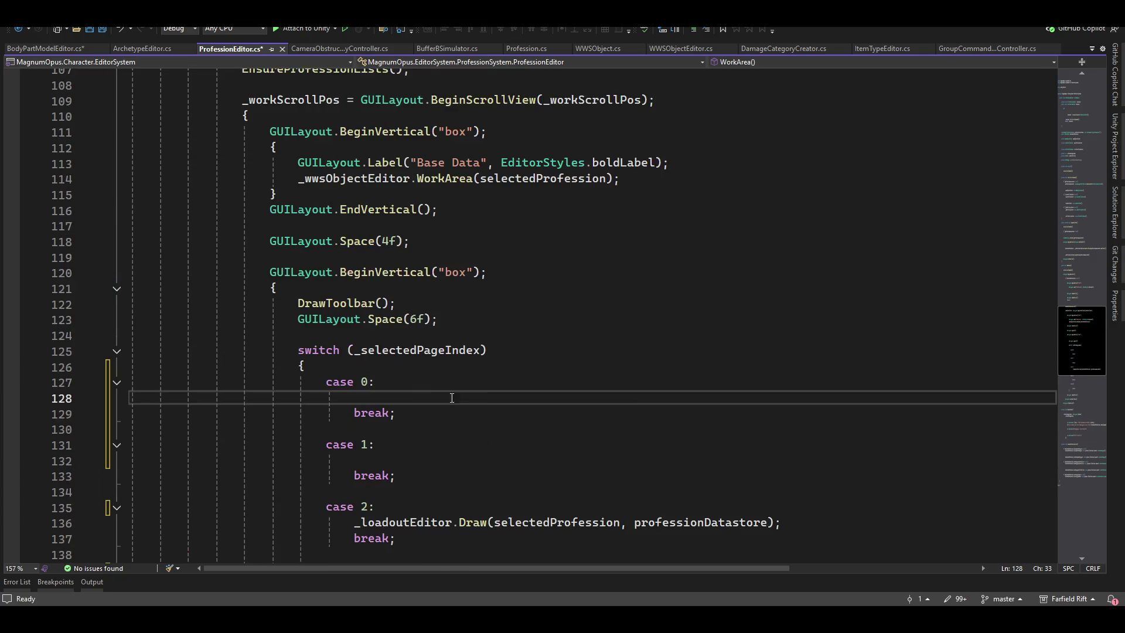
scroll(617, 394, "up", 9)
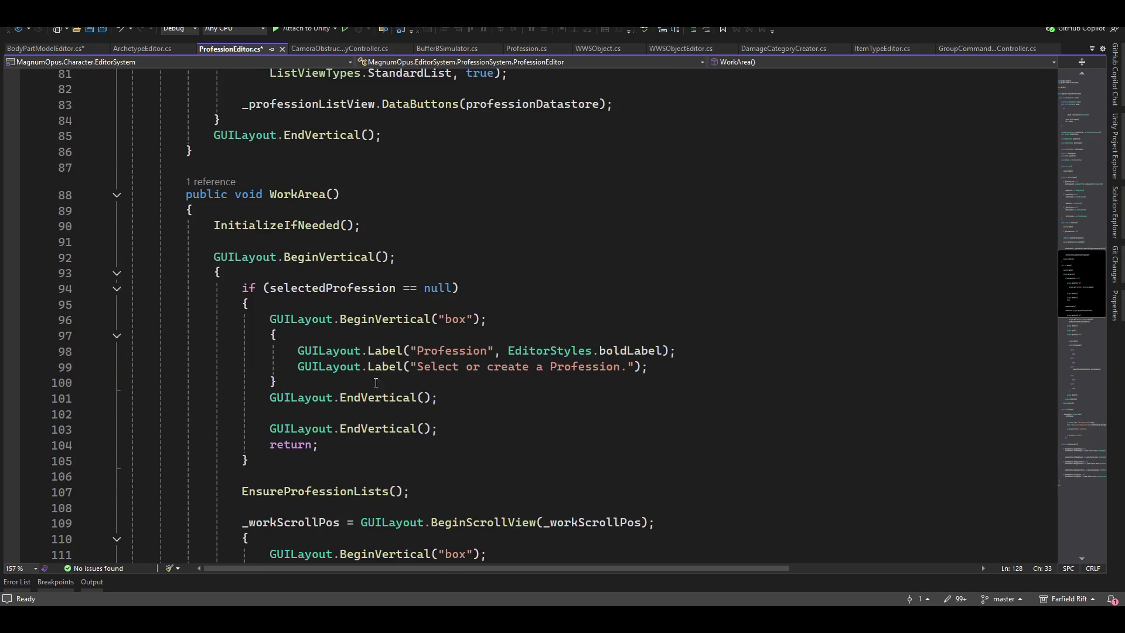
mouse_move(647, 351)
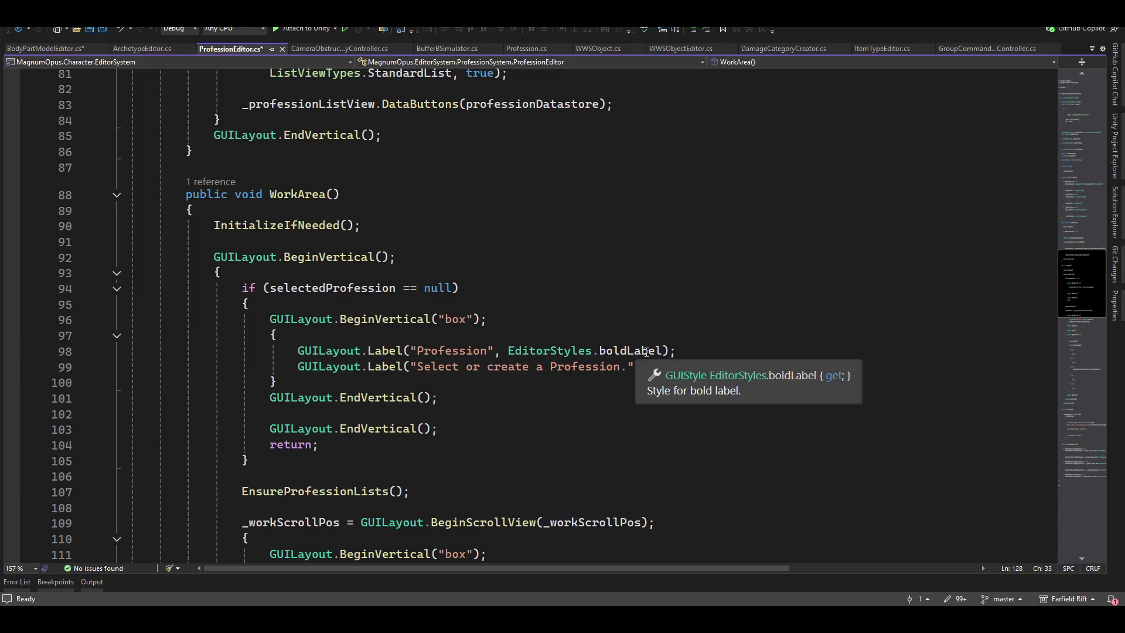
scroll(647, 352, "down", 11)
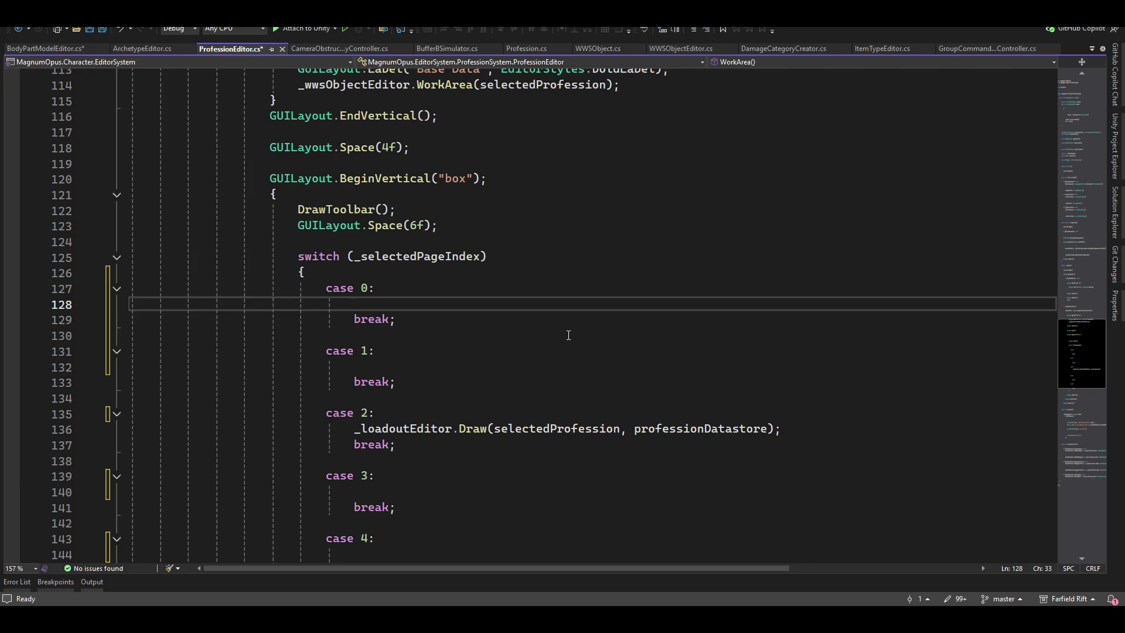
type("bodyp")
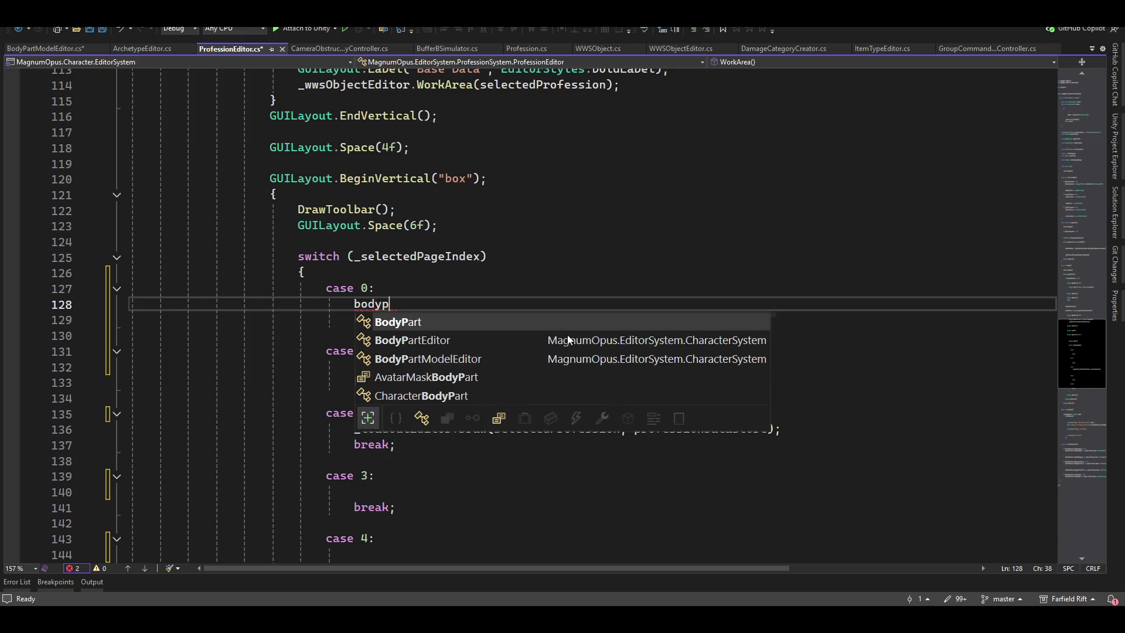
In case 0, write BodyPartModelEditor.Instance.isProfessionModel = true; using IntelliSense
key("Down")
key("Down")
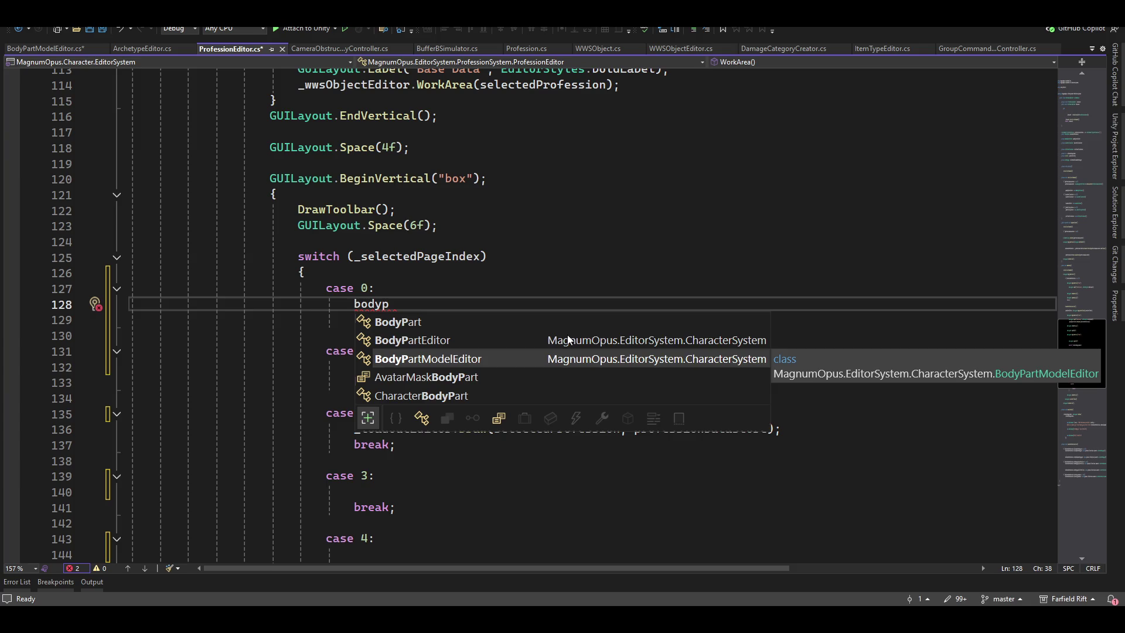
key("Tab")
type(".i")
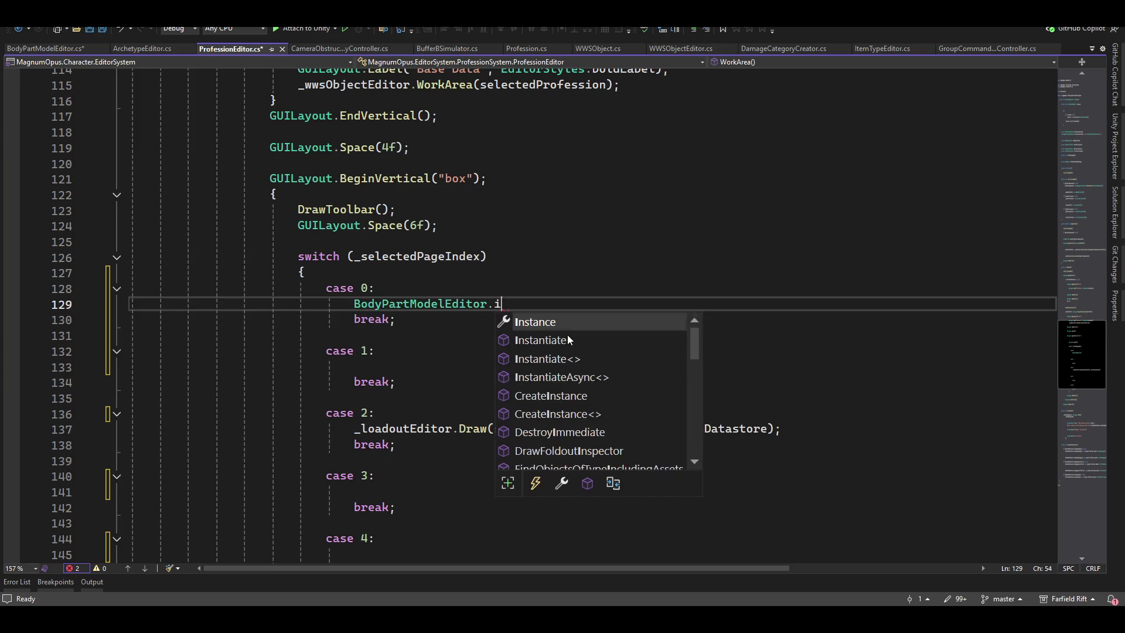
key("Tab")
type(".")
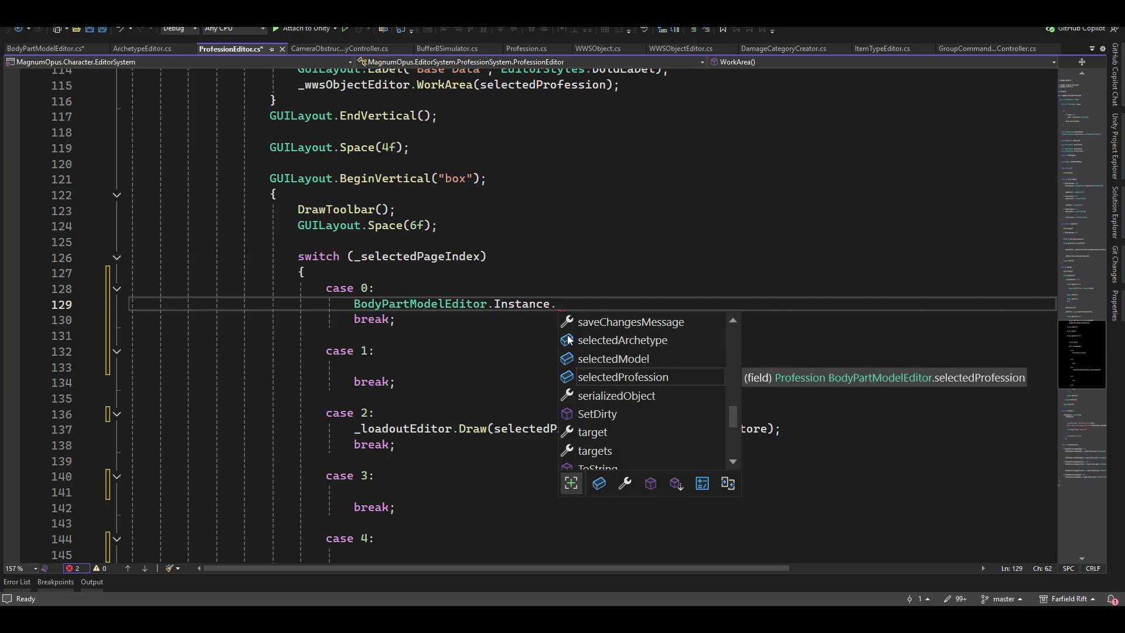
key("Up")
key("Up")
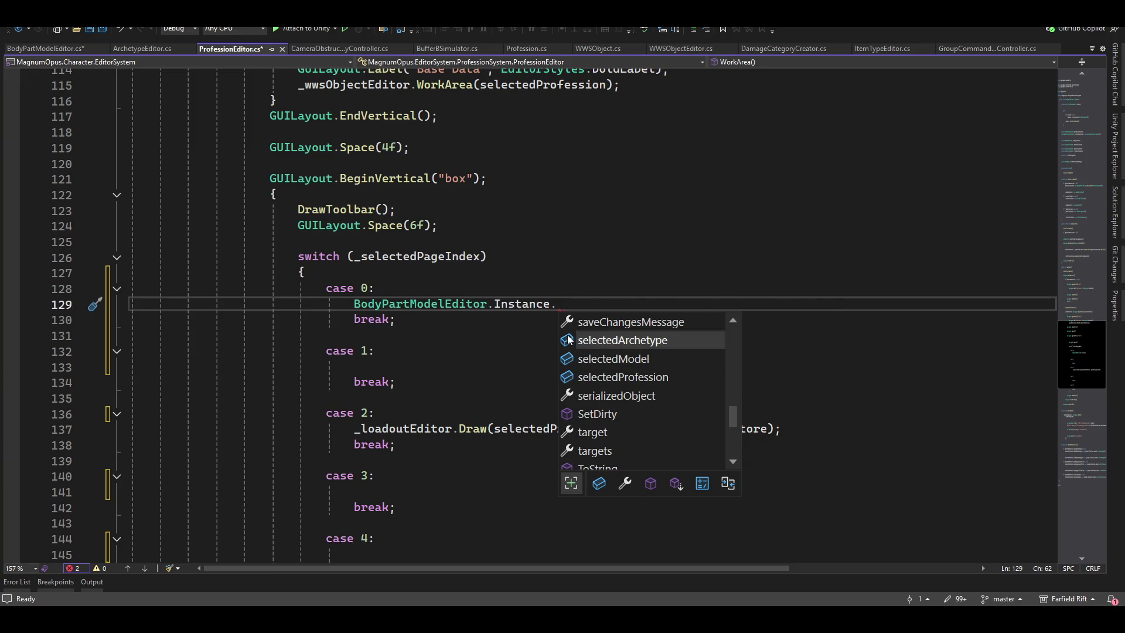
key("Up")
key("Up")
key("Up")
key("Up")
key("Up")
key("Up")
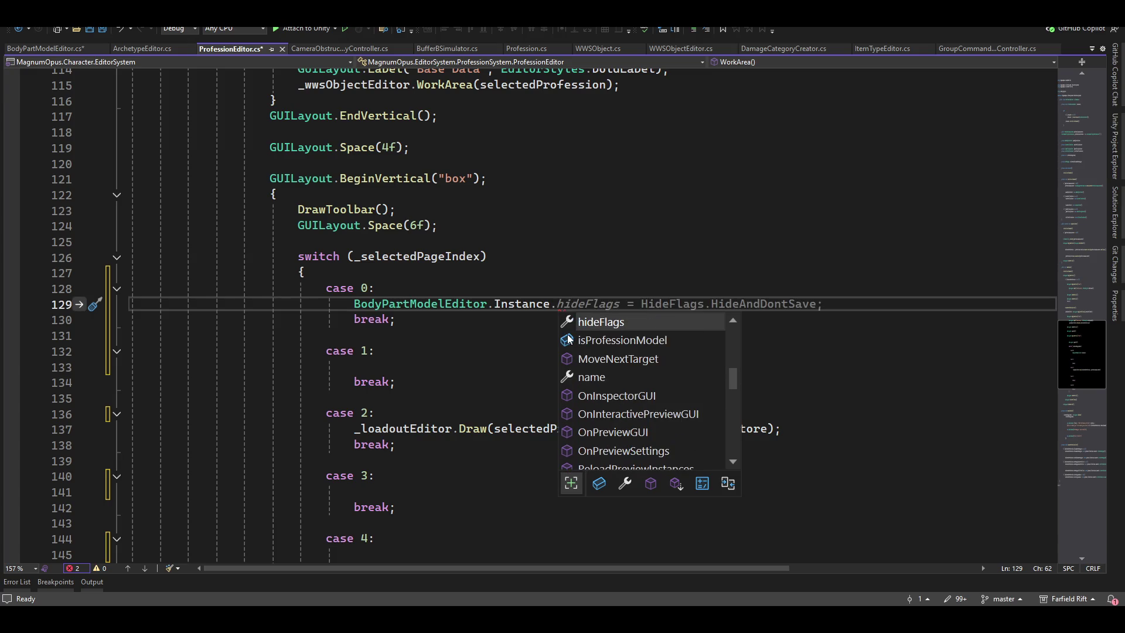
key("Down")
key("Tab")
key("Tab")
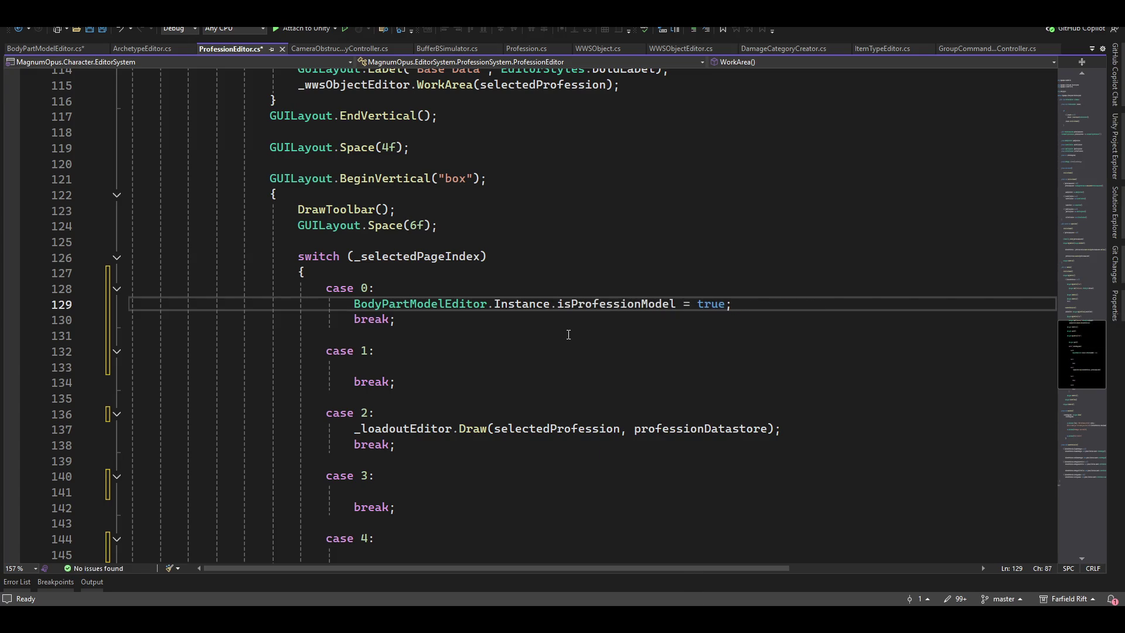
Copy the isProfessionModel = true statement for reuse in ArchetypeEditor.cs
double_click(601, 302)
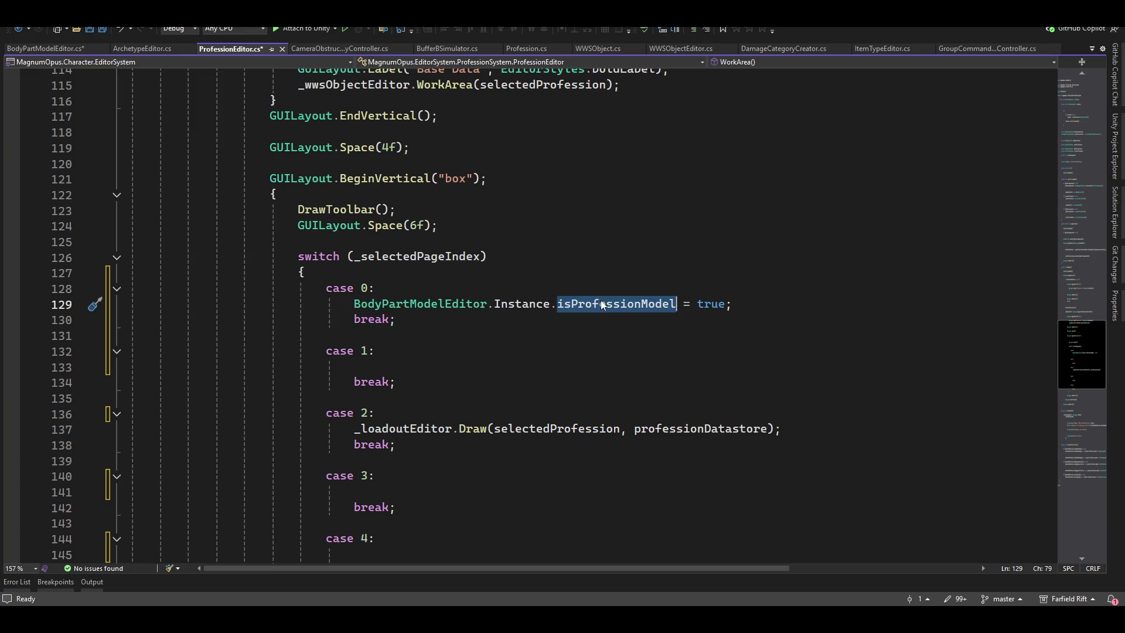
left_click(392, 304)
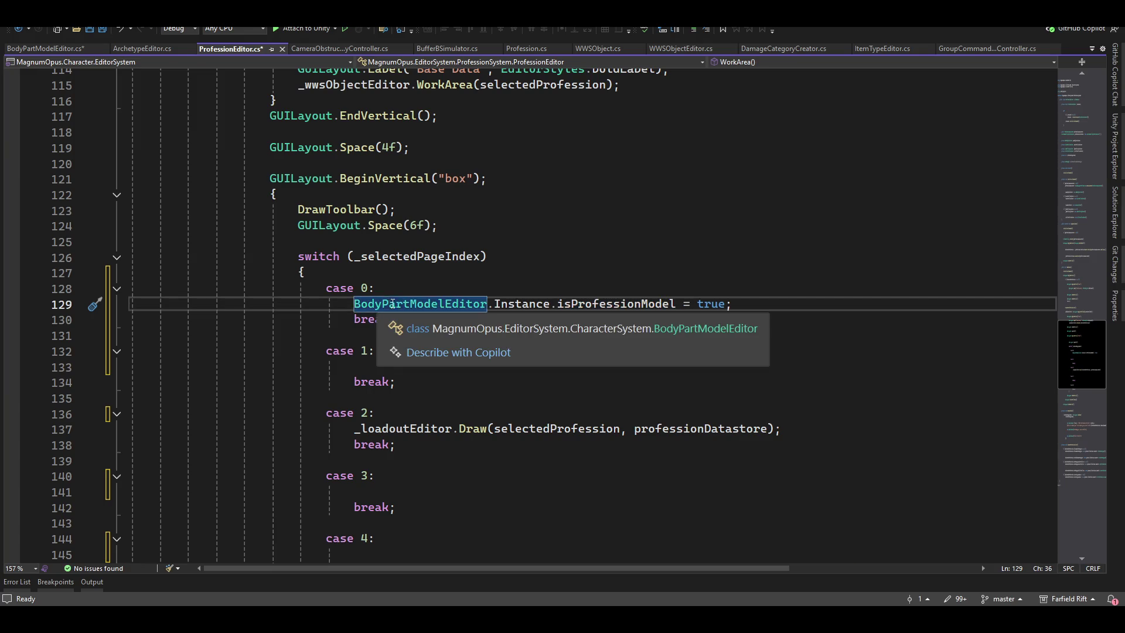
key("Home")
key("shift+End")
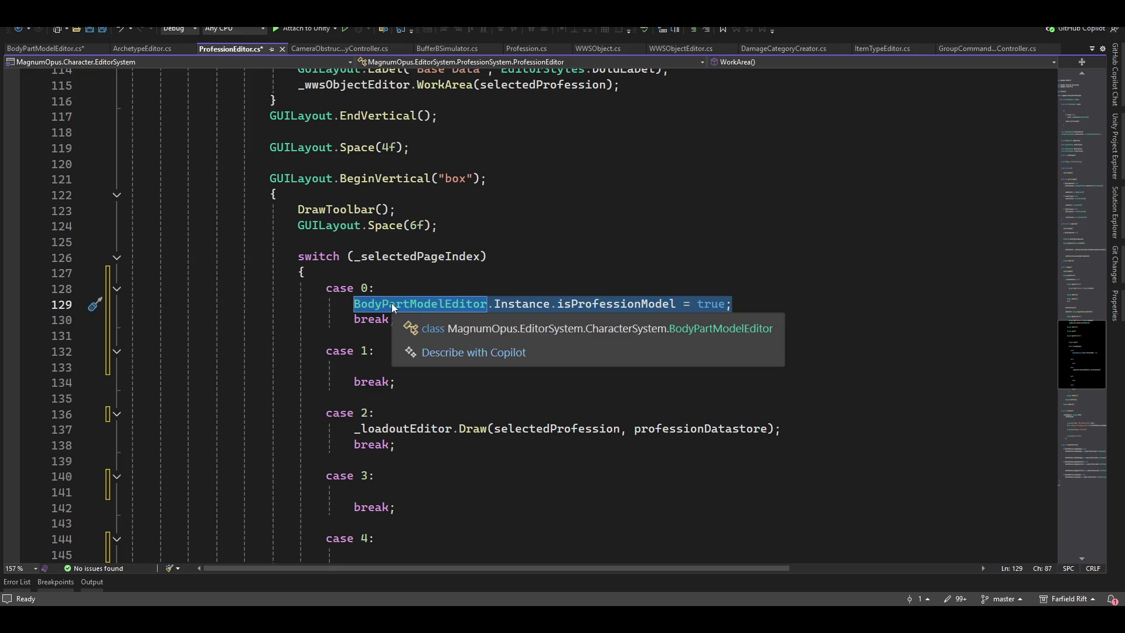
left_click(143, 49)
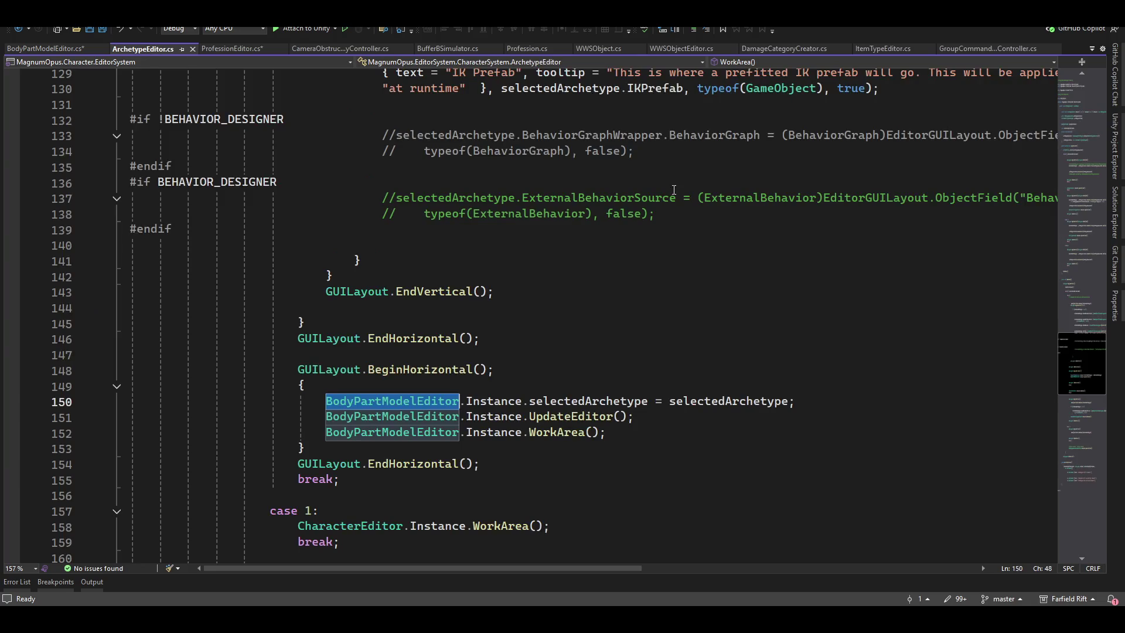
Insert BodyPartModelEditor.Instance.isProfessionModel = false; above the selectedArchetype assignment in ArchetypeEditor.cs
left_click(431, 387)
key("Return")
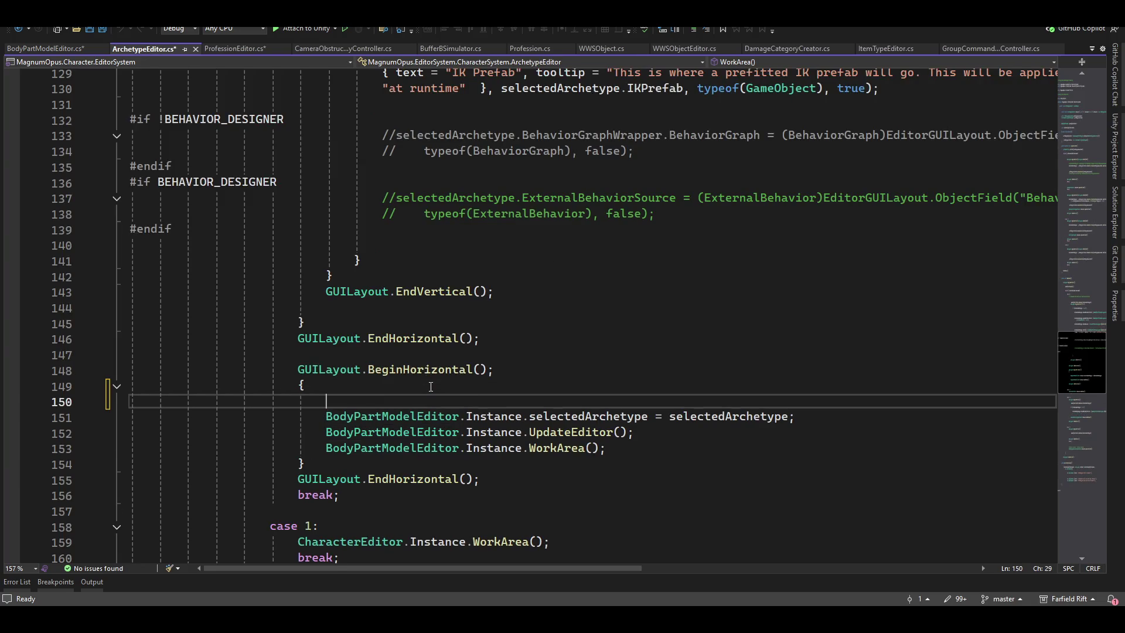
key("Tab")
key("BackSpace")
key("BackSpace")
key("BackSpace")
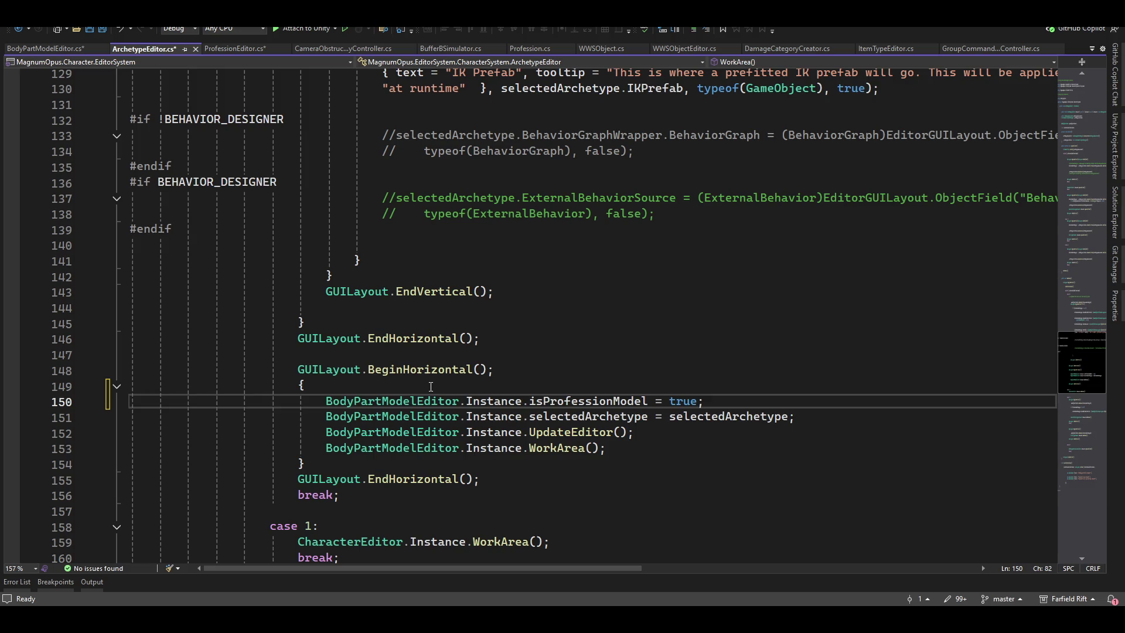
type("falkse")
key("BackSpace")
key("BackSpace")
key("BackSpace")
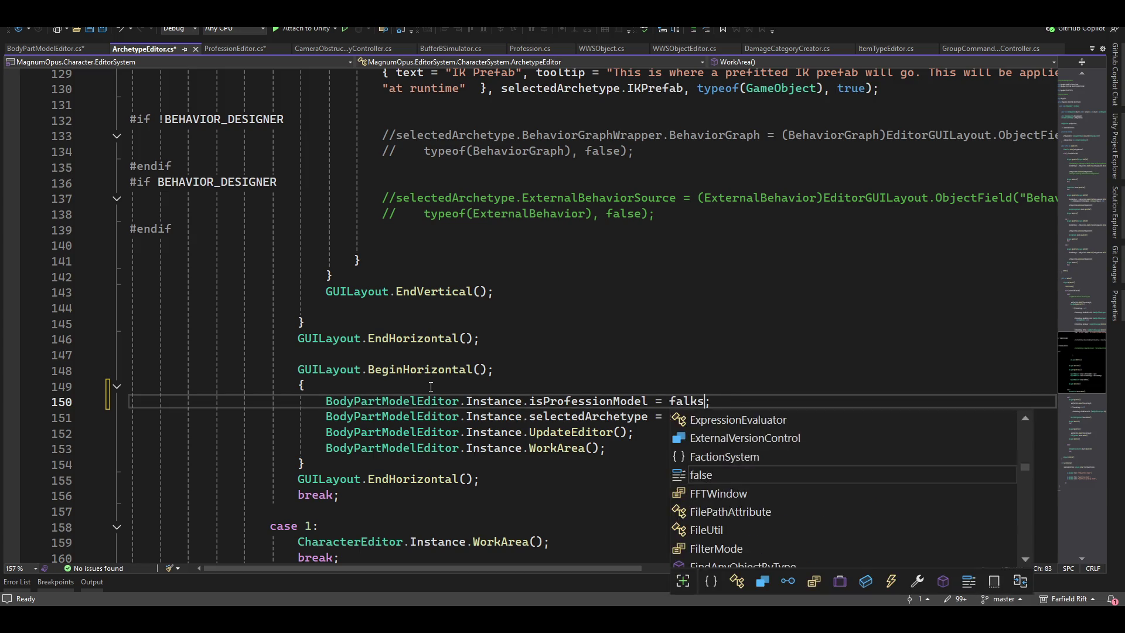
type("se")
key("End")
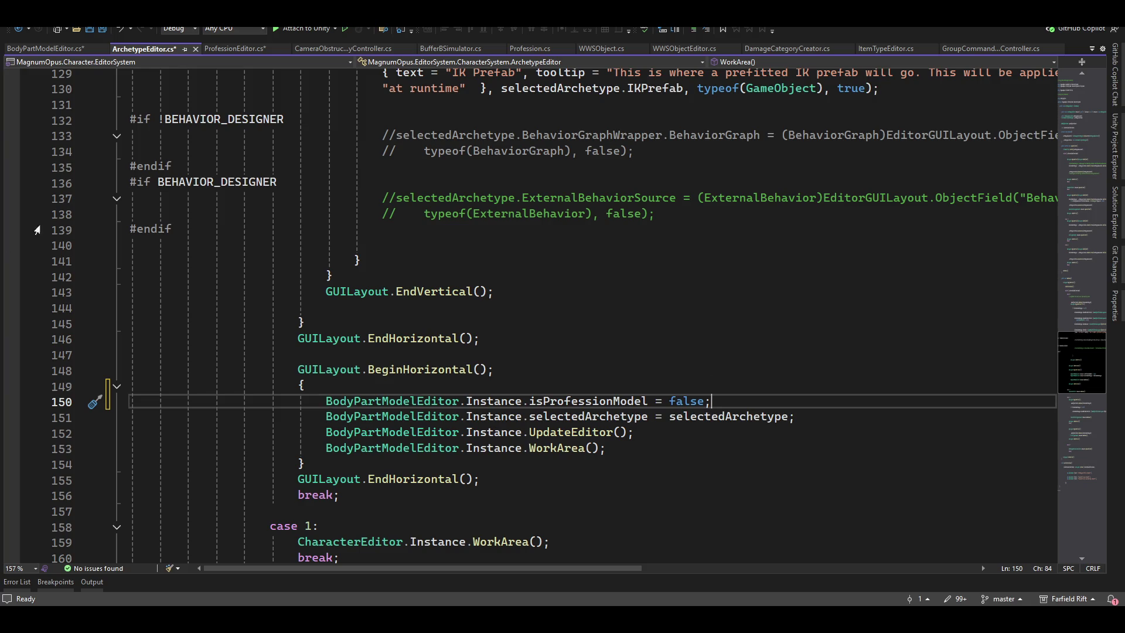
left_click(243, 51)
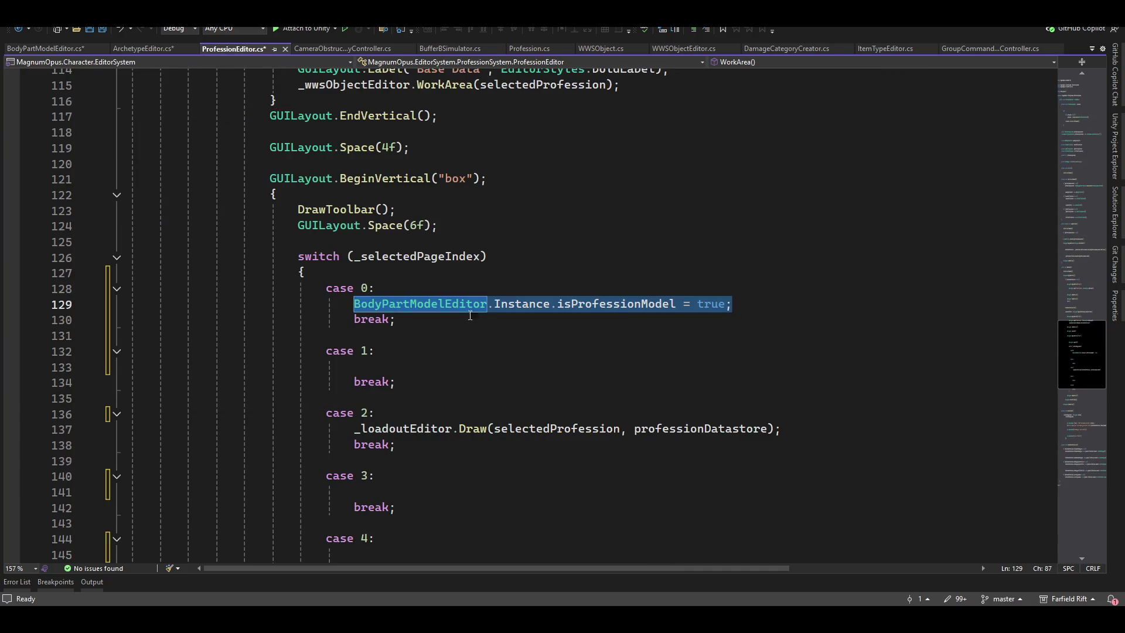
Add BodyPartModelEditor.Instance.selectedProfession = selectedProfession; below line 129 in case 0
left_click(765, 309)
key("Return")
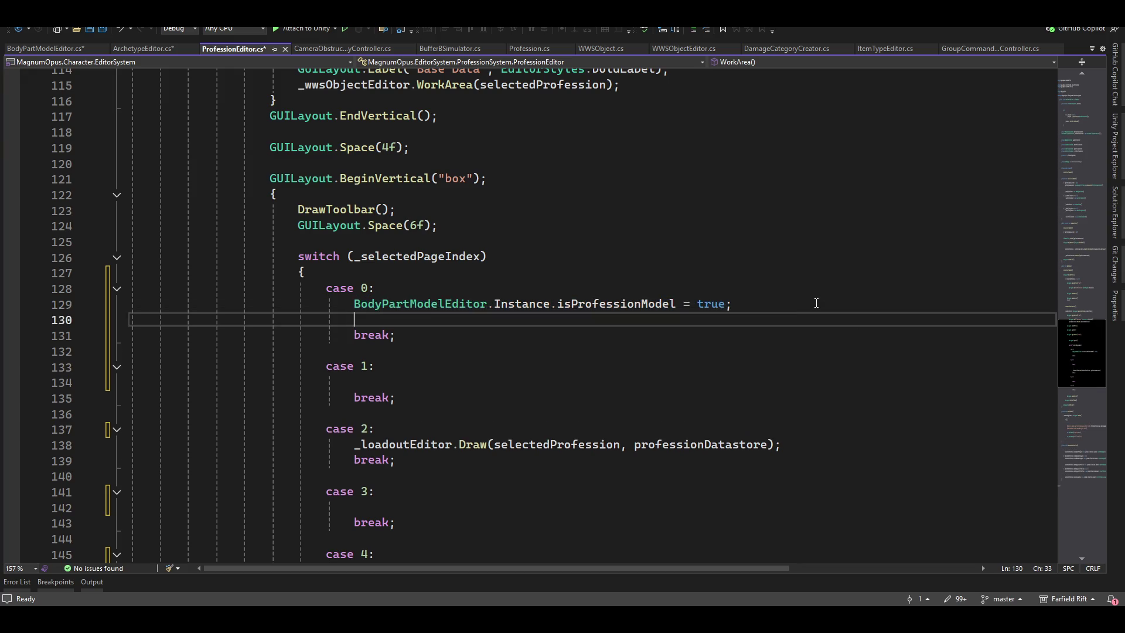
type("bokdypa")
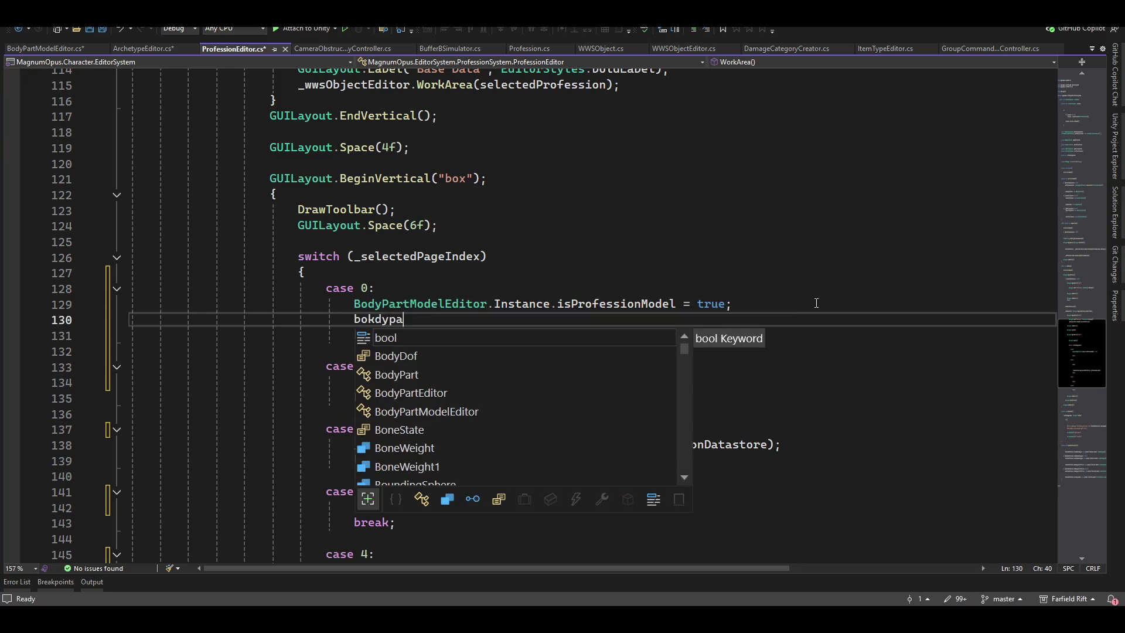
key("BackSpace")
key("BackSpace")
key("BackSpace")
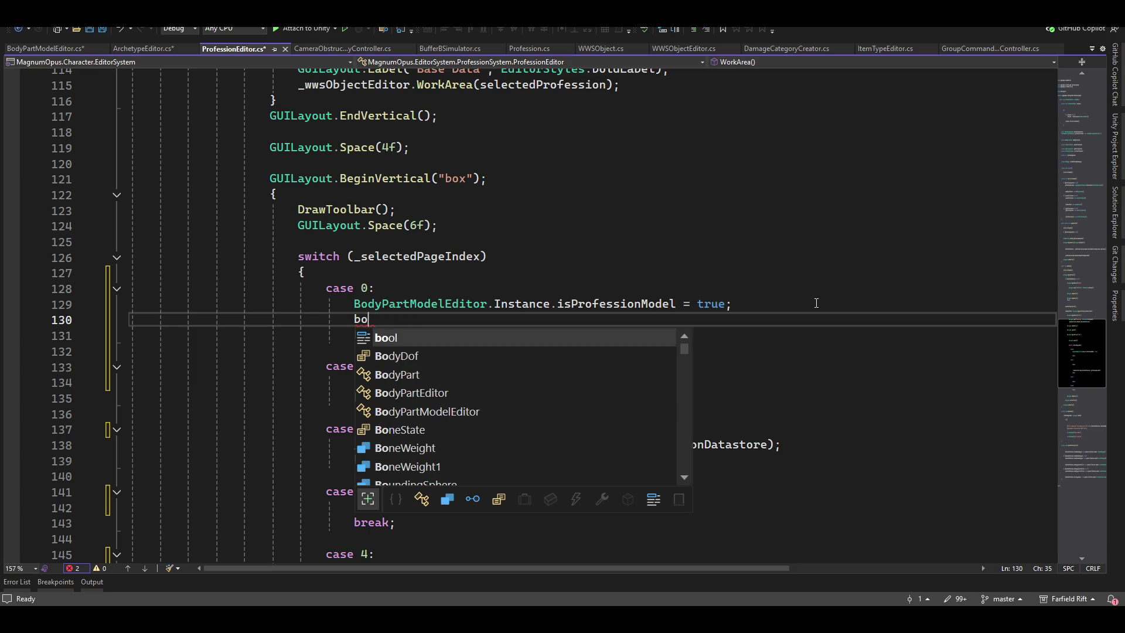
type("dy")
type(".")
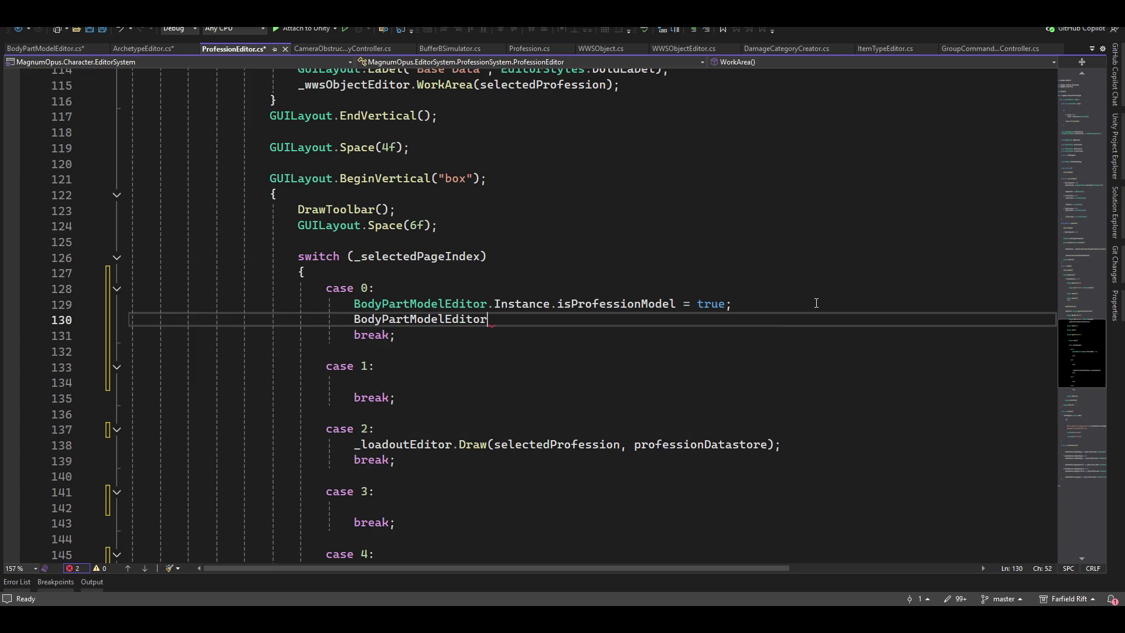
type("i")
key("Tab")
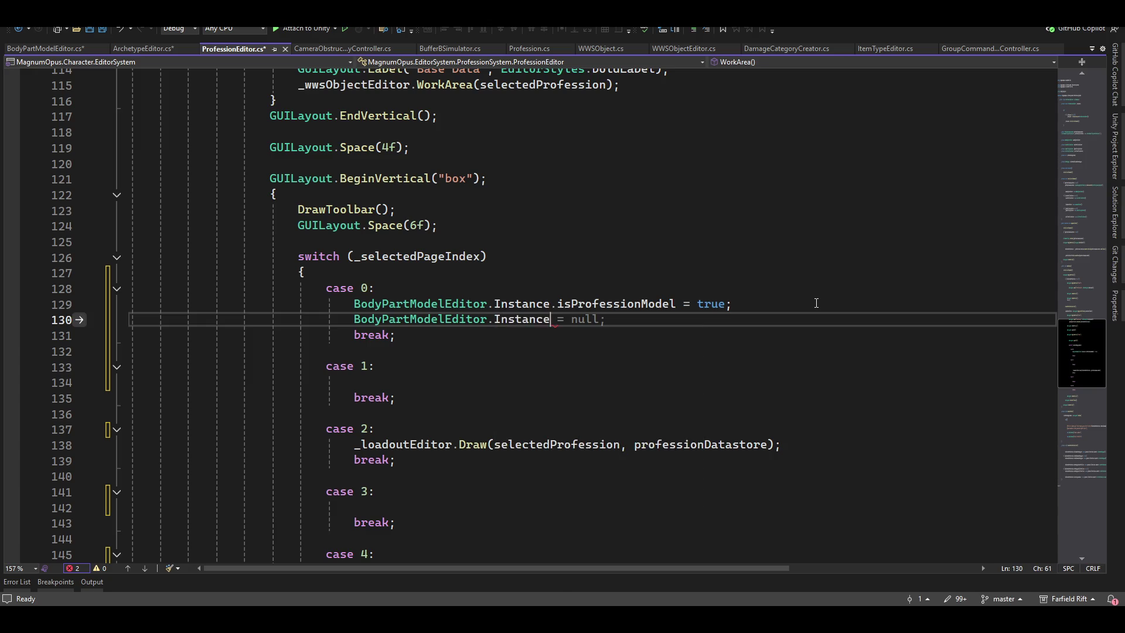
type(".sel")
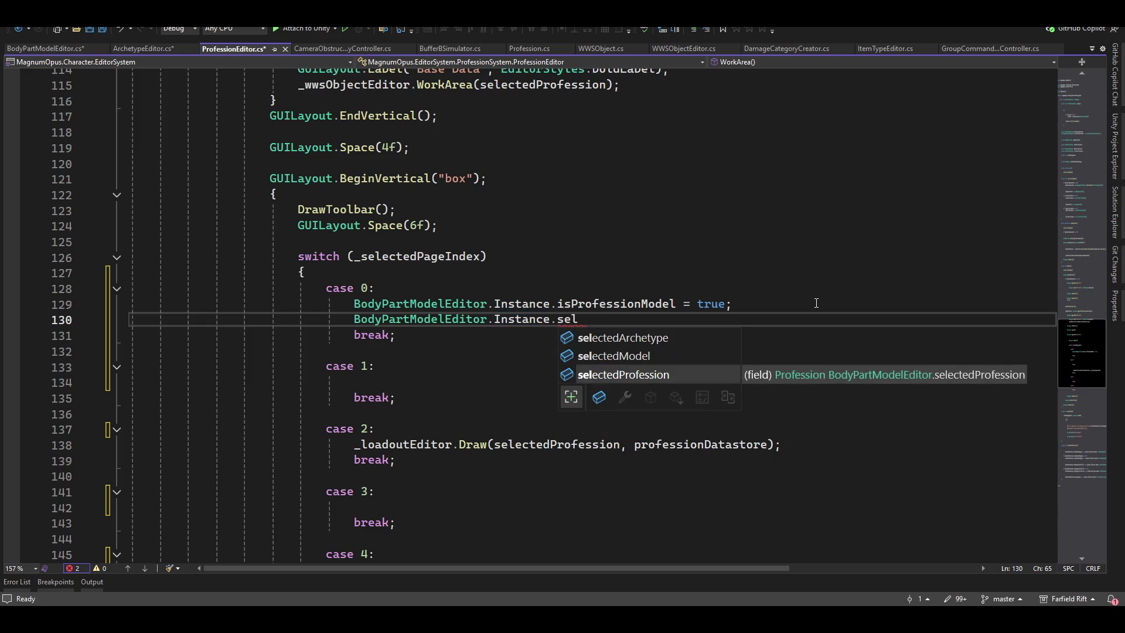
key("Tab")
type("=")
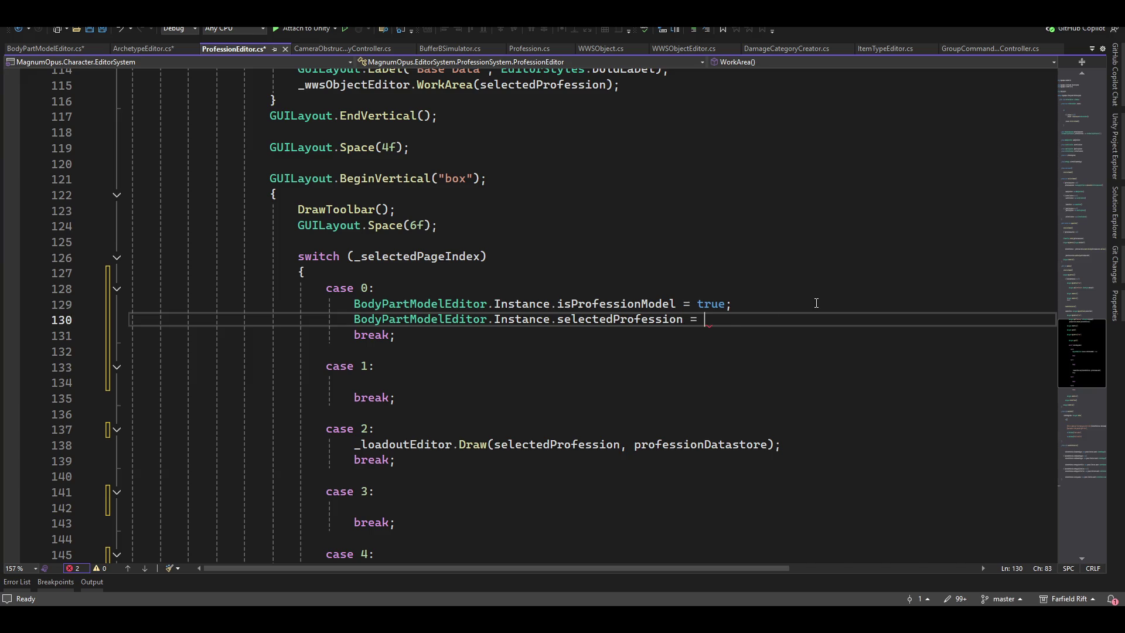
key("Tab")
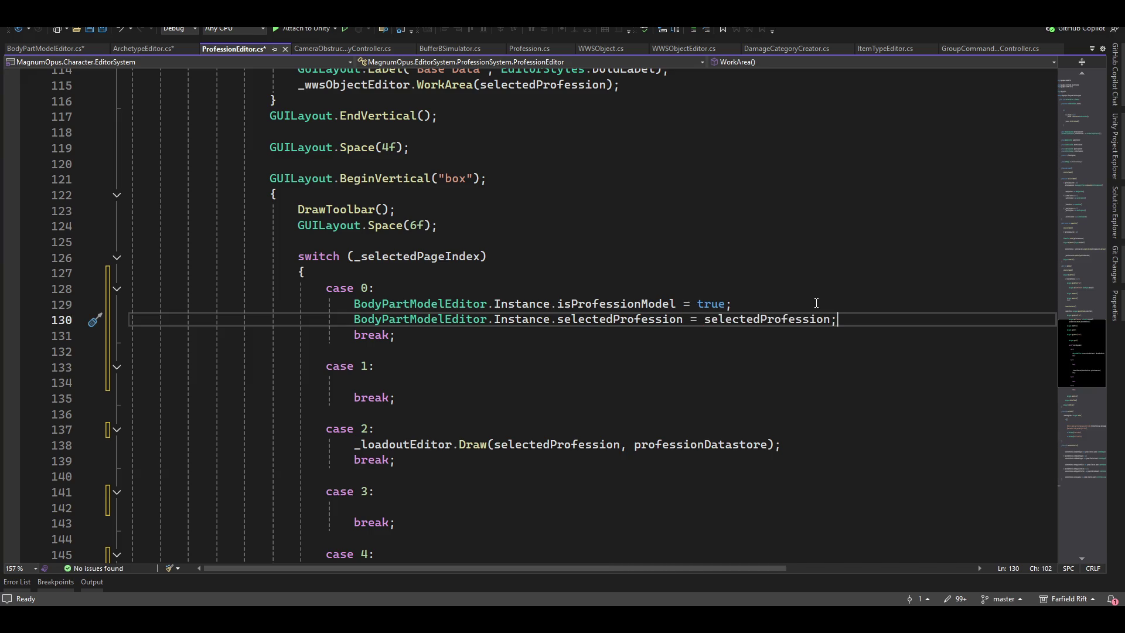
Add the UpdateEditor() and WorkArea() calls after the assignment and save all files
left_click(52, 49)
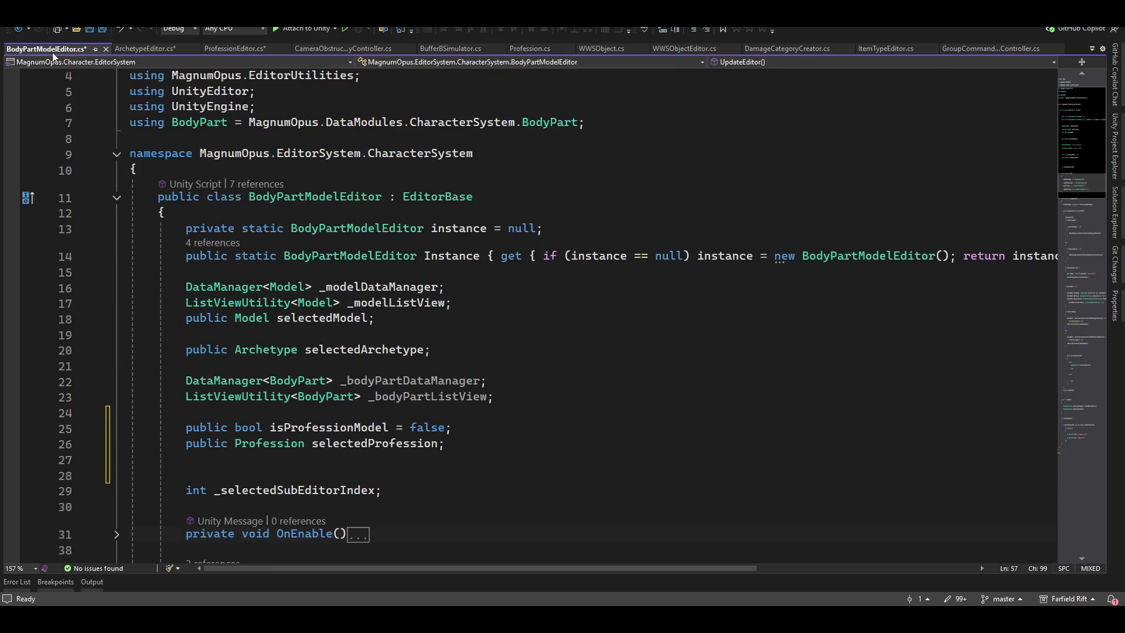
left_click(151, 47)
mouse_move(318, 437)
left_mouse_down()
mouse_move(490, 434)
mouse_move(683, 450)
left_mouse_up()
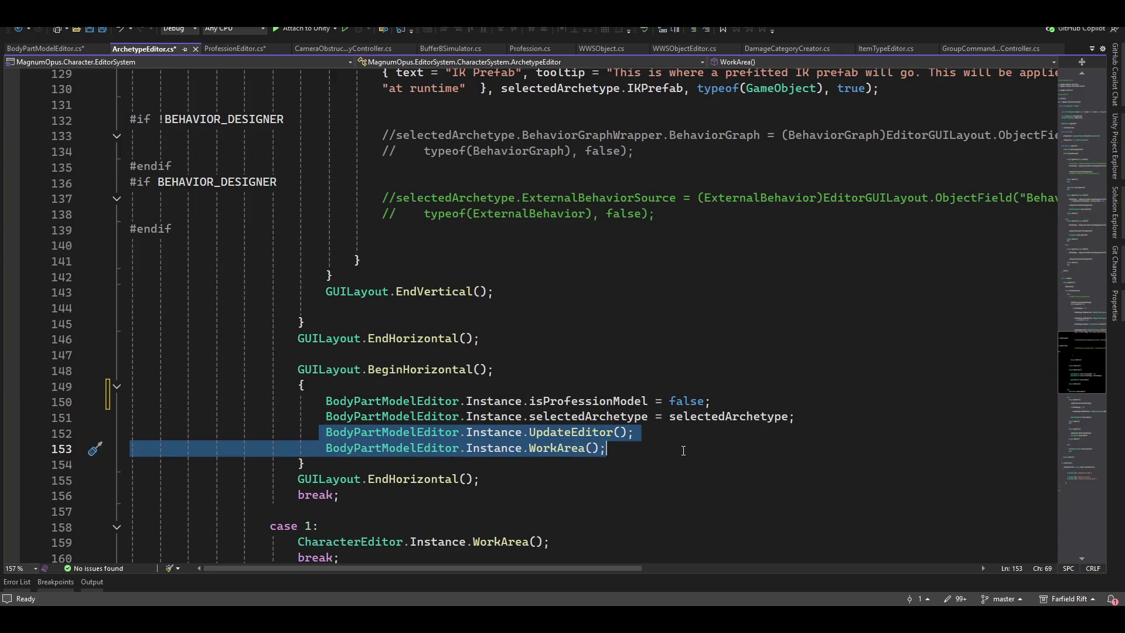
left_click(44, 48)
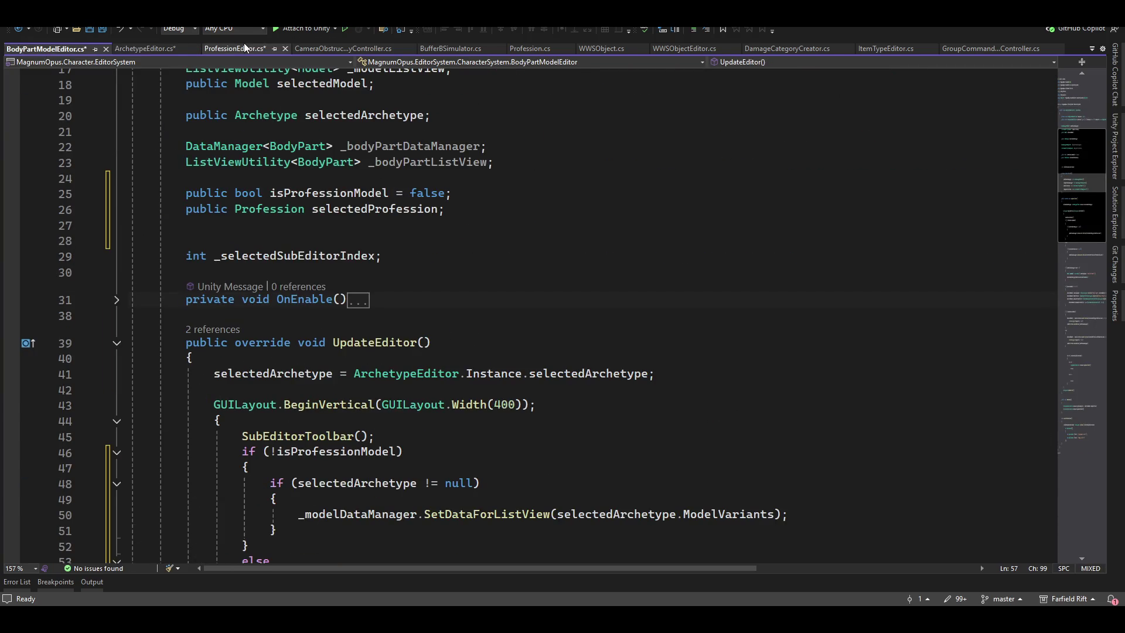
left_click(240, 48)
scroll(864, 180, "down", 4)
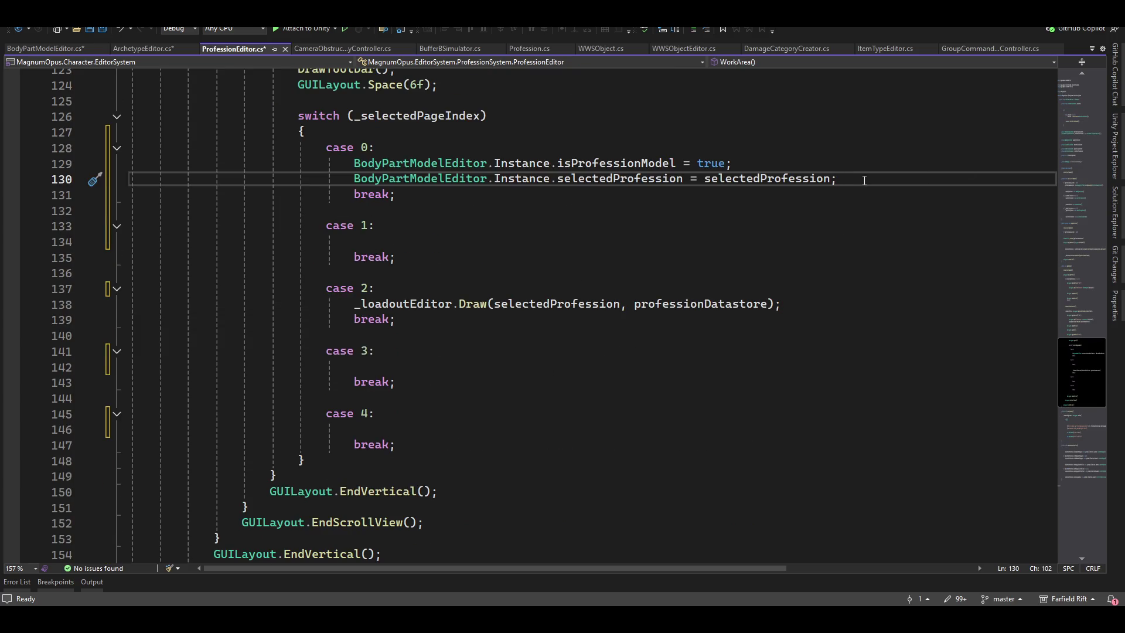
key("Return")
key("Tab")
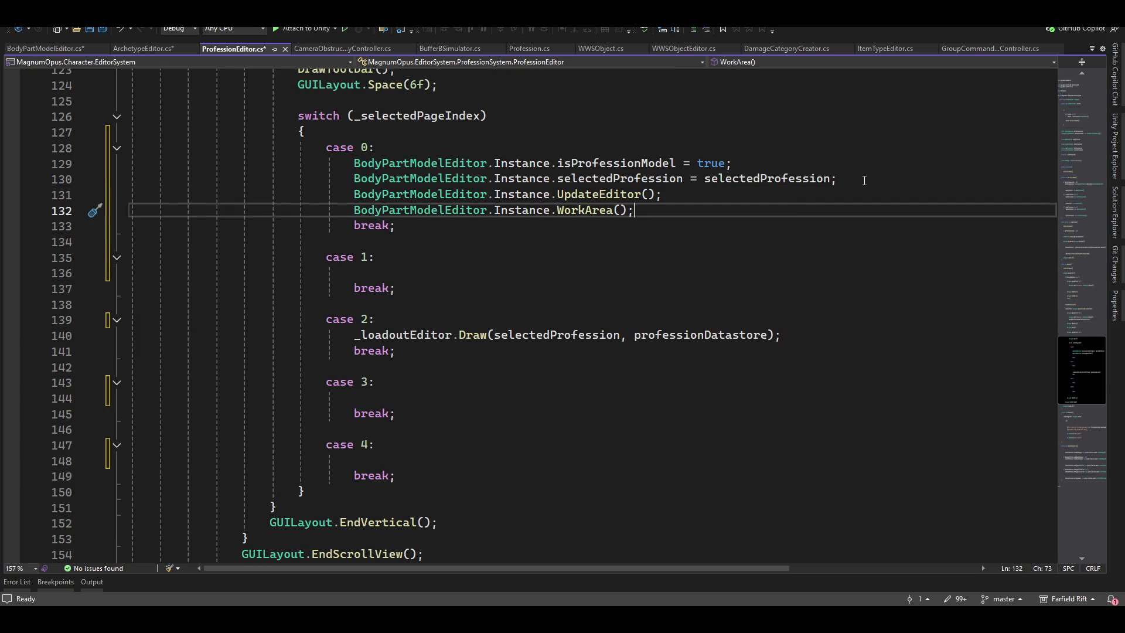
key("ctrl+shift+s")
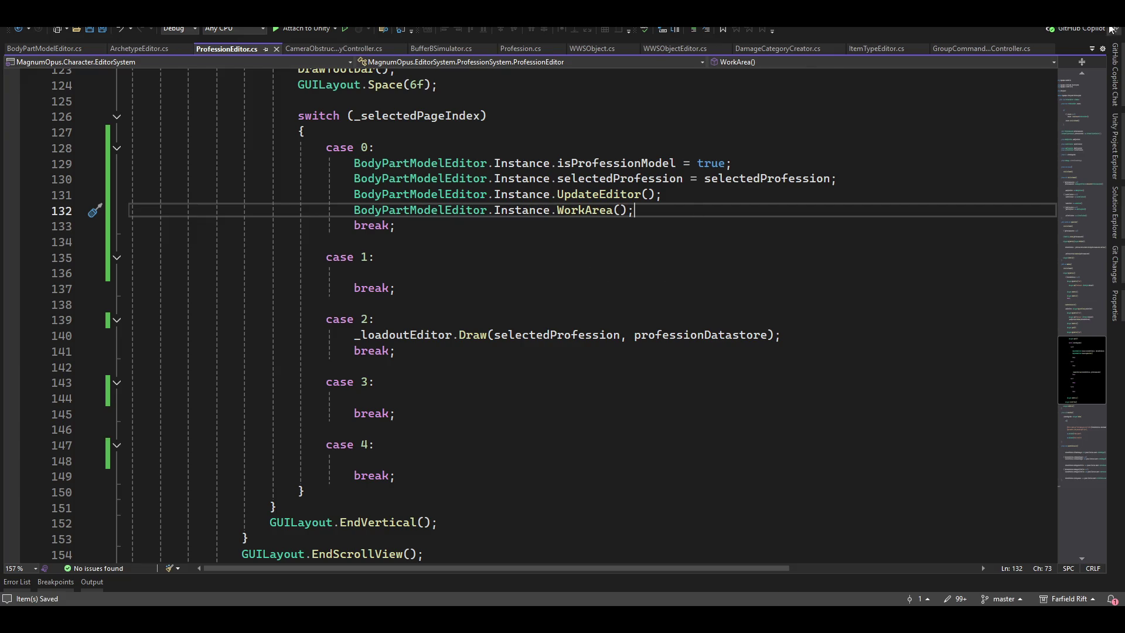
key("alt+Tab")
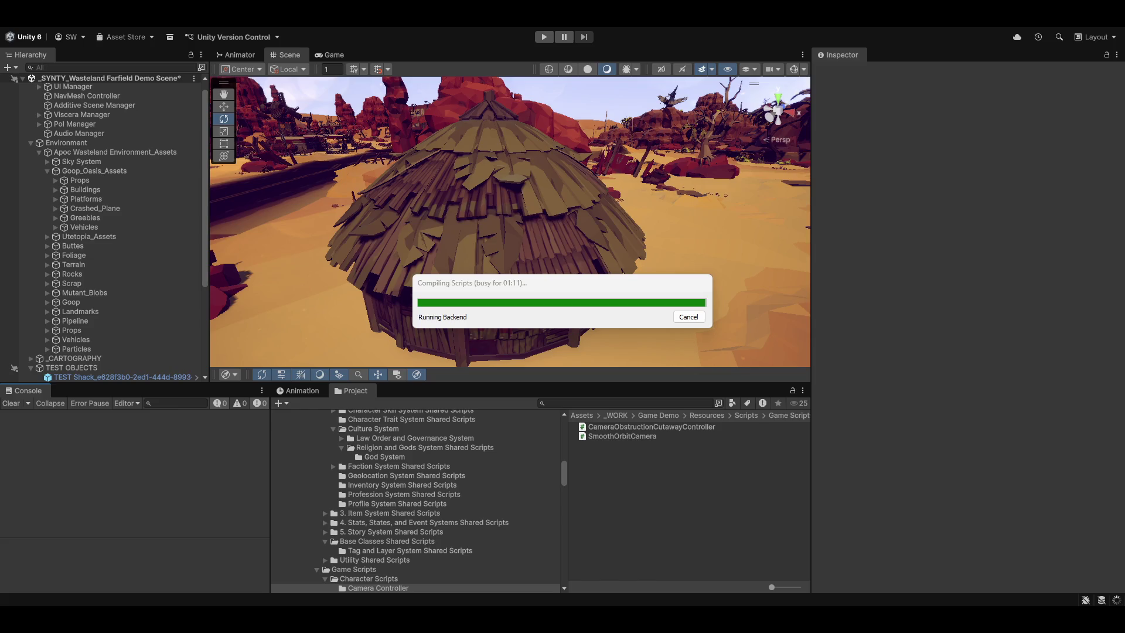
Let Unity finish compiling the scripts, then open the custom editor tools menu
left_click(372, 27)
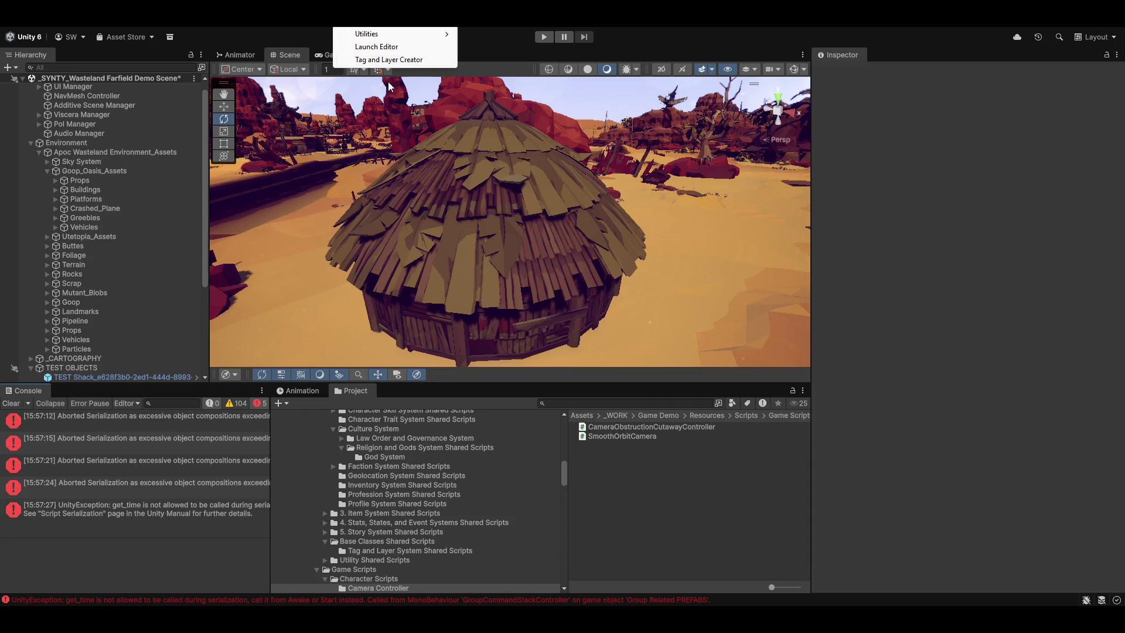
Open Character Creator > Profession Creator and create a new model for Caravan Guard
left_click(376, 46)
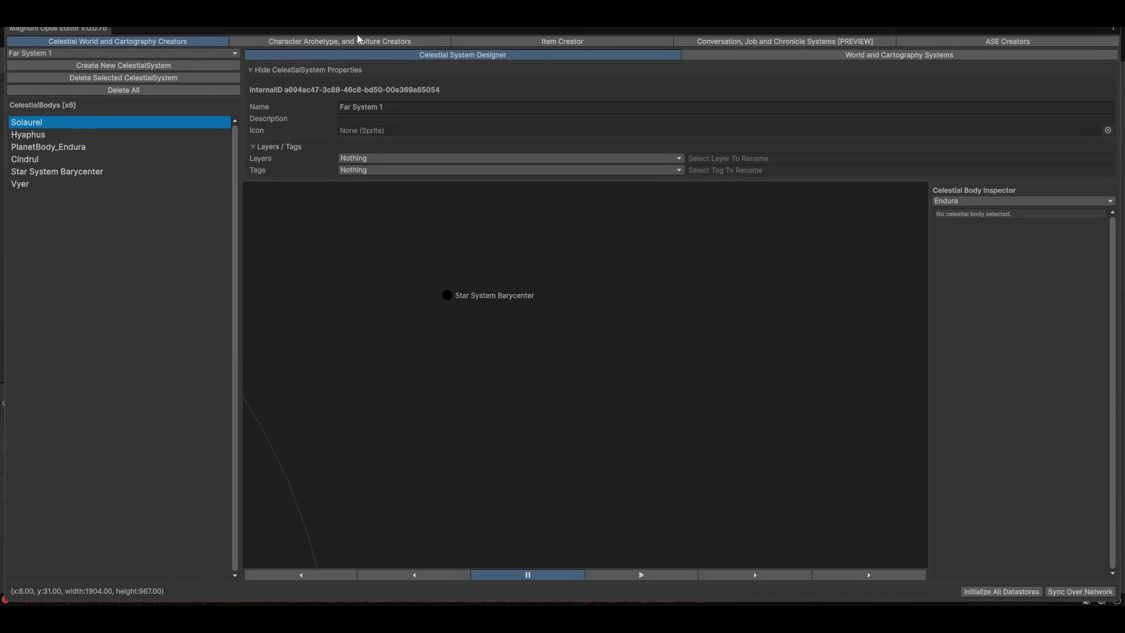
left_click(367, 44)
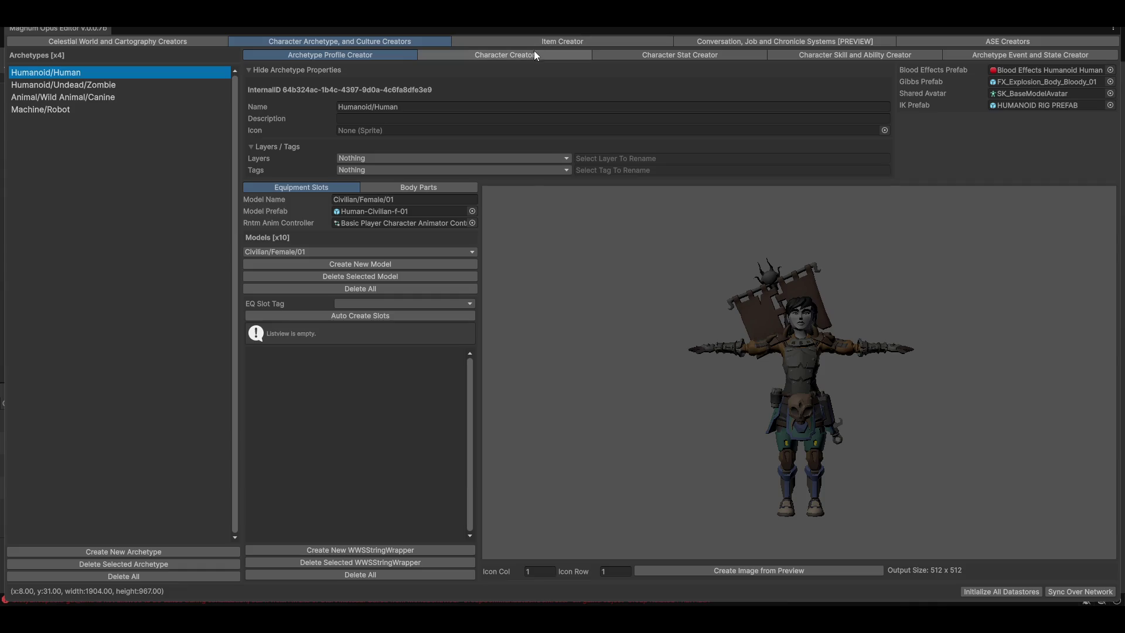
left_click(461, 54)
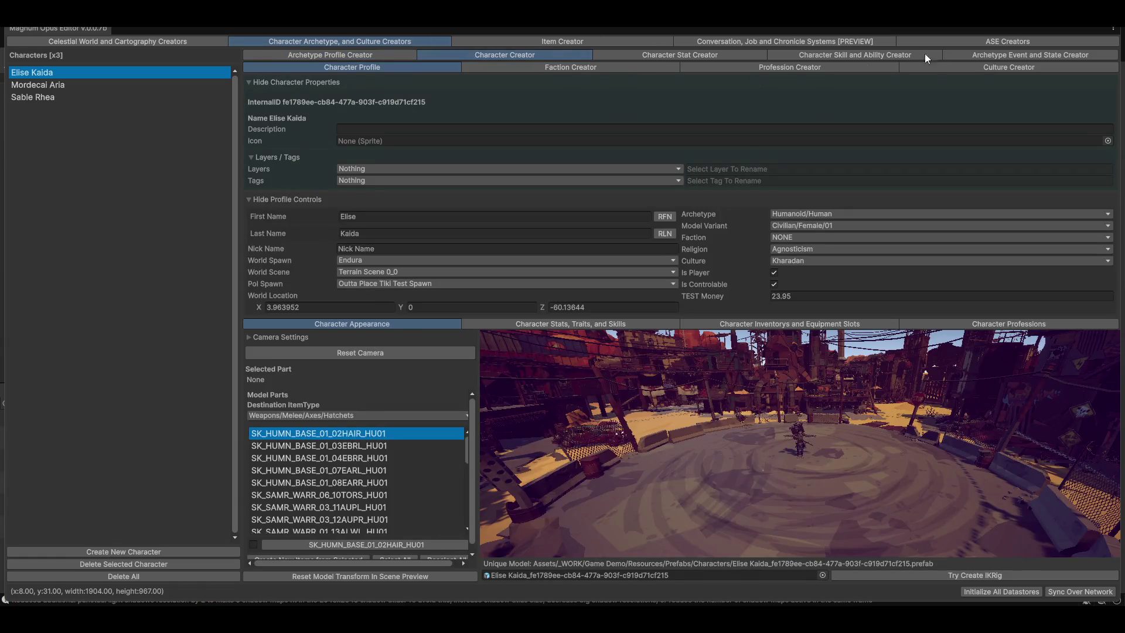
left_click(844, 67)
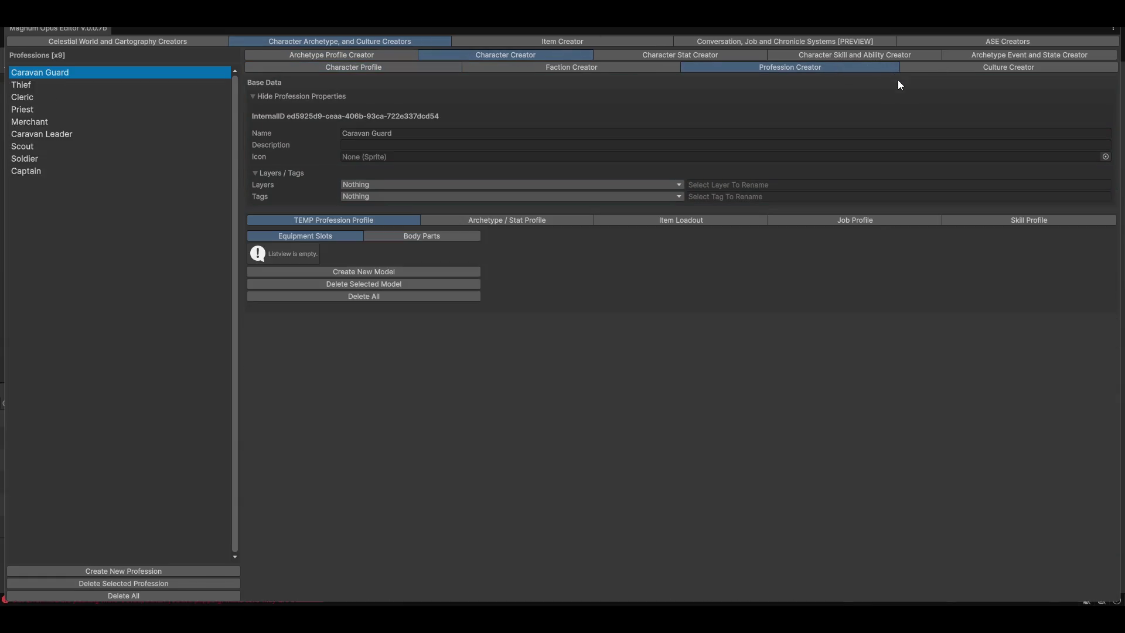
left_click(392, 271)
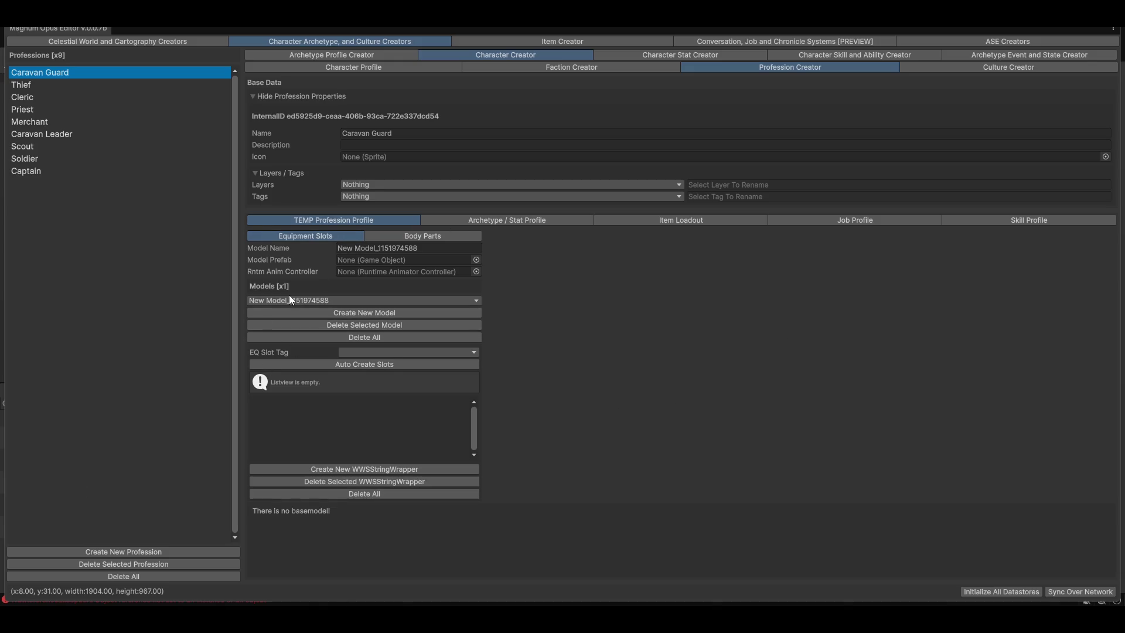
Name the model TEST and assign SM_Chr_Barbarian_01 as its Model Prefab
left_click(439, 249)
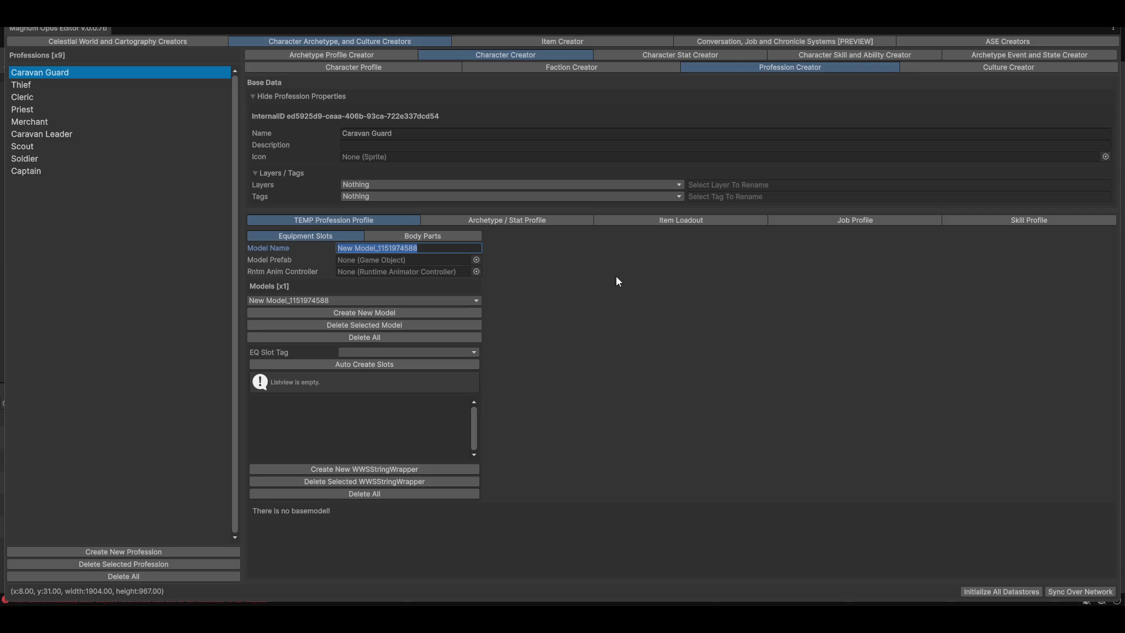
type("TEST")
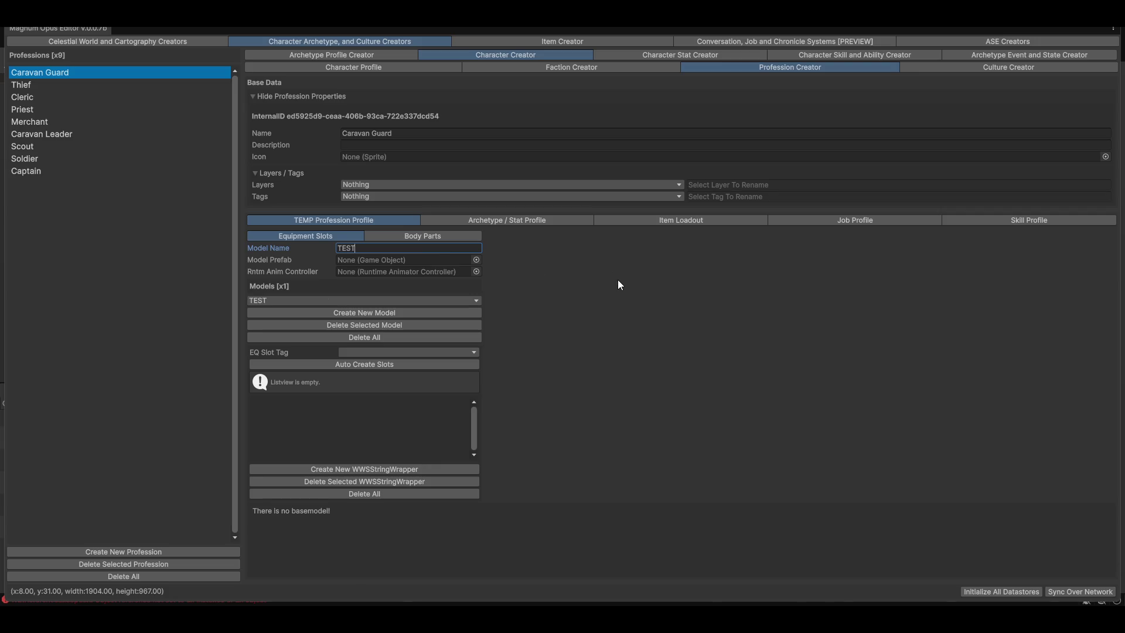
left_click(474, 259)
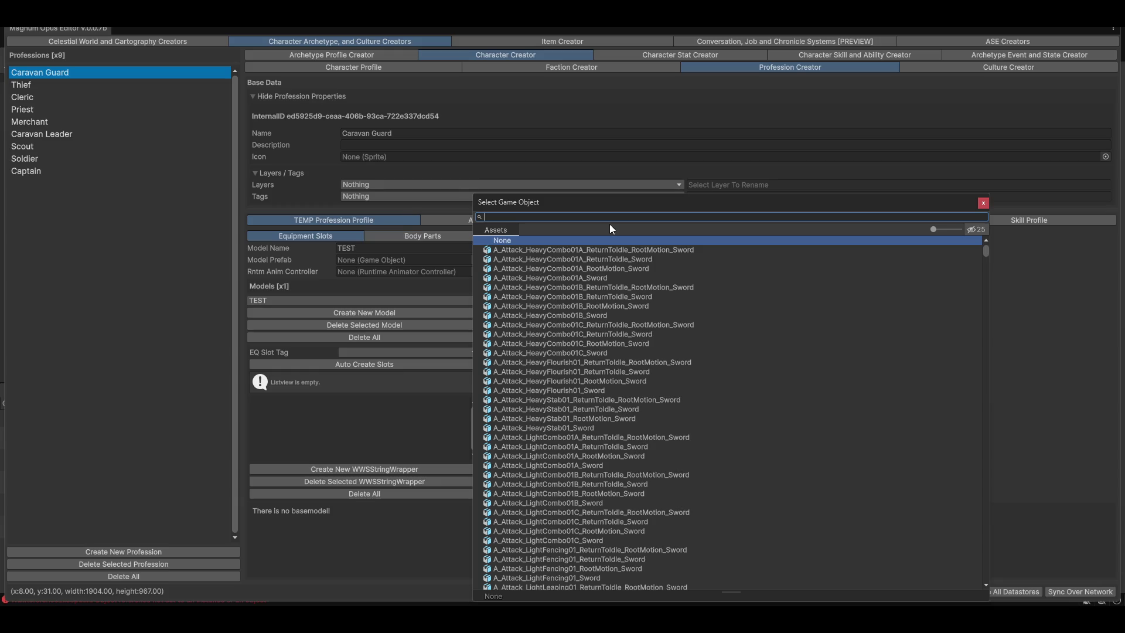
type("t")
key("BackSpace")
type("barbar")
double_click(543, 249)
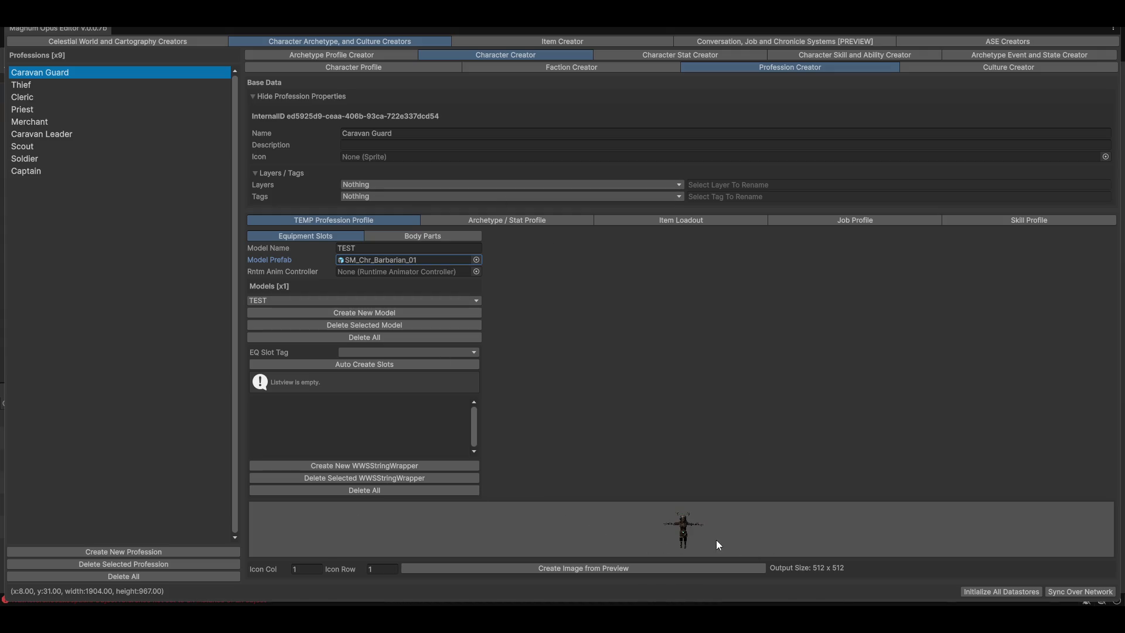
Rotate the barbarian preview to the front and check the Body Parts and Equipment Slots tabs
left_click_drag(749, 531, 721, 519)
left_click(408, 234)
left_click_drag(660, 428, 932, 463)
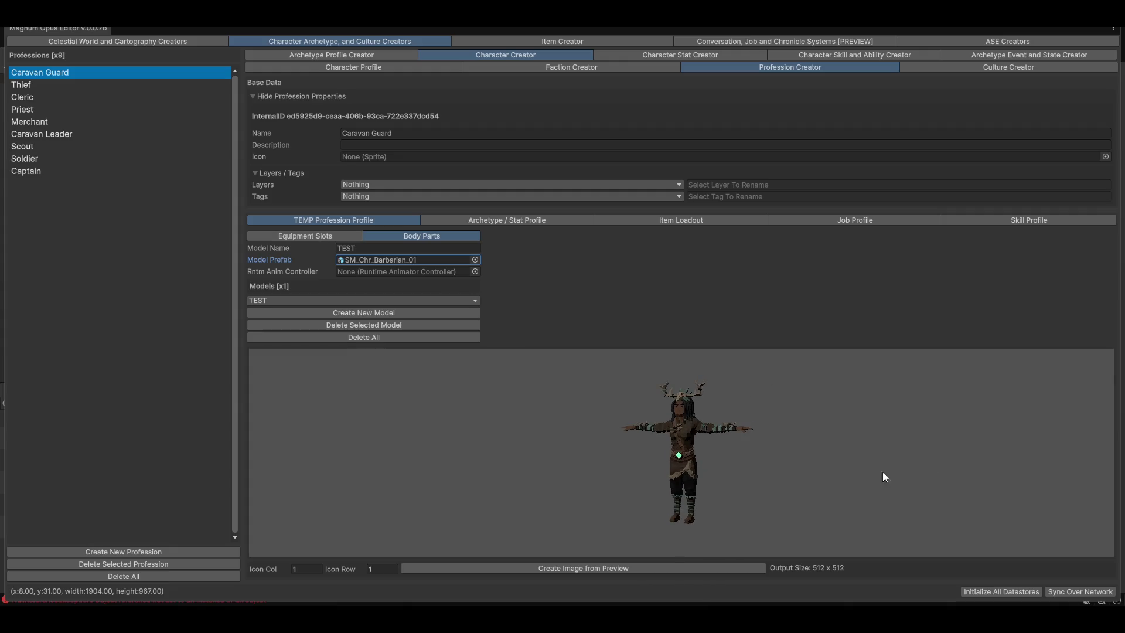
left_click(287, 236)
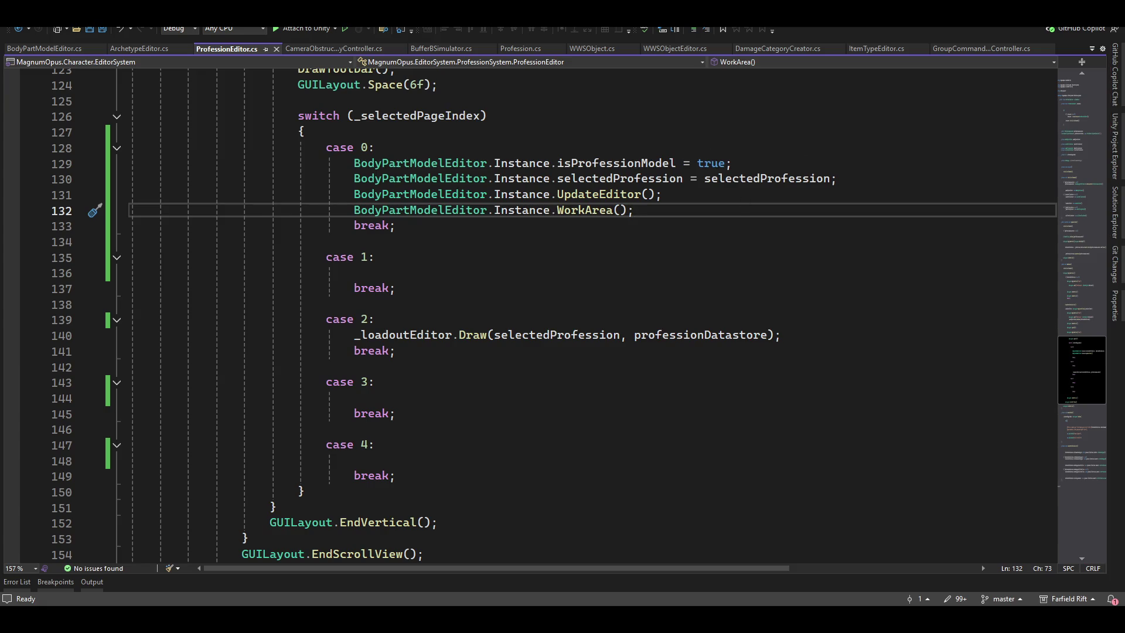
key("alt+Tab")
Inspect the Archetype Profile Creator's character preview and model list for comparison
left_click(367, 27)
left_click(380, 34)
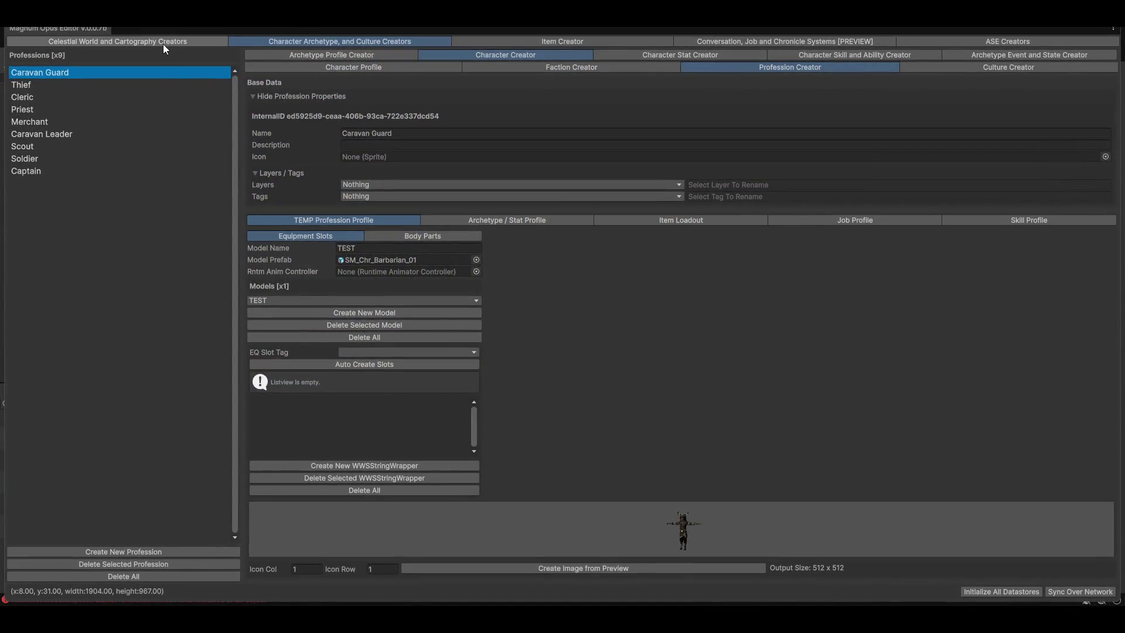
left_click(297, 57)
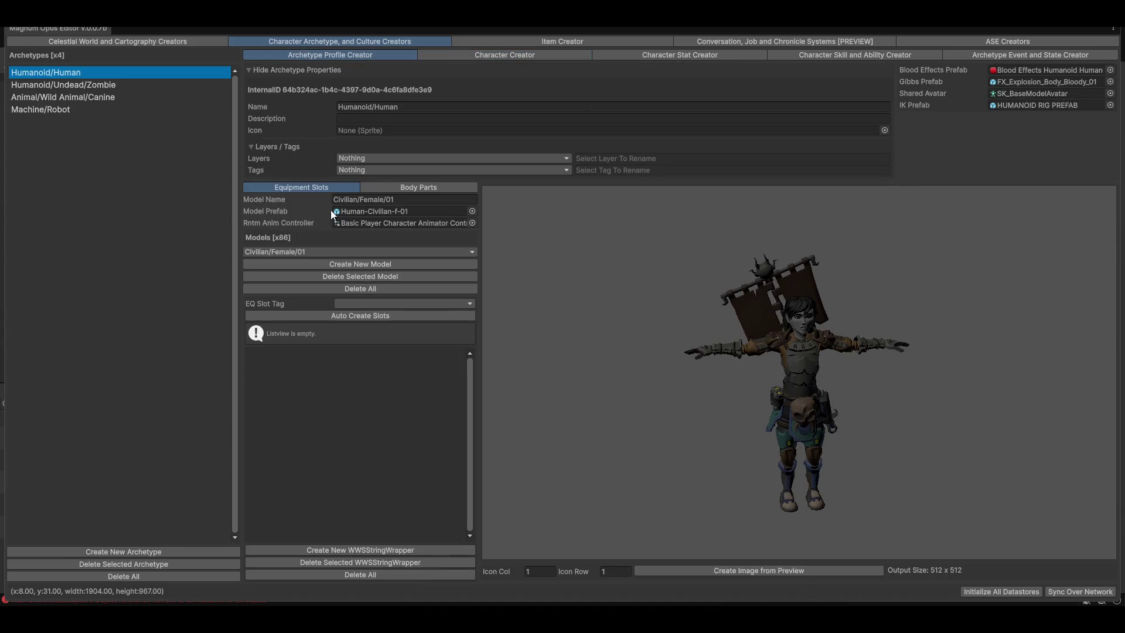
mouse_move(847, 421)
left_mouse_down()
mouse_move(546, 408)
mouse_move(811, 421)
mouse_move(902, 409)
left_mouse_up()
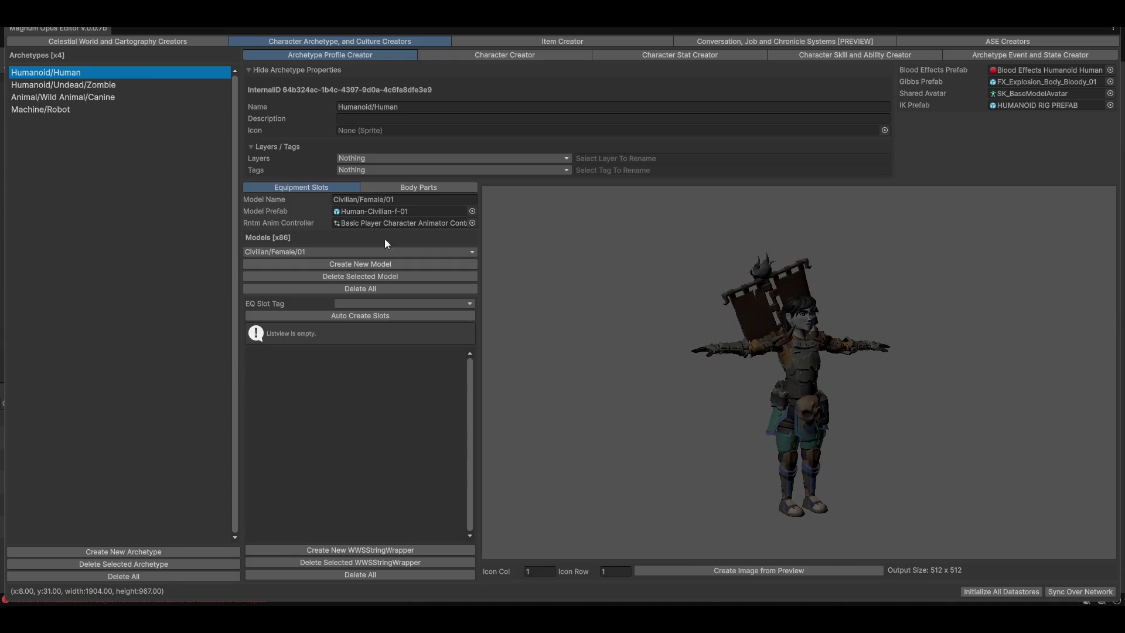
left_click(303, 252)
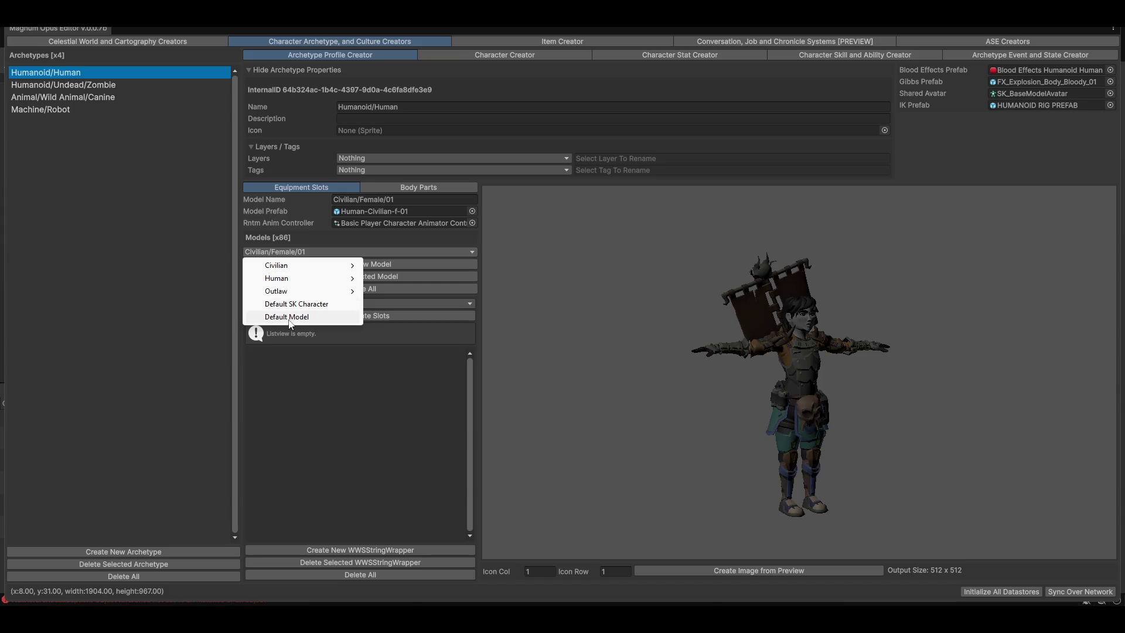
left_click(783, 357)
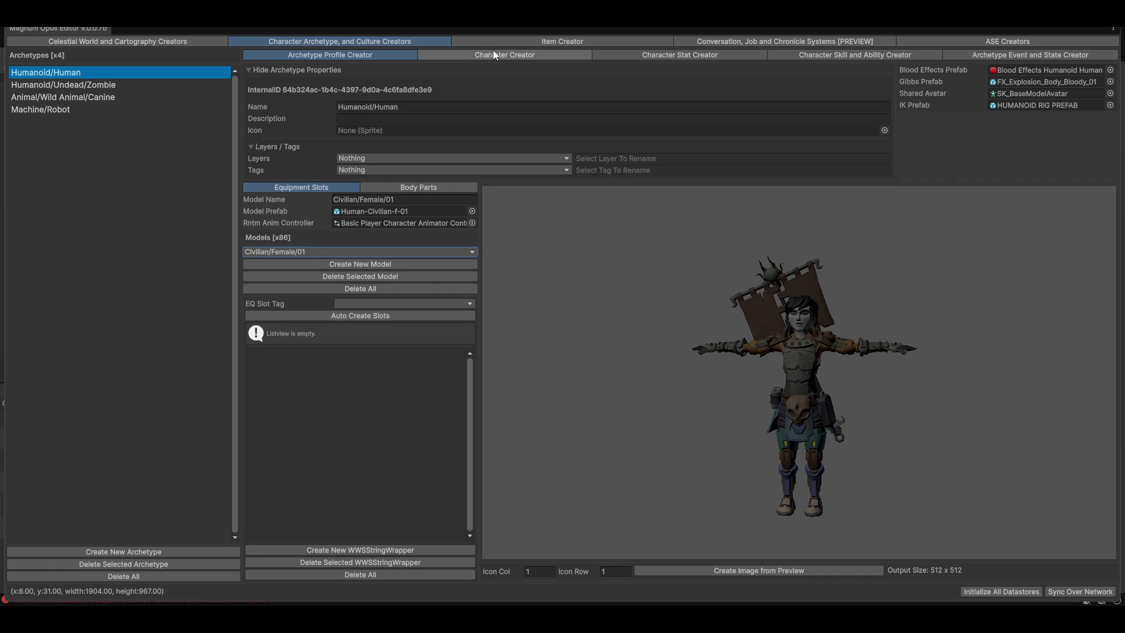
Select Thief in Profession Creator and open the NullReferenceException's source from the console
left_click(540, 55)
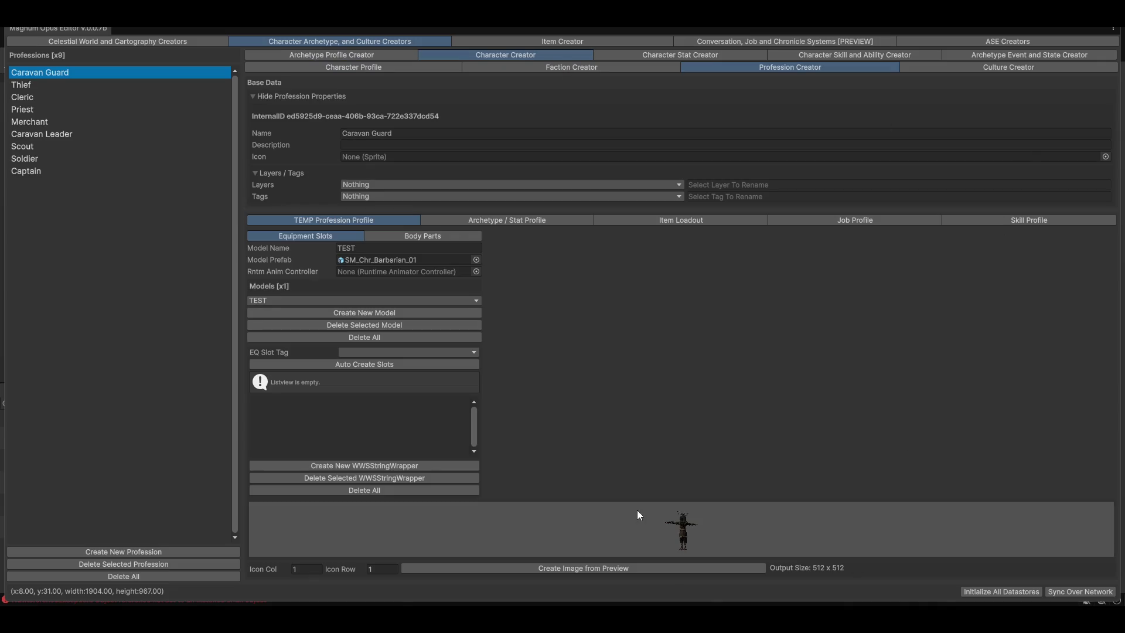
left_click(30, 83)
left_click(34, 72)
left_click_drag(224, 72, 448, 82)
left_click(250, 95)
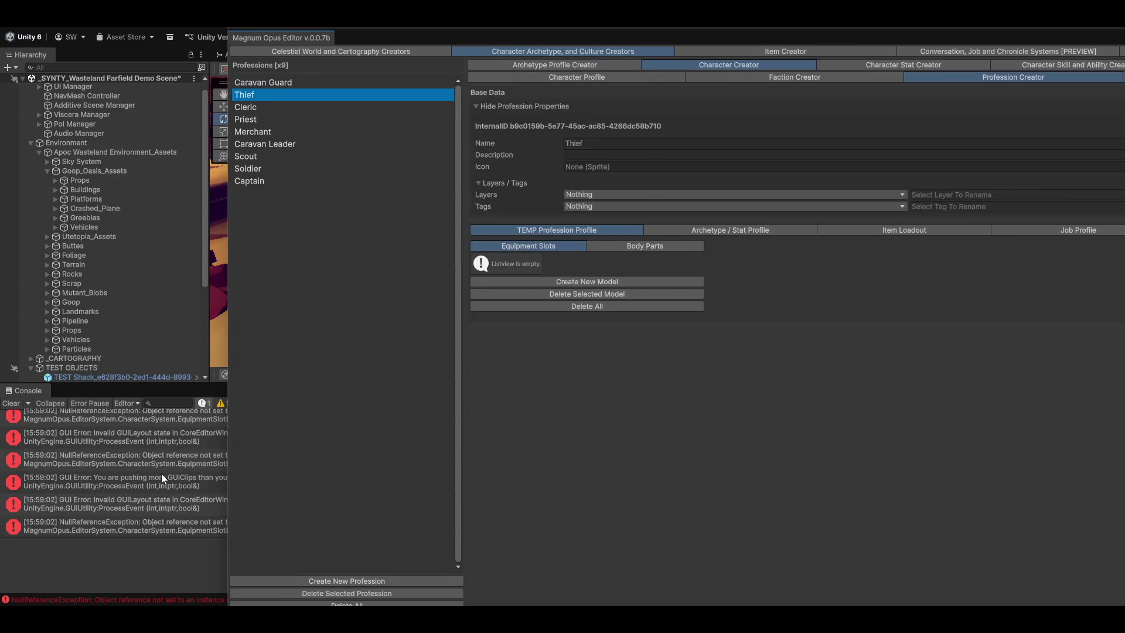
double_click(95, 416)
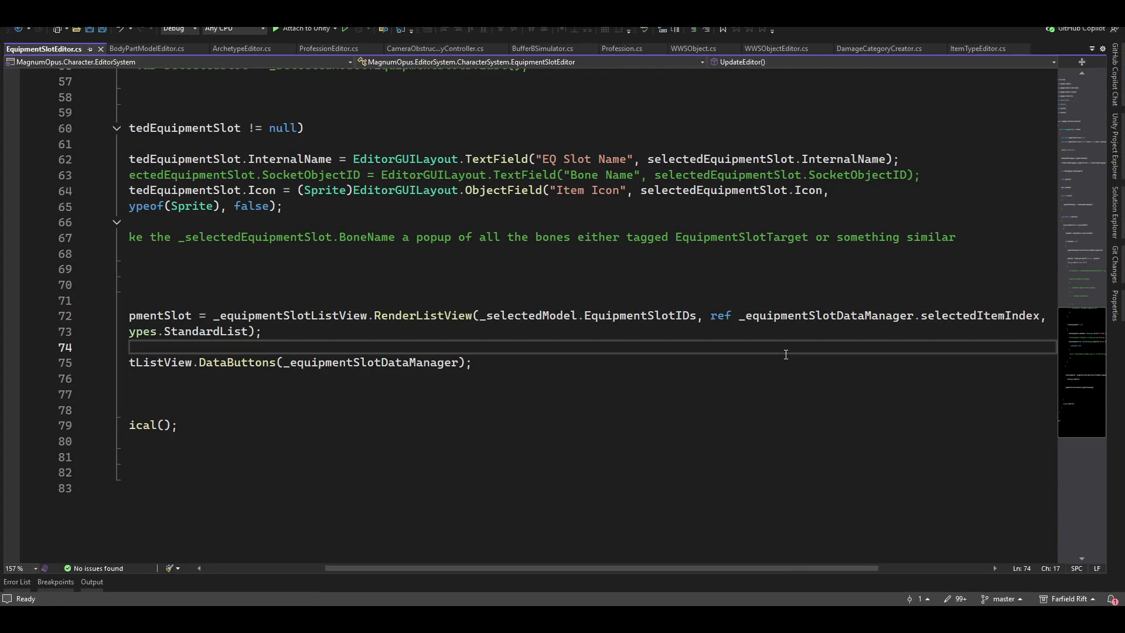
key("Up")
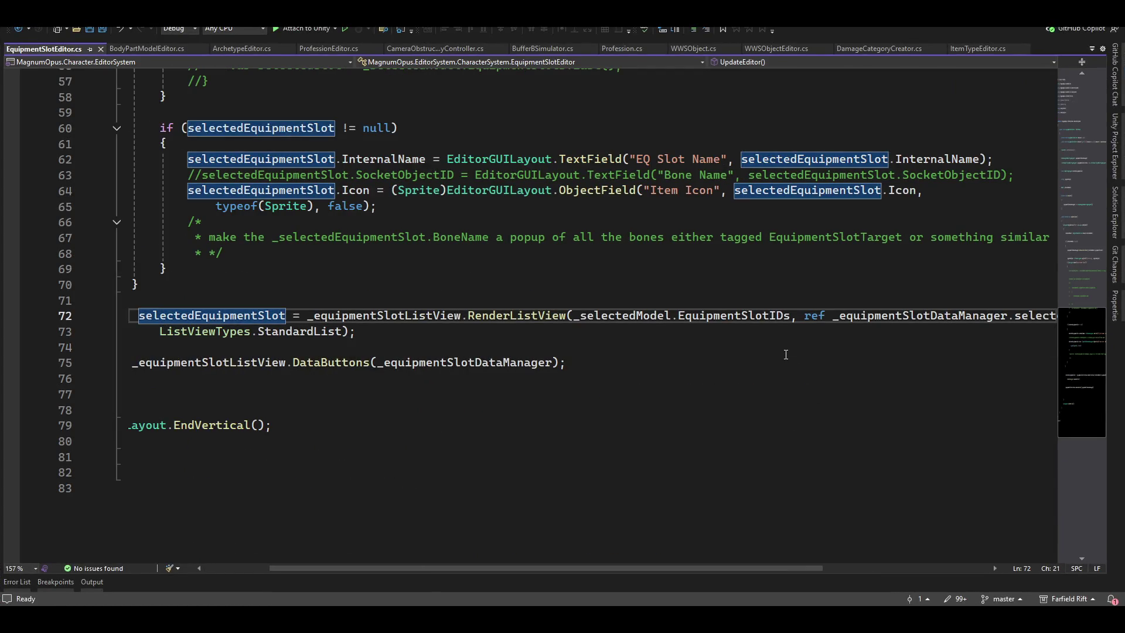
key("Up")
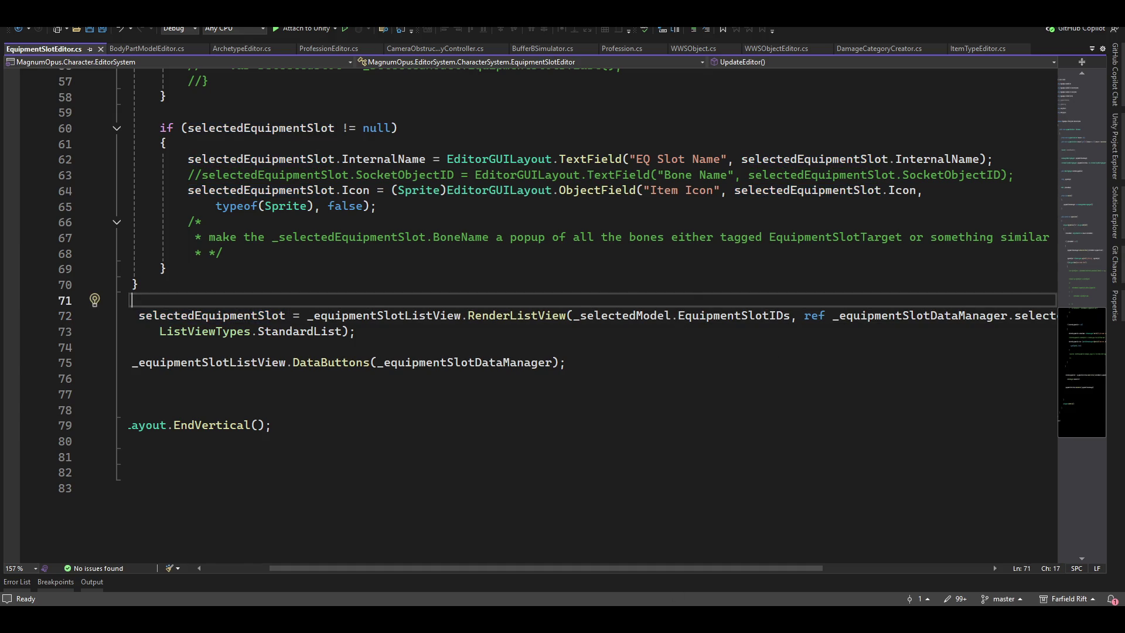
scroll(572, 568, "left", 3)
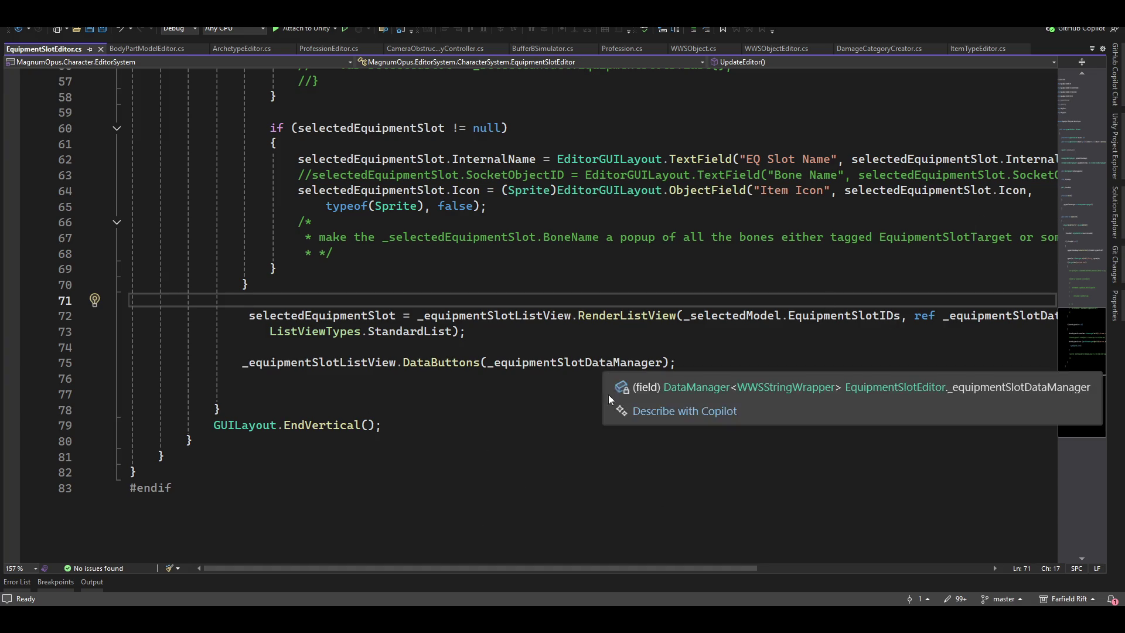
scroll(463, 473, "up", 4)
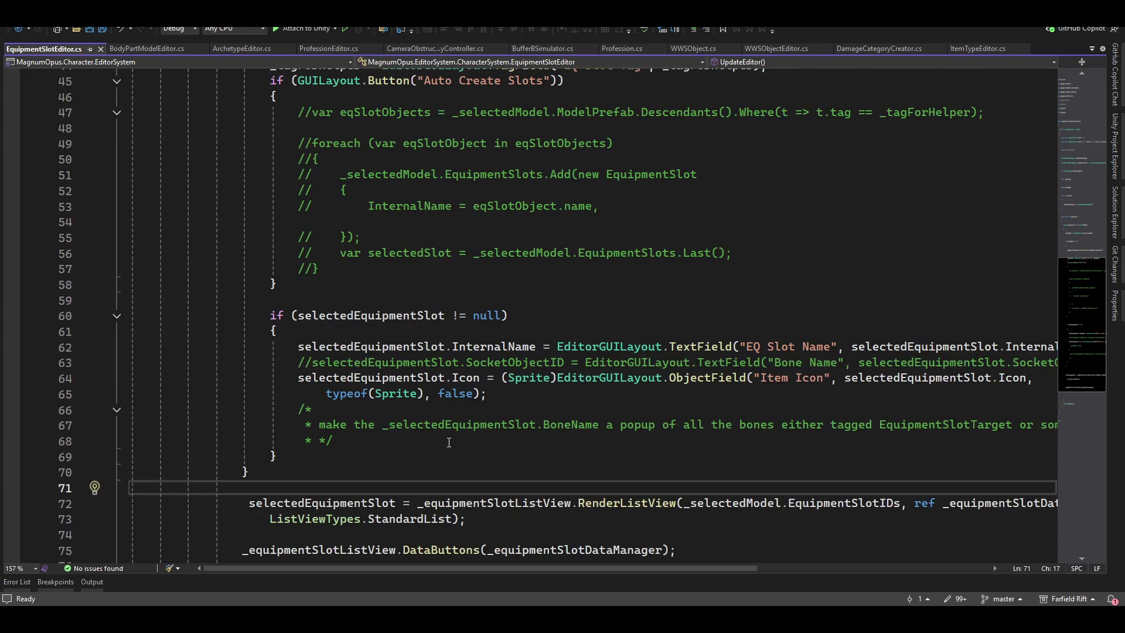
scroll(703, 466, "up", 3)
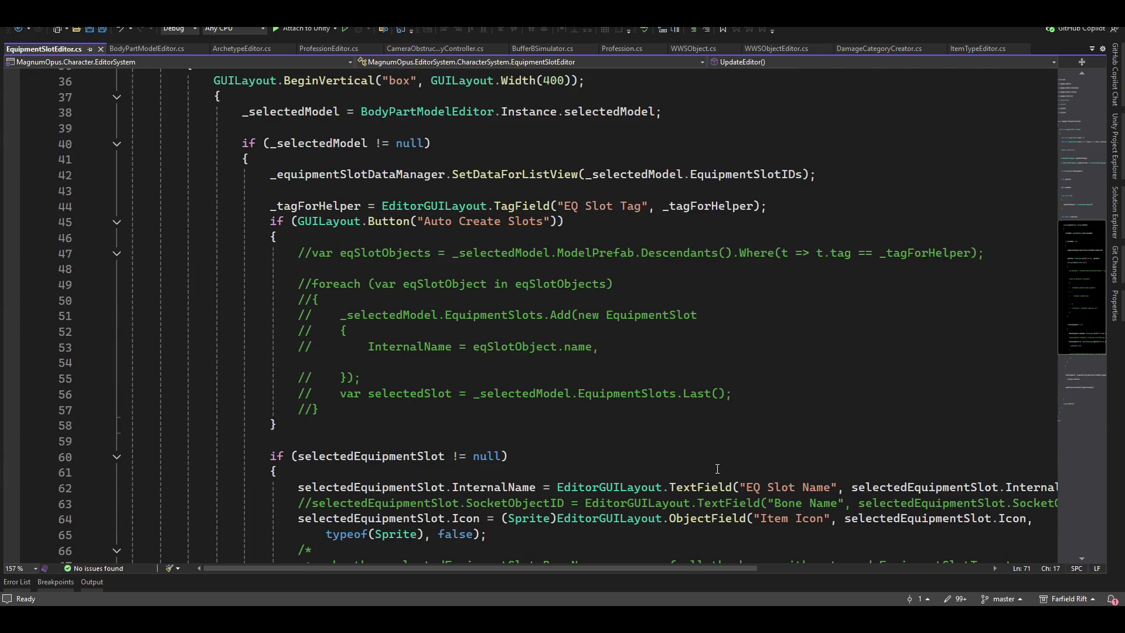
scroll(520, 392, "down", 8)
scroll(701, 389, "up", 4)
scroll(700, 389, "up", 8)
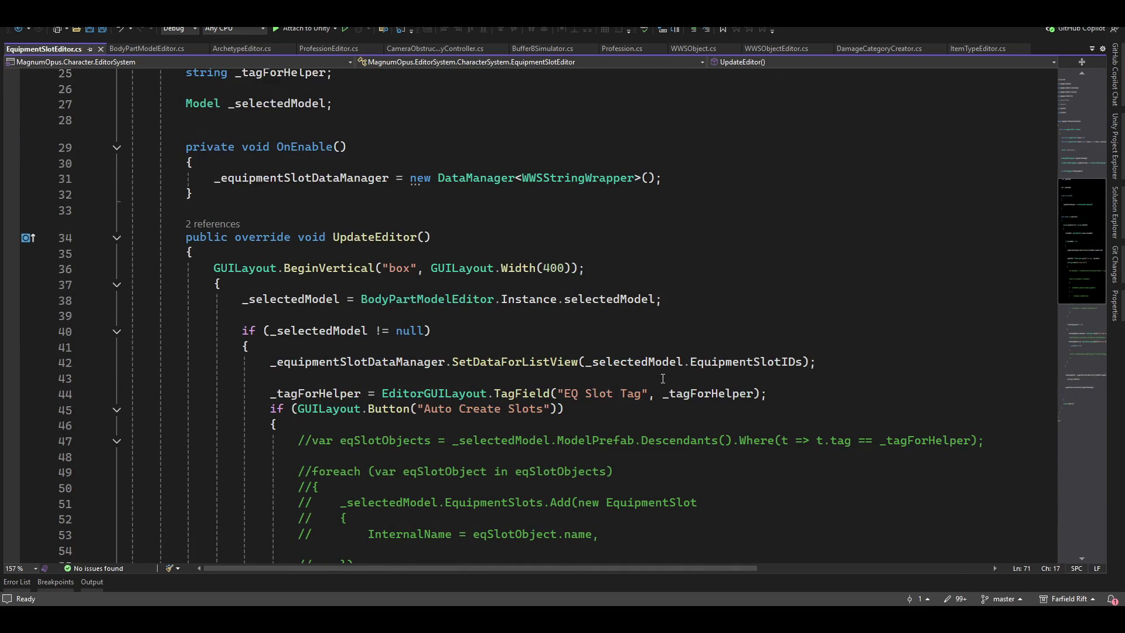
scroll(561, 480, "up", 4)
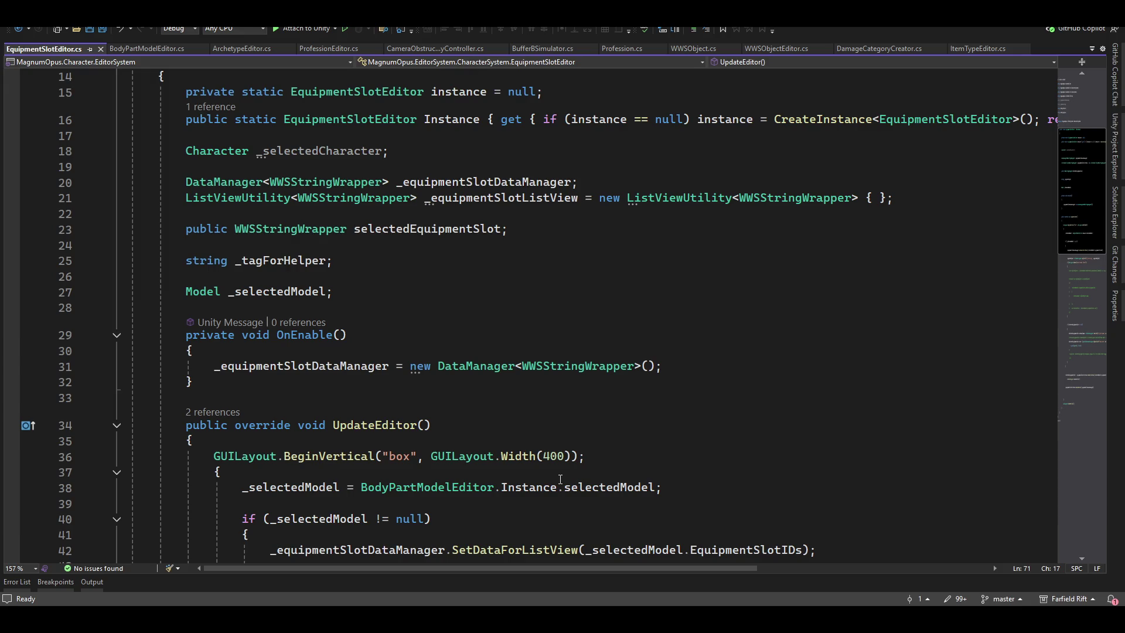
scroll(560, 479, "down", 15)
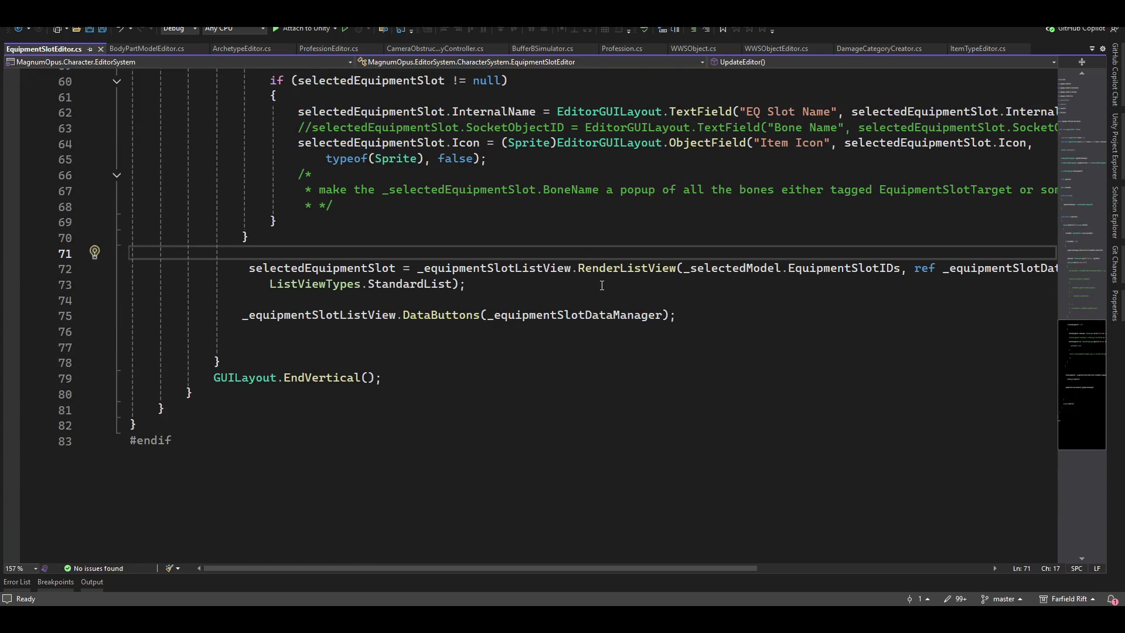
type("if(_Sel")
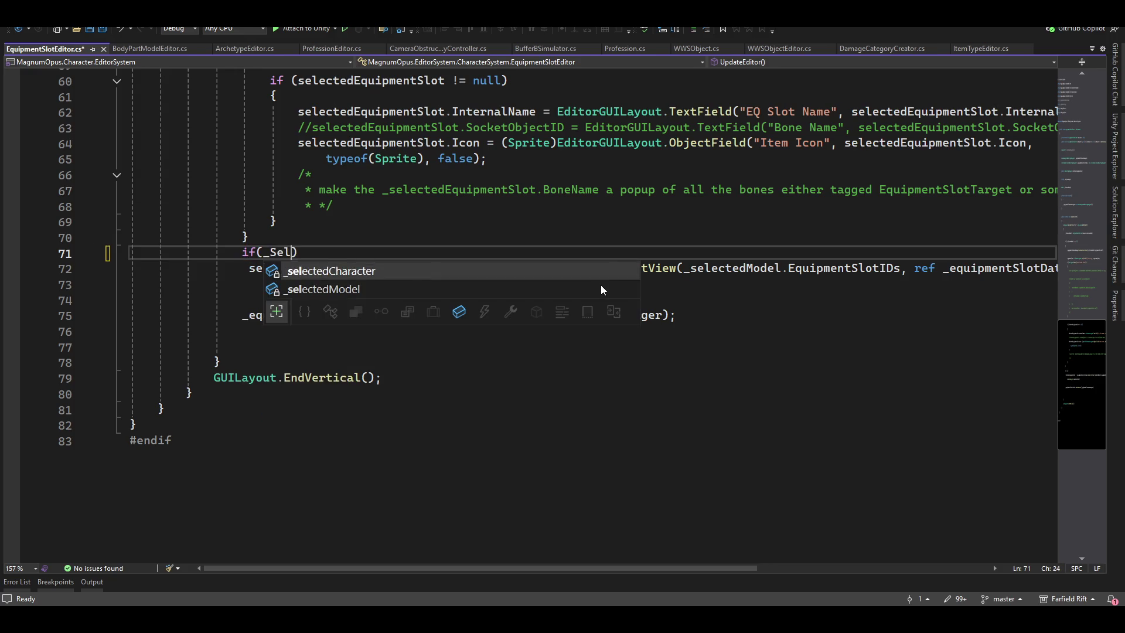
Wrap the RenderListView call inside an if (_selectedModel != null) block in EquipmentSlotEditor.cs
double_click(601, 286)
key("Tab")
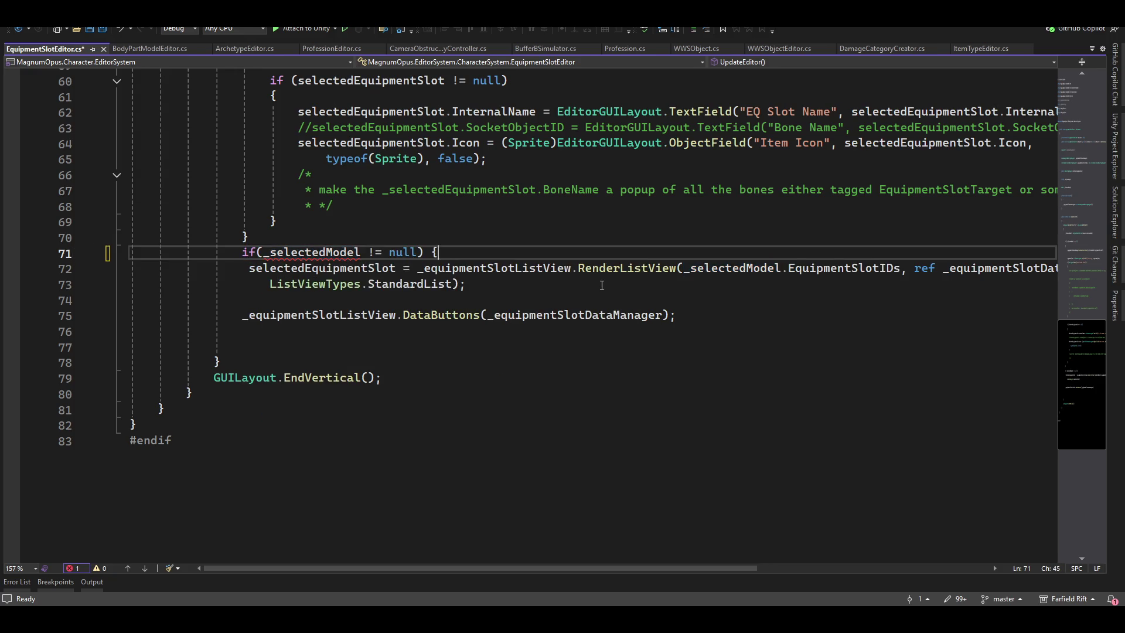
type("}")
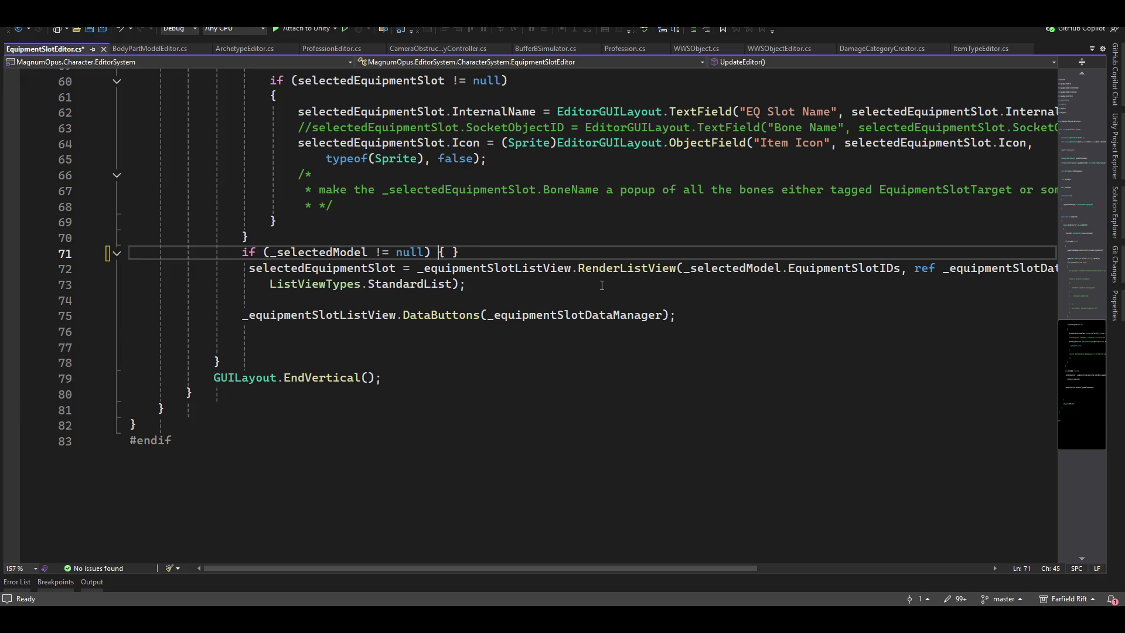
key("Return")
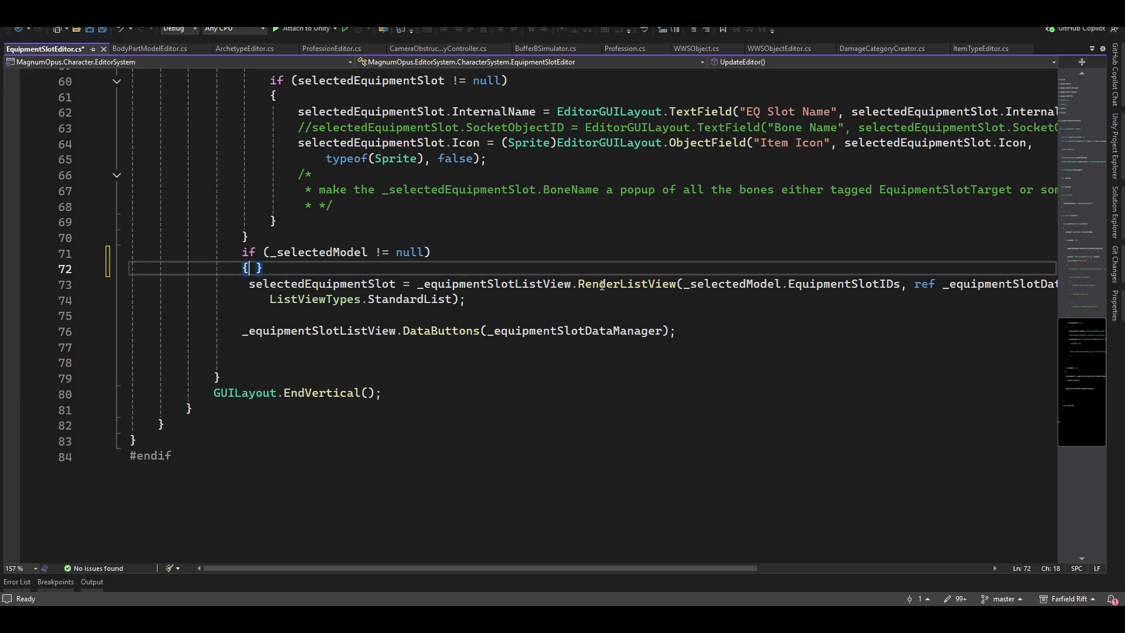
key("Return")
key("Return")
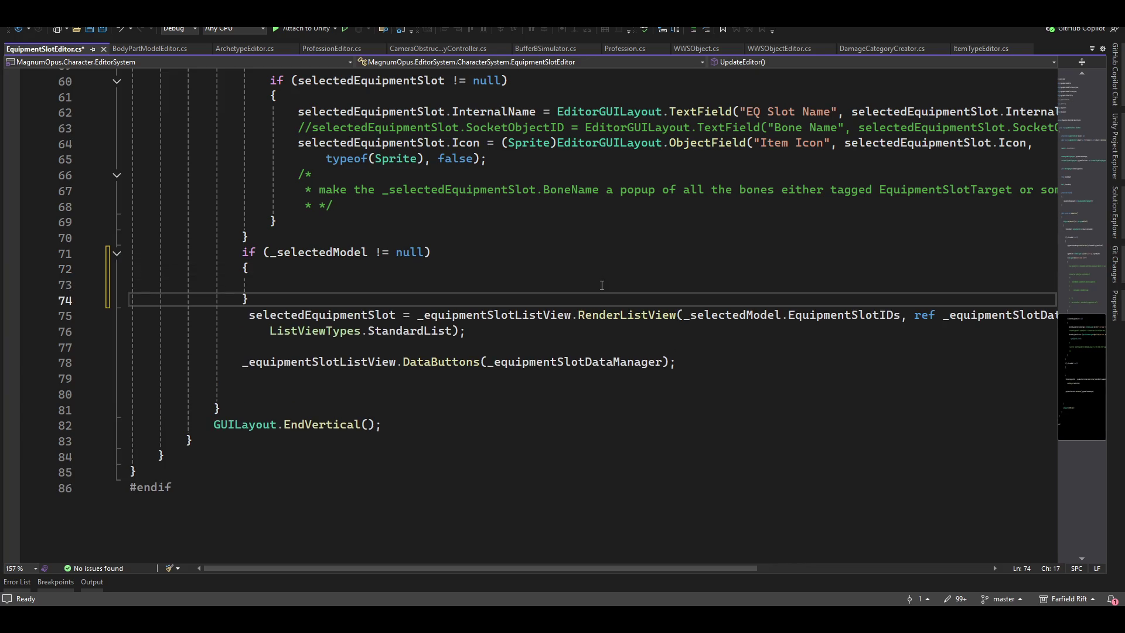
key("Delete")
key("Down")
key("Down")
key("Down")
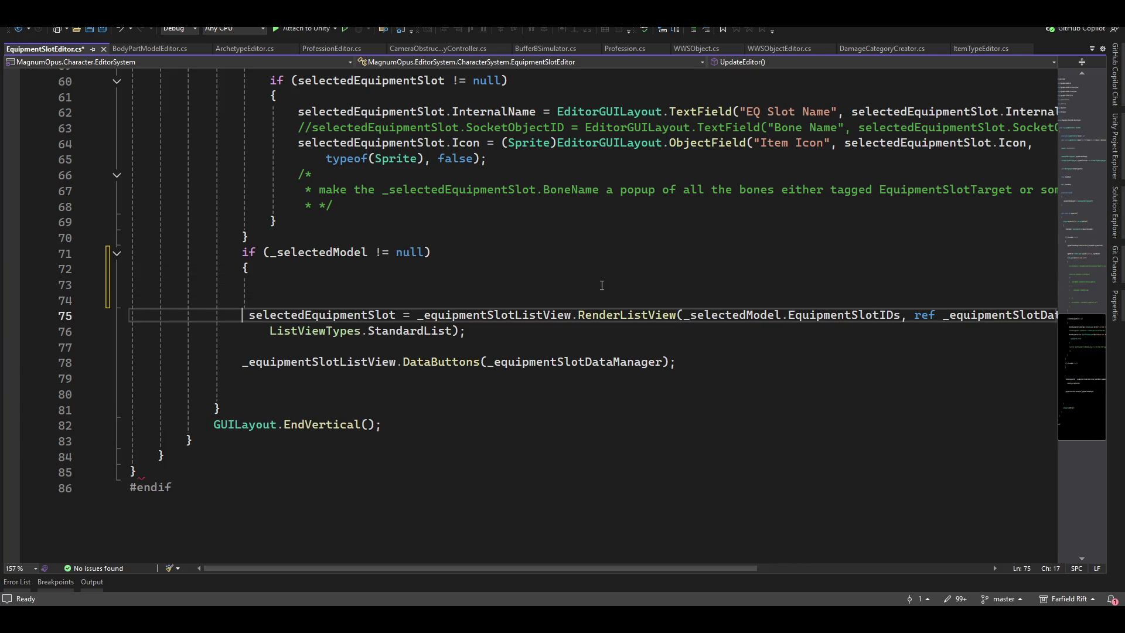
type("}")
key("Up")
key("Up")
key("Up")
key("End")
key("Delete")
key("Delete")
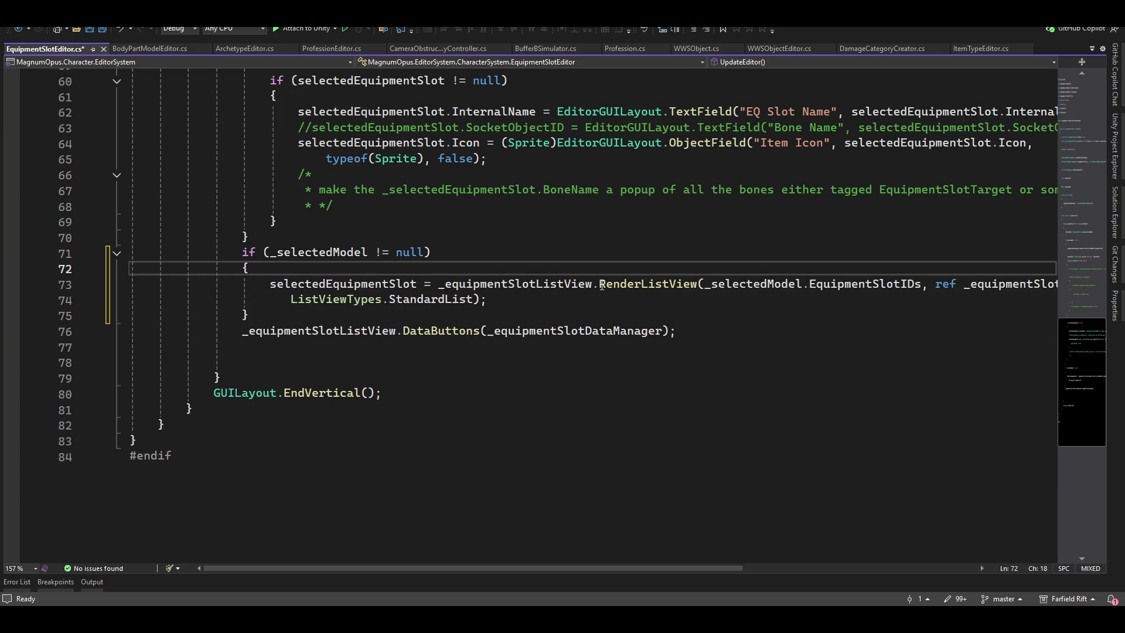
Look over the edited EquipmentSlotEditor.cs code, then return to ProfessionEditor.cs
scroll(638, 389, "up", 9)
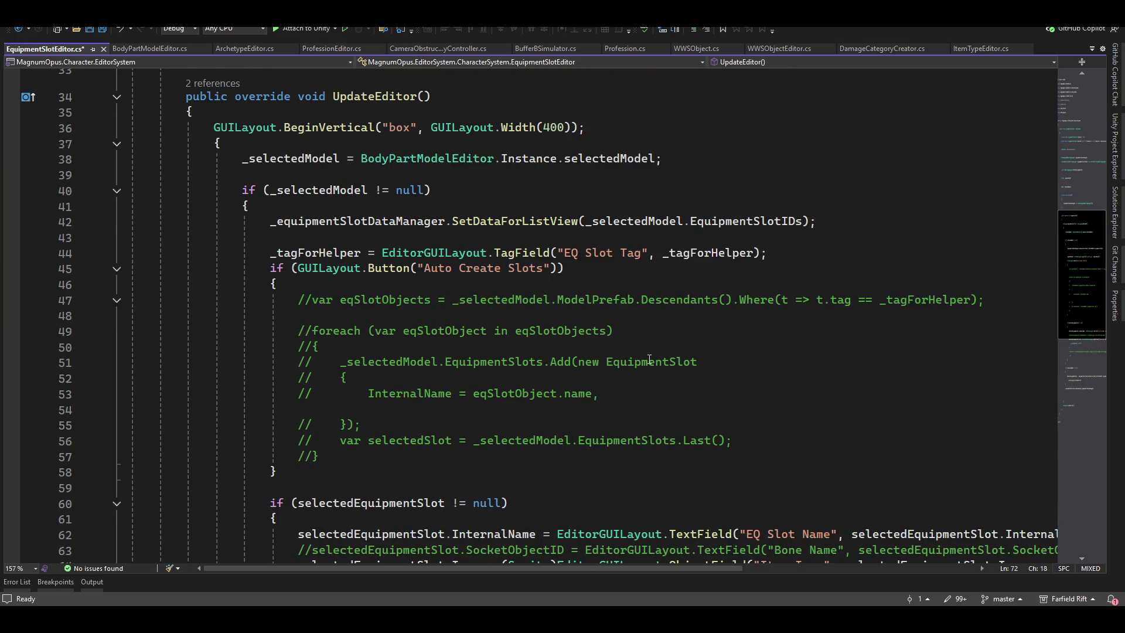
scroll(410, 527, "up", 9)
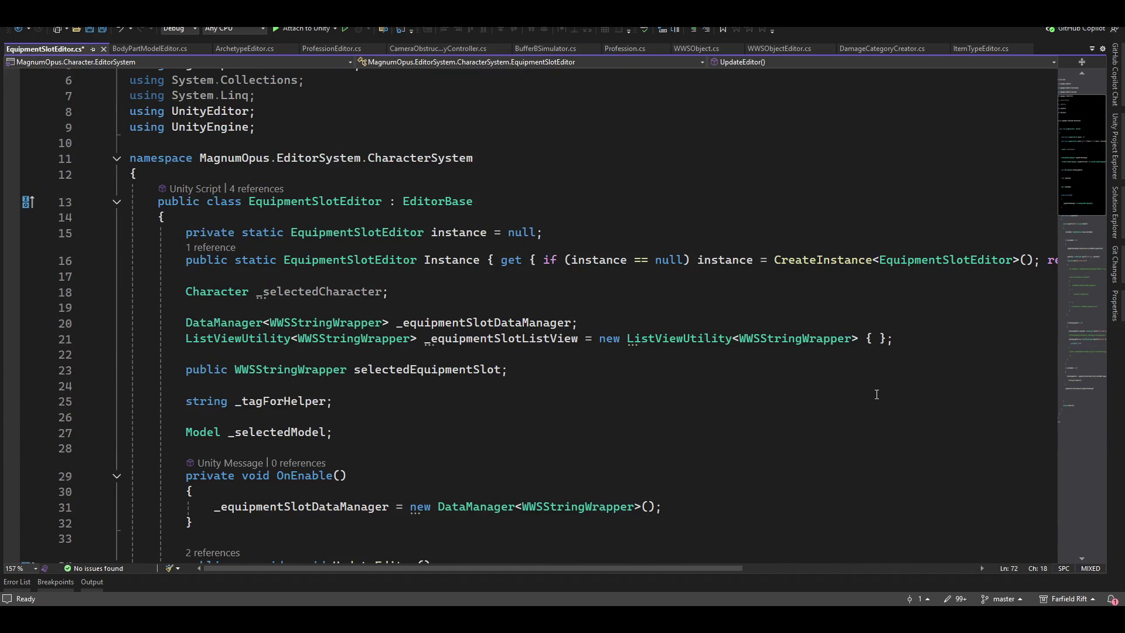
scroll(876, 395, "down", 1)
left_click(332, 51)
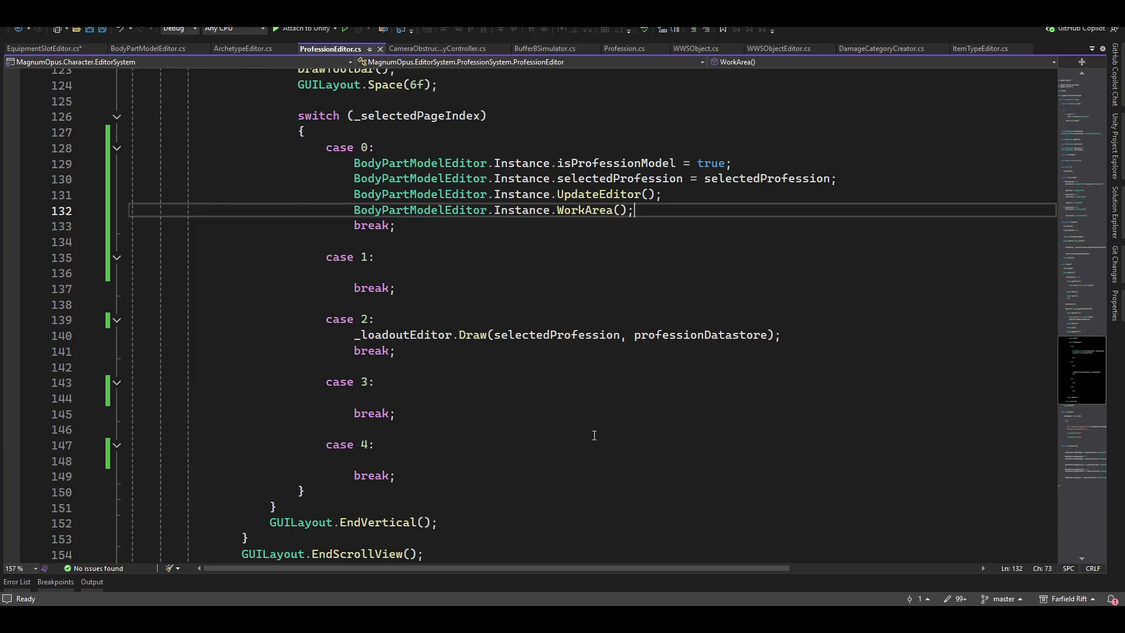
Insert GUILayout.BeginHorizontal() above UpdateEditor() and enclose UpdateEditor and WorkArea in a brace block
left_click(703, 201)
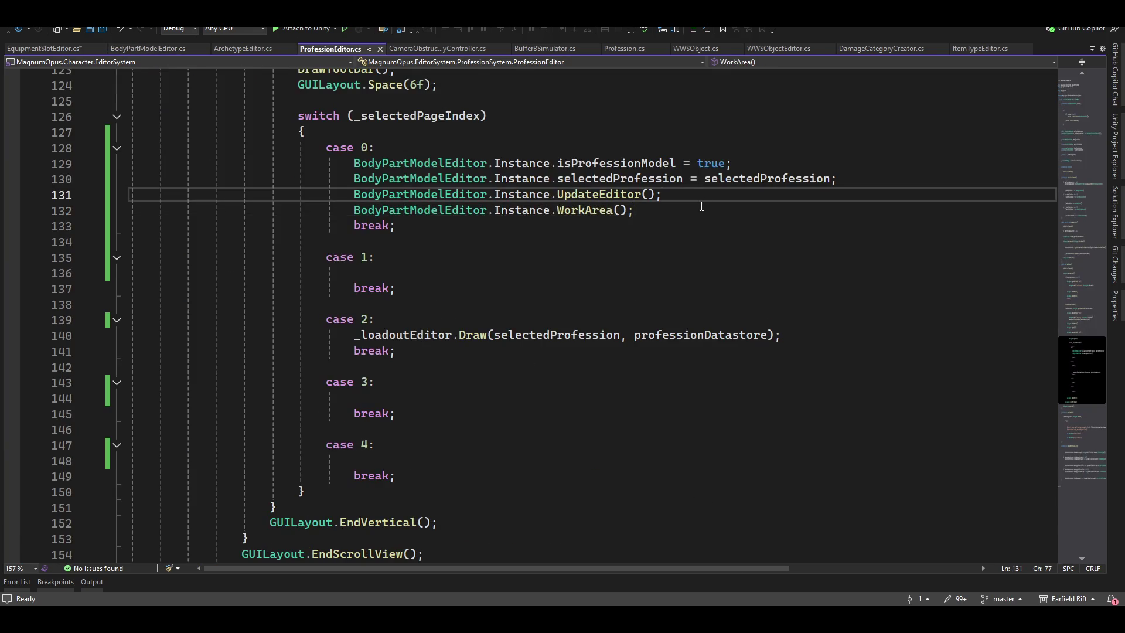
key("ctrl+Return")
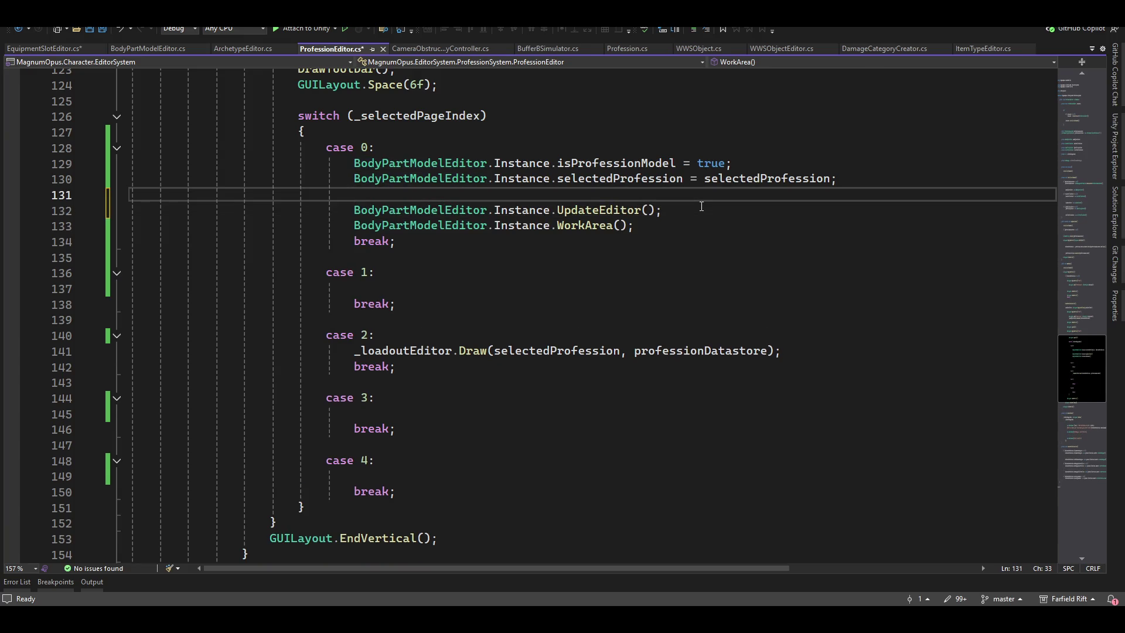
type("guila.be")
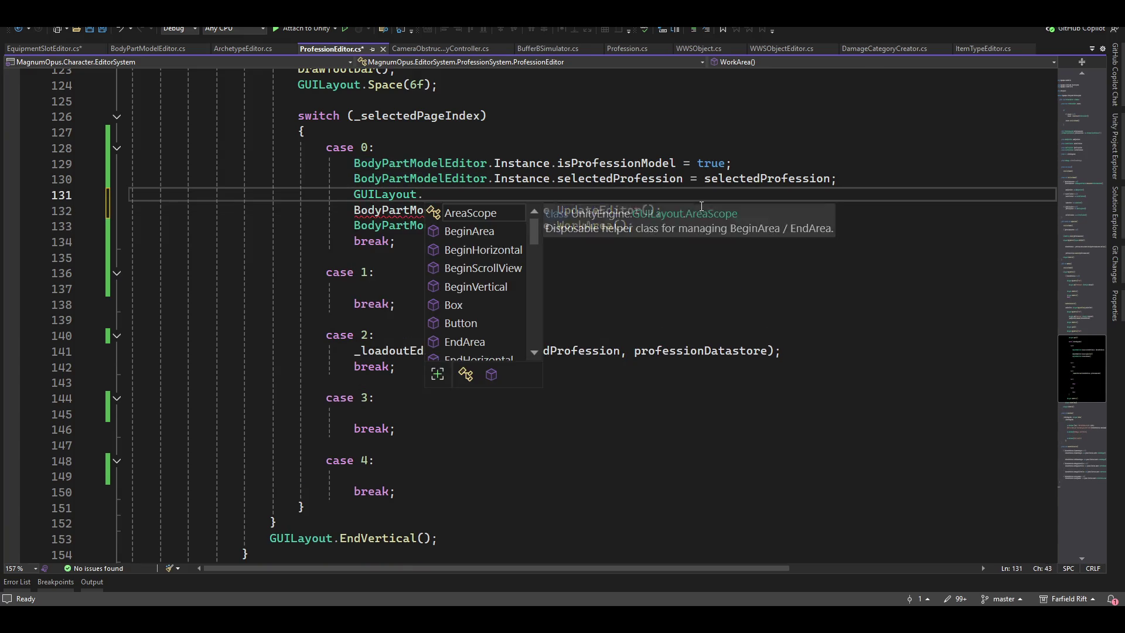
key("Down")
key("Tab")
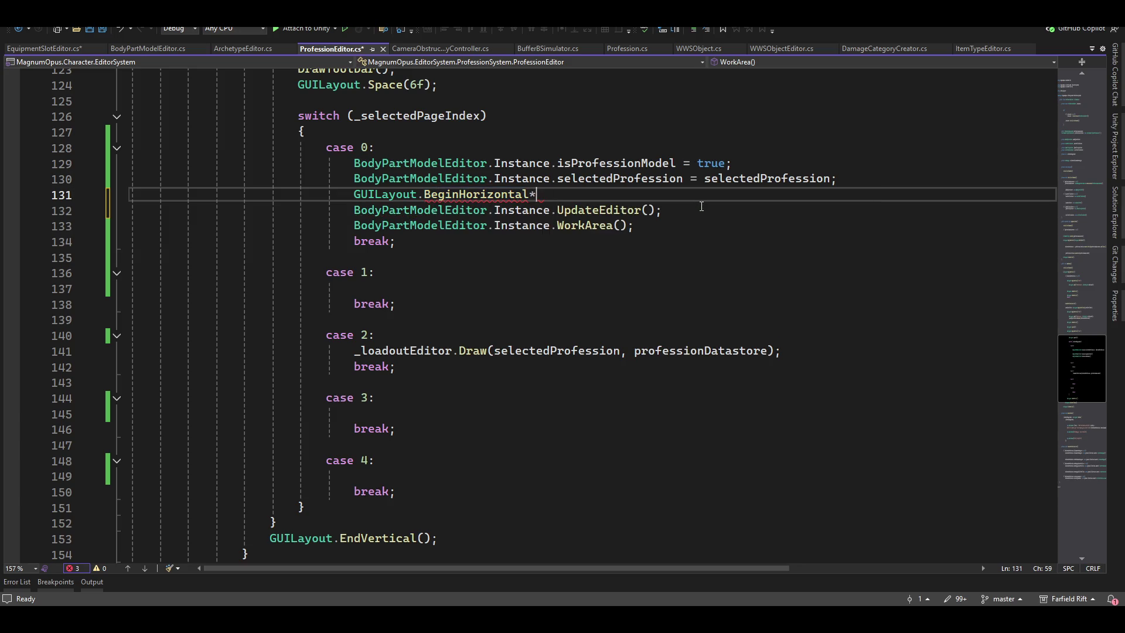
type("();")
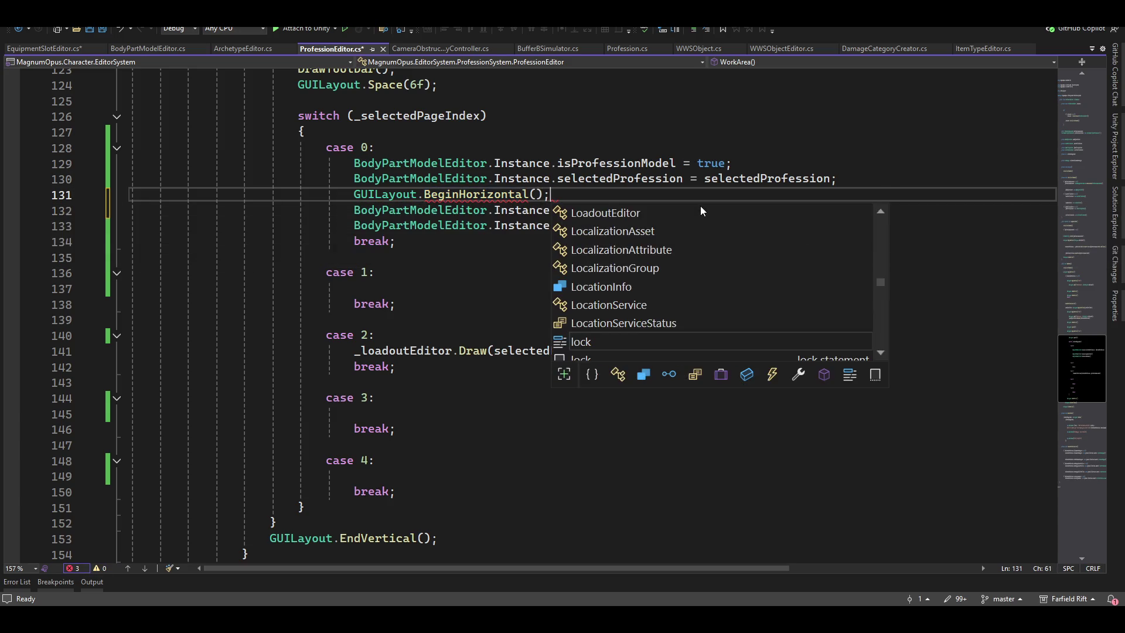
key("Return")
key("Delete")
key("Down")
key("Down")
key("End")
key("Return")
type("}")
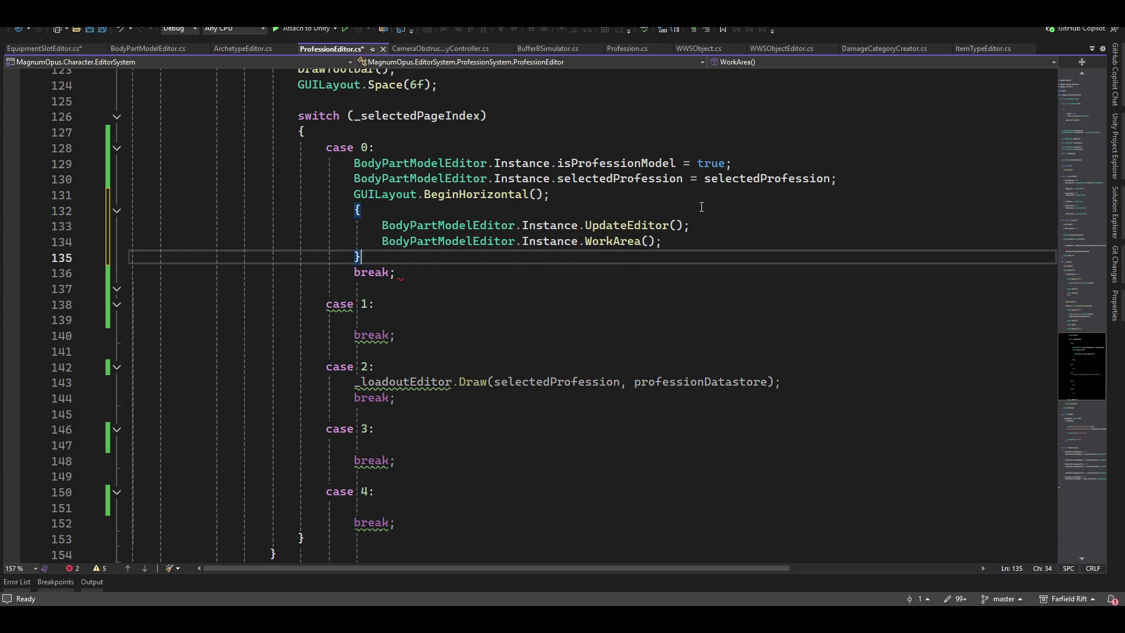
key("Return")
Add GUILayout.EndHorizontal() after the block, save ProfessionEditor.cs, and return to Unity
type("guilayou")
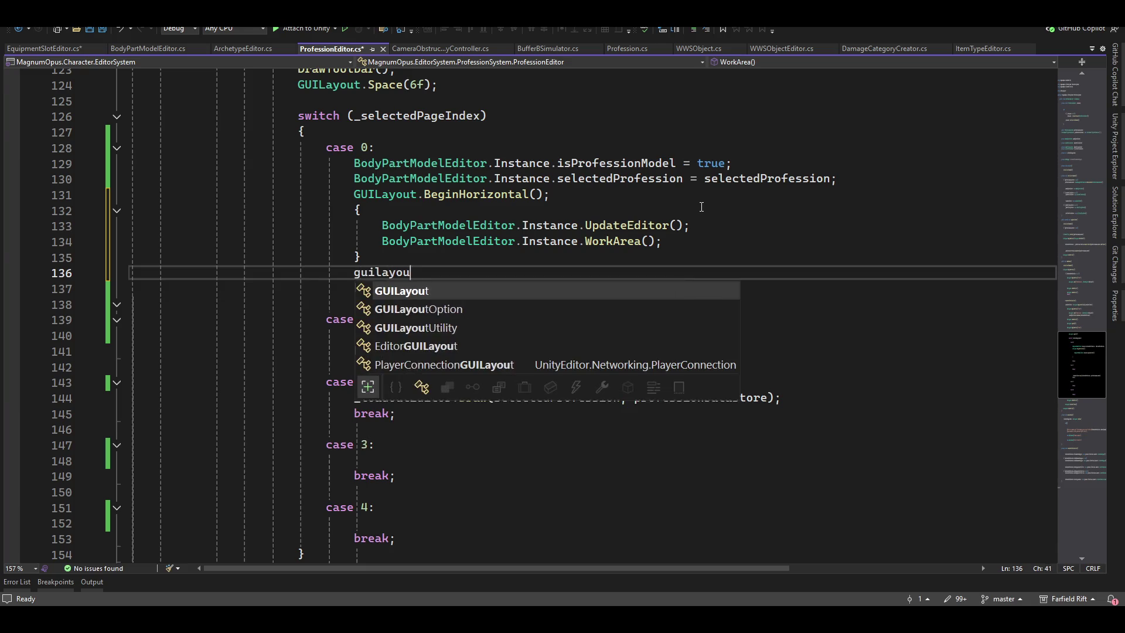
type(".end")
key("Down")
key("Down")
key("Down")
key("Up")
key("Up")
key("Tab")
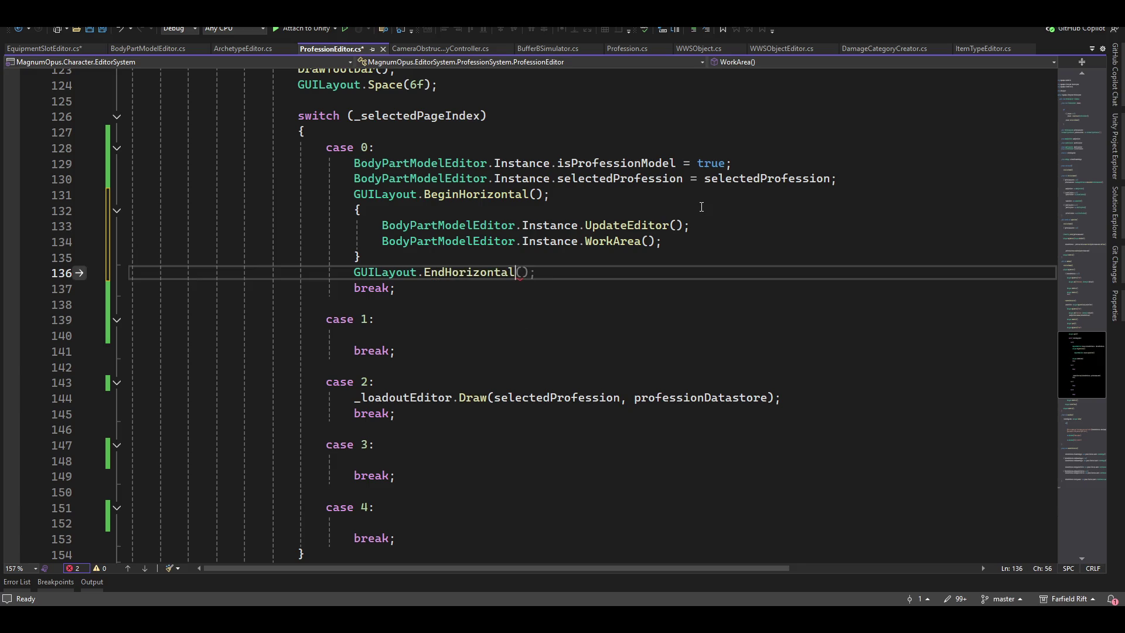
type(");")
key("ctrl+s")
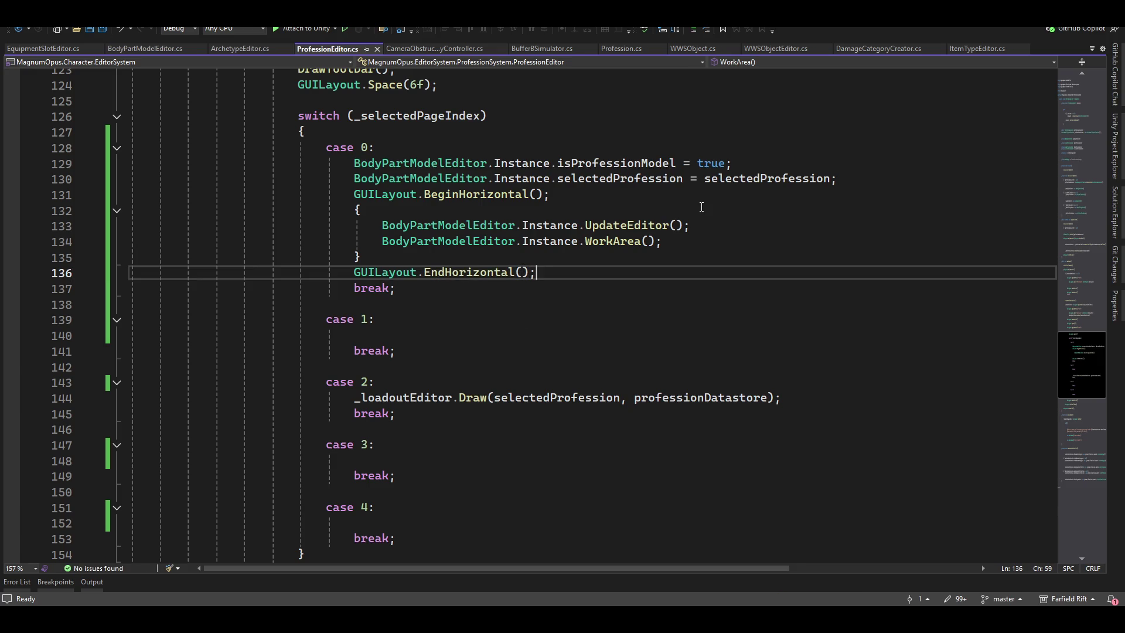
key("alt+Tab")
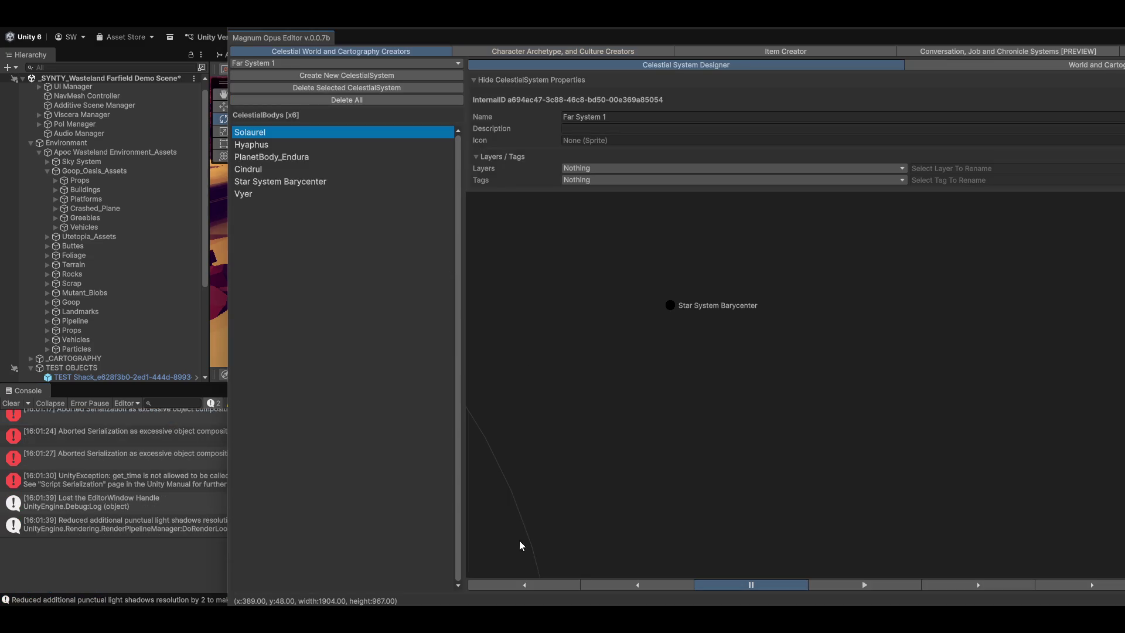
Open the Profession Creator in a maximized Magnum Opus Editor and select Caravan Guard
left_click(538, 55)
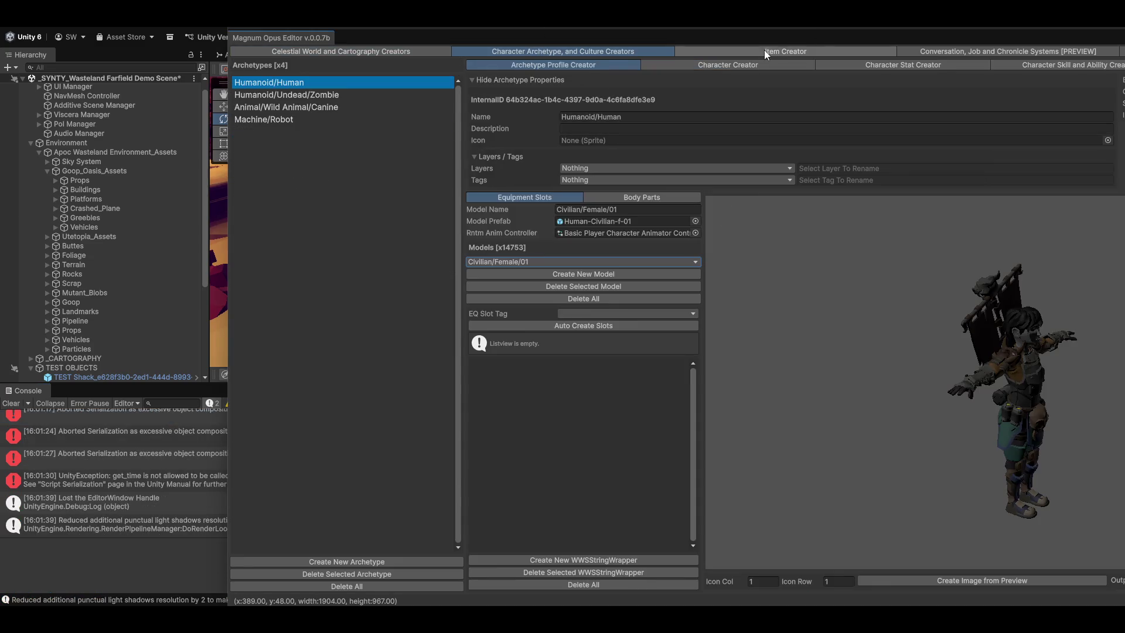
left_click(751, 67)
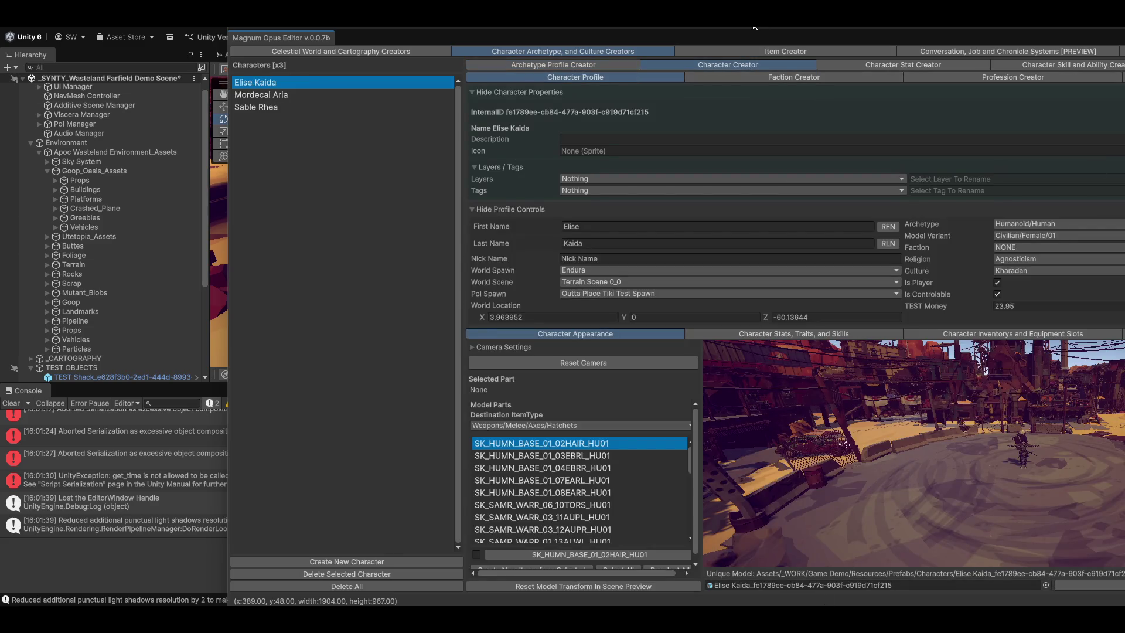
double_click(755, 27)
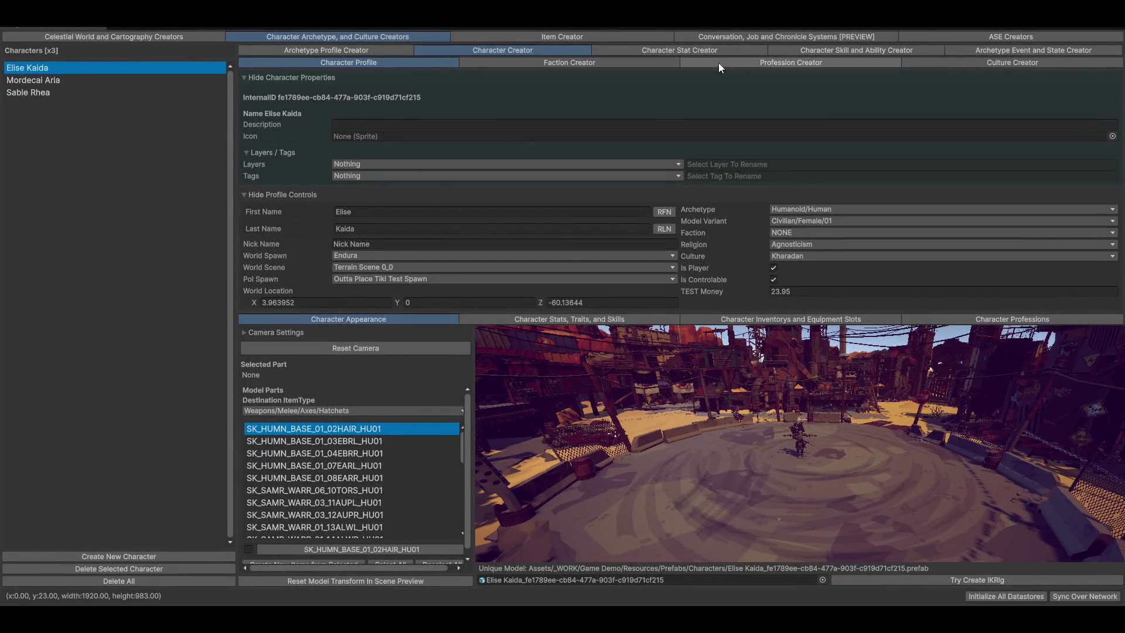
left_click(736, 62)
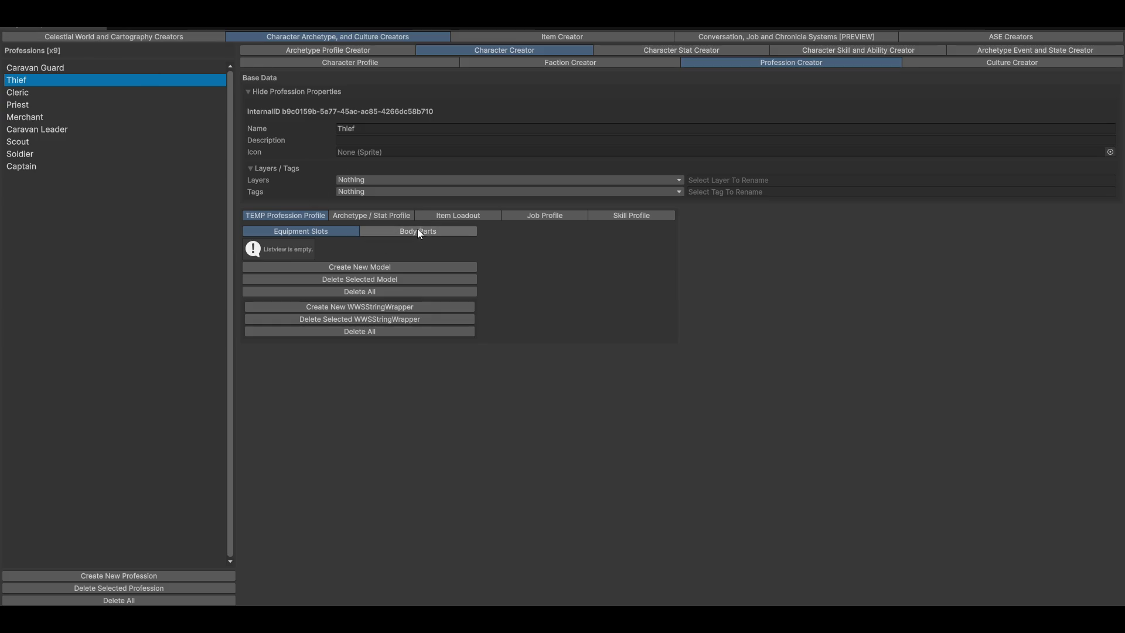
left_click(42, 68)
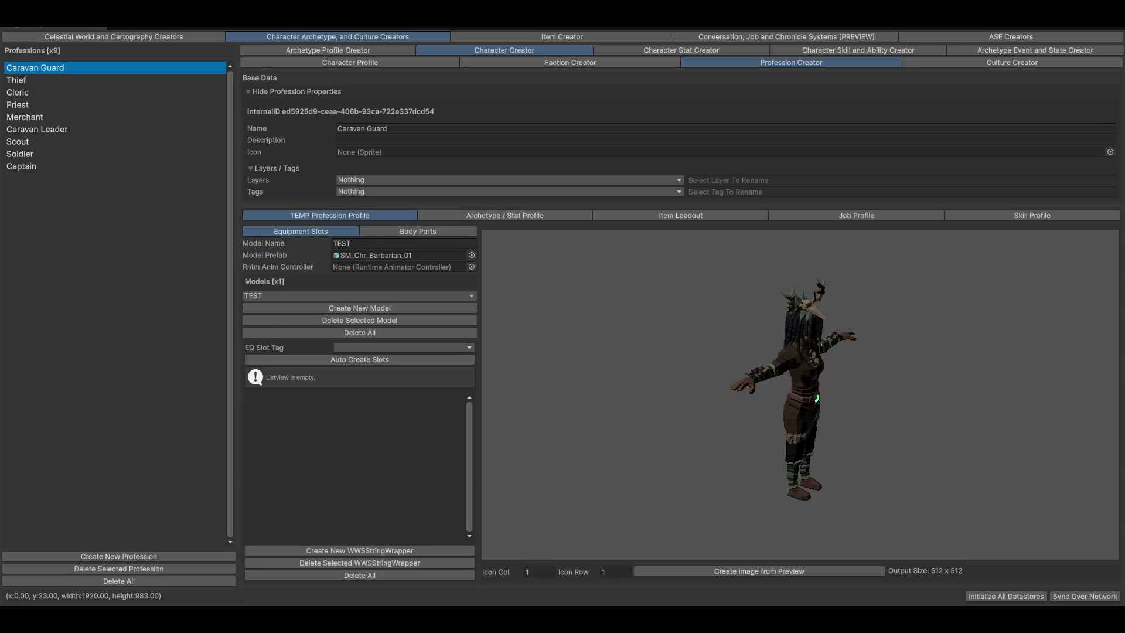
Rotate Caravan Guard's model preview front, back and side, toggling Body Parts and Equipment Slots settings
mouse_move(999, 459)
left_mouse_down()
mouse_move(873, 407)
mouse_move(963, 404)
mouse_move(836, 405)
mouse_move(802, 283)
left_mouse_up()
mouse_move(806, 393)
left_mouse_down()
mouse_move(904, 471)
mouse_move(952, 469)
mouse_move(41, 465)
mouse_move(2, 396)
left_mouse_up()
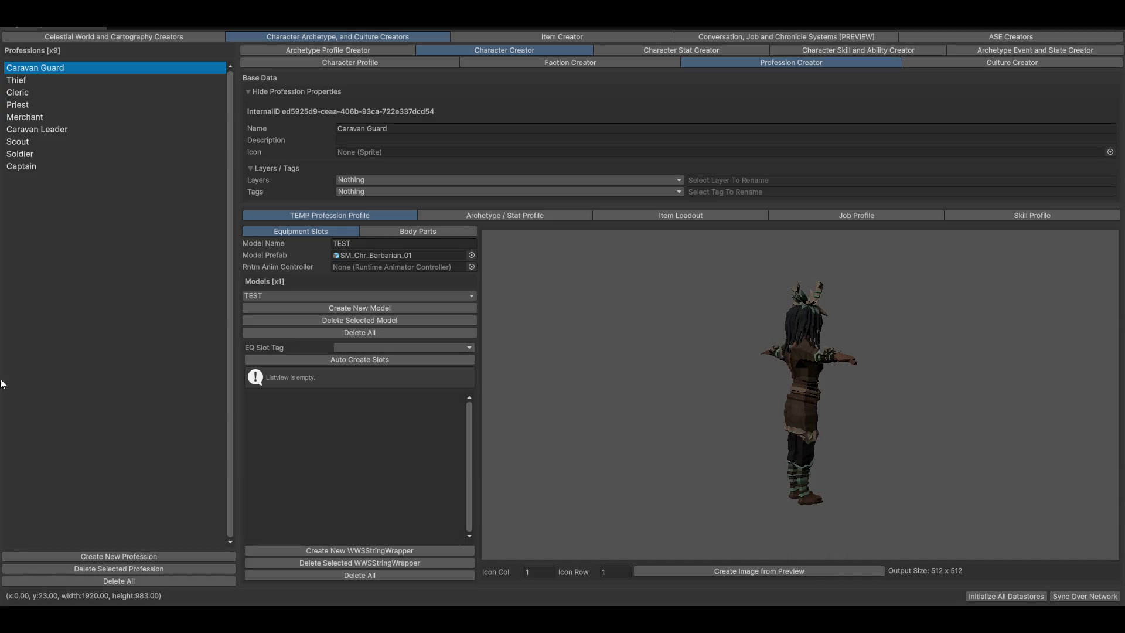
mouse_move(835, 417)
left_mouse_down()
mouse_move(520, 397)
mouse_move(686, 381)
mouse_move(674, 369)
mouse_move(738, 361)
left_mouse_up()
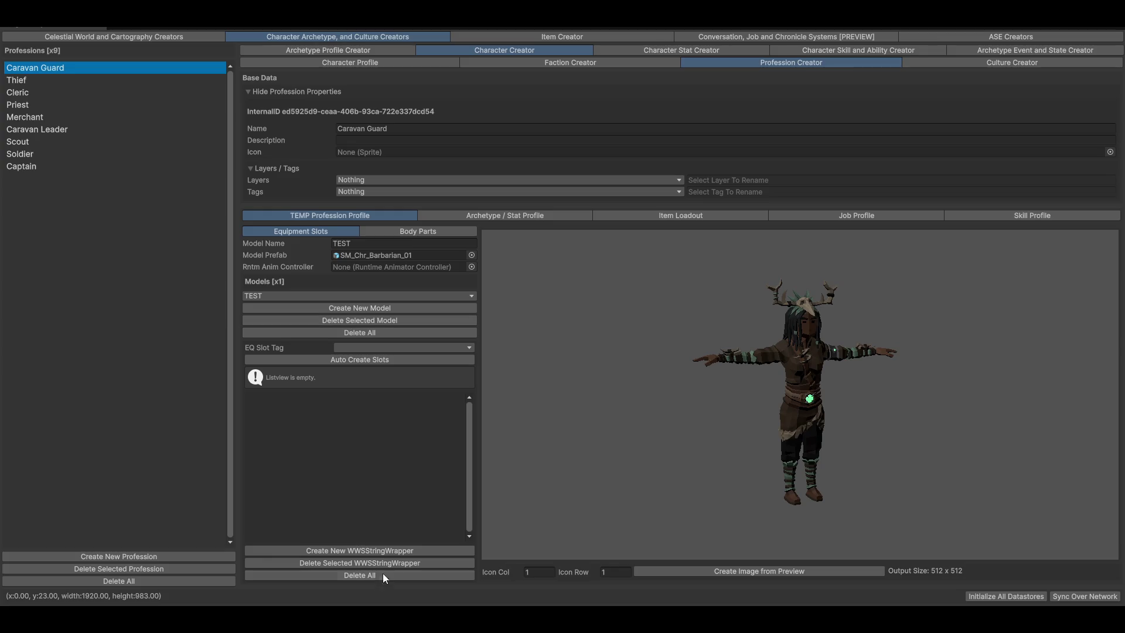
left_click(494, 215)
left_click(333, 215)
left_click(428, 230)
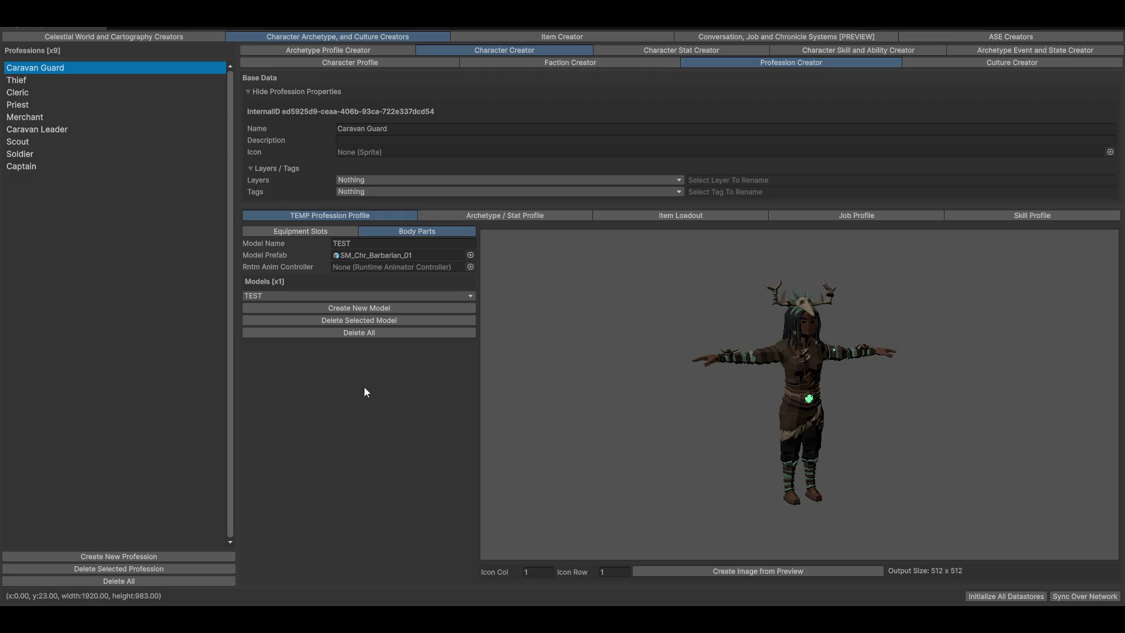
left_click(286, 228)
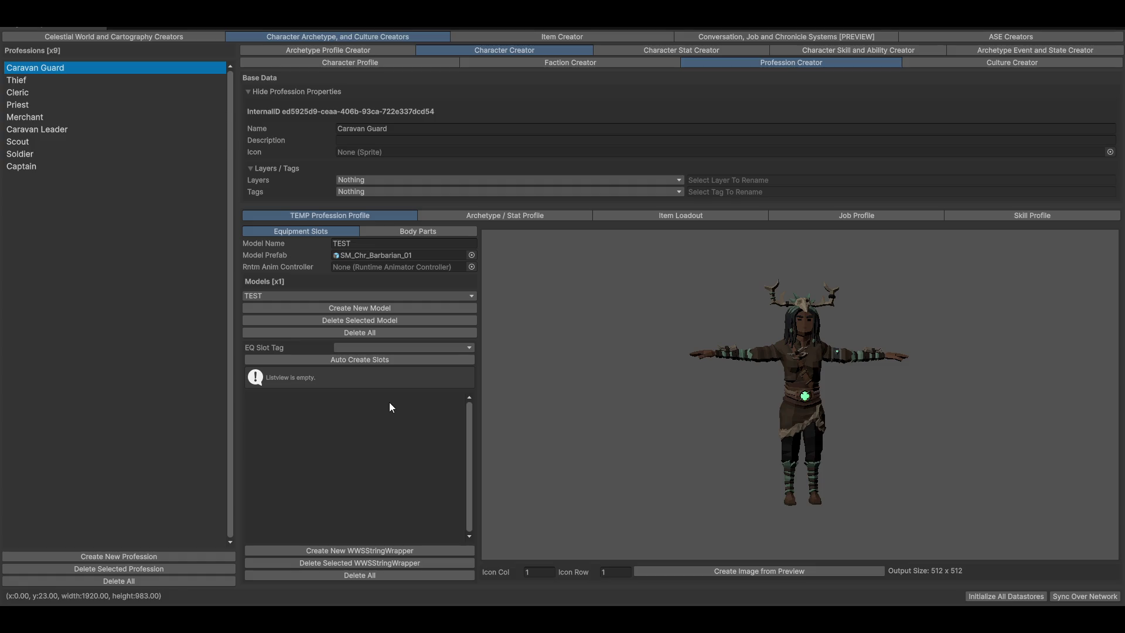
mouse_move(838, 382)
left_mouse_down()
mouse_move(725, 386)
mouse_move(922, 439)
mouse_move(835, 394)
left_mouse_up()
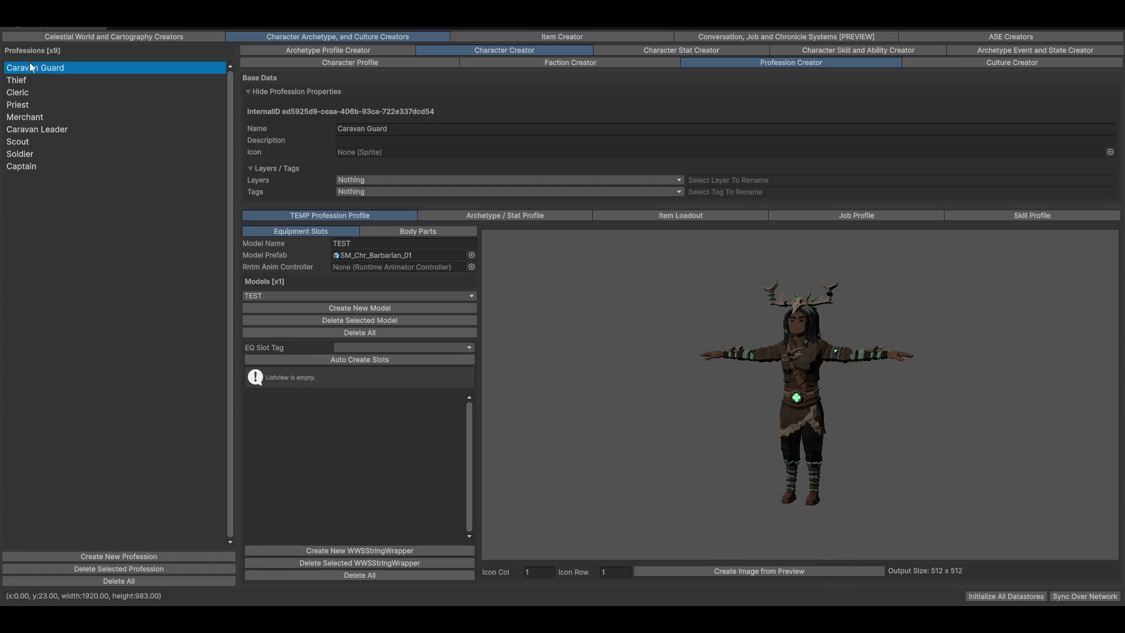
left_click(472, 255)
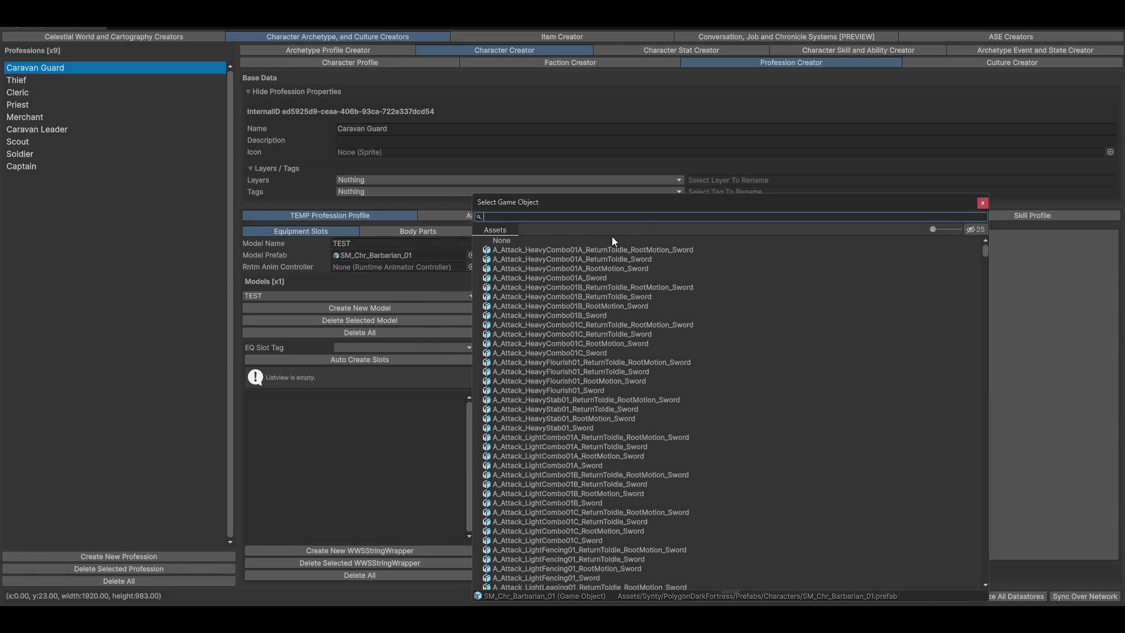
Set the TEST model's prefab to SM_Veh_Caravan_01, rotate the preview, then clear the Model Prefab field
type("carav")
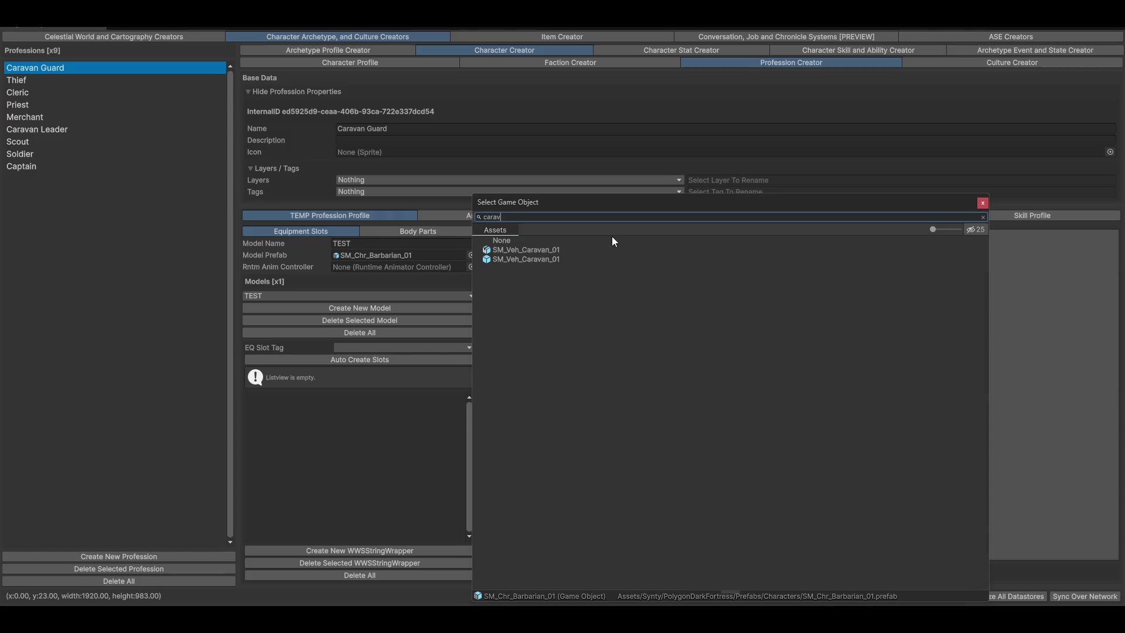
double_click(516, 259)
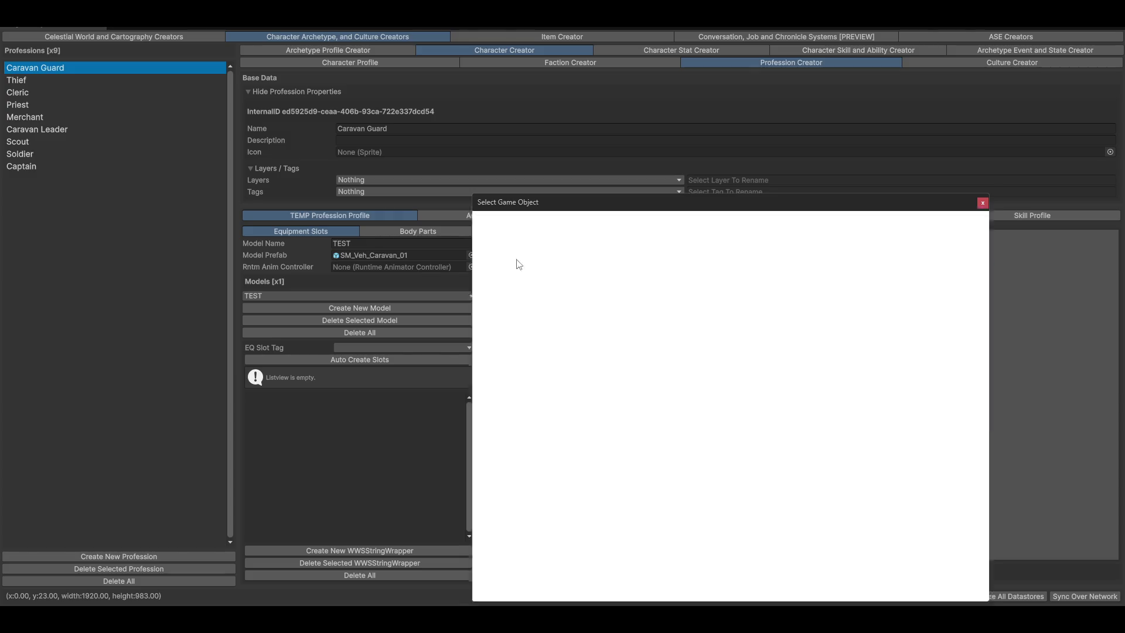
mouse_move(765, 427)
left_mouse_down()
mouse_move(912, 426)
mouse_move(938, 438)
left_mouse_up()
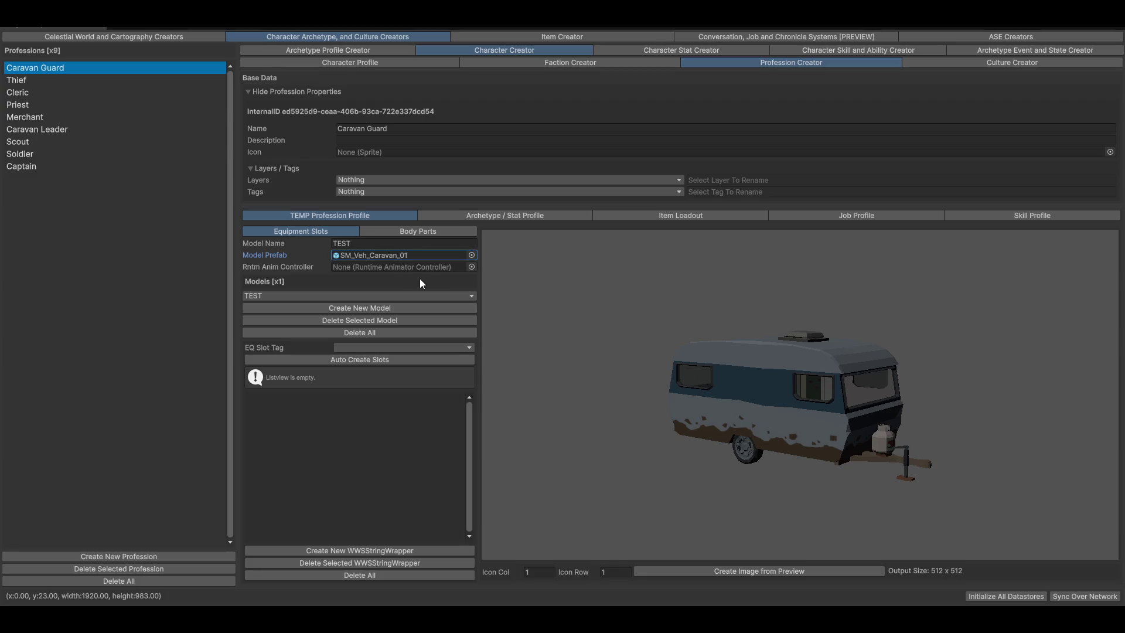
key("Delete")
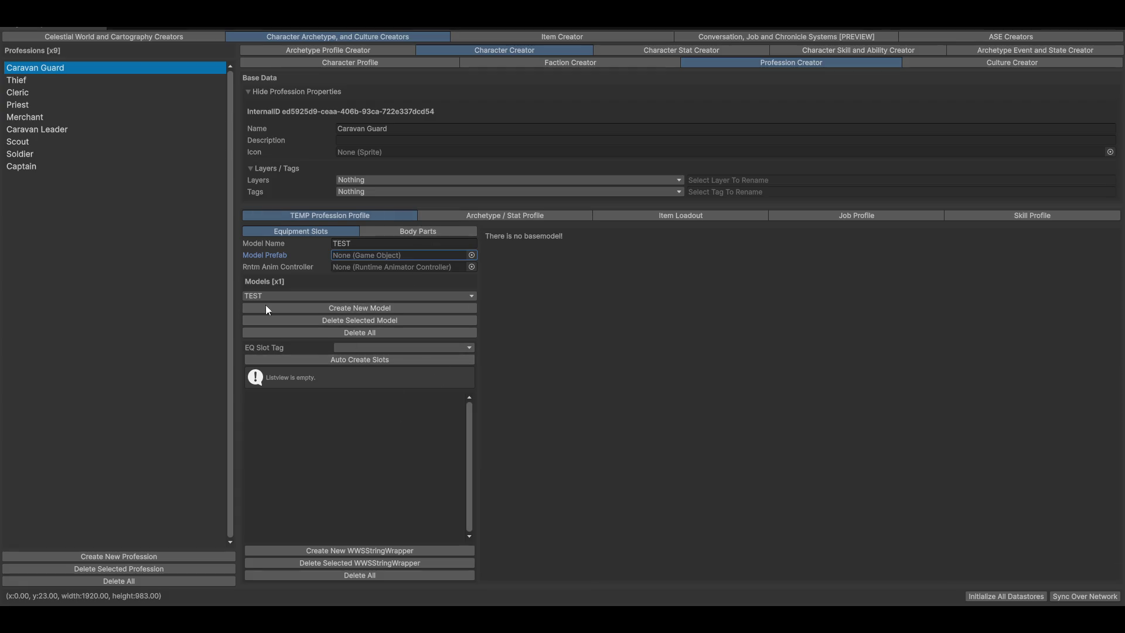
left_click(325, 296)
Switch to the Thief profession and open the NullReferenceException at BodyPartModelEditor.cs line 105 in Visual Studio
left_click(296, 308)
left_click(20, 81)
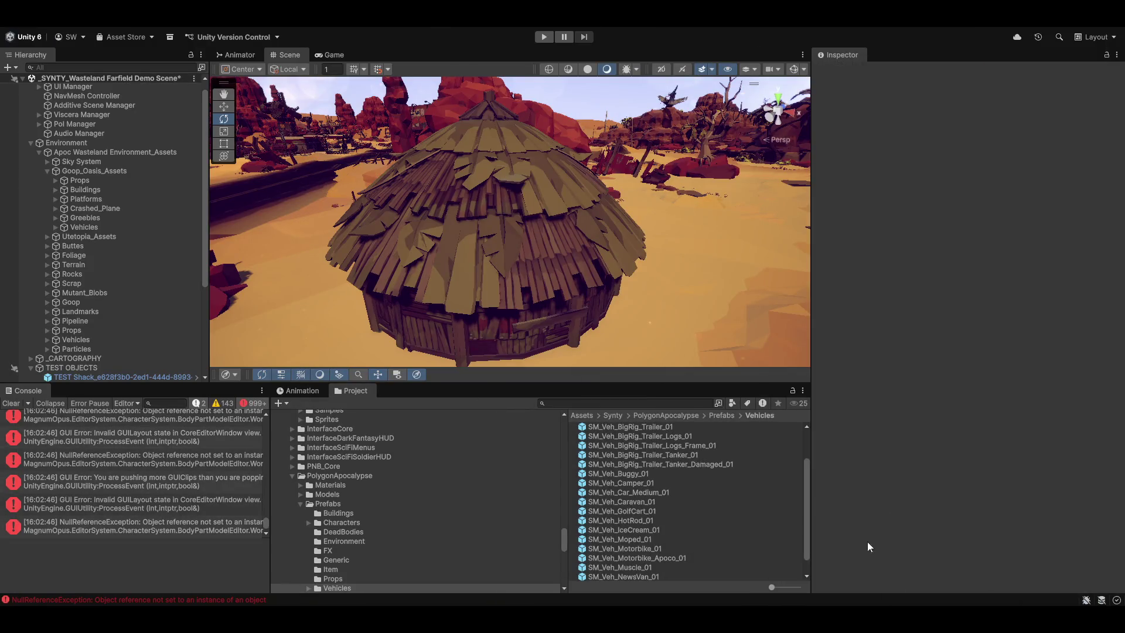
double_click(82, 474)
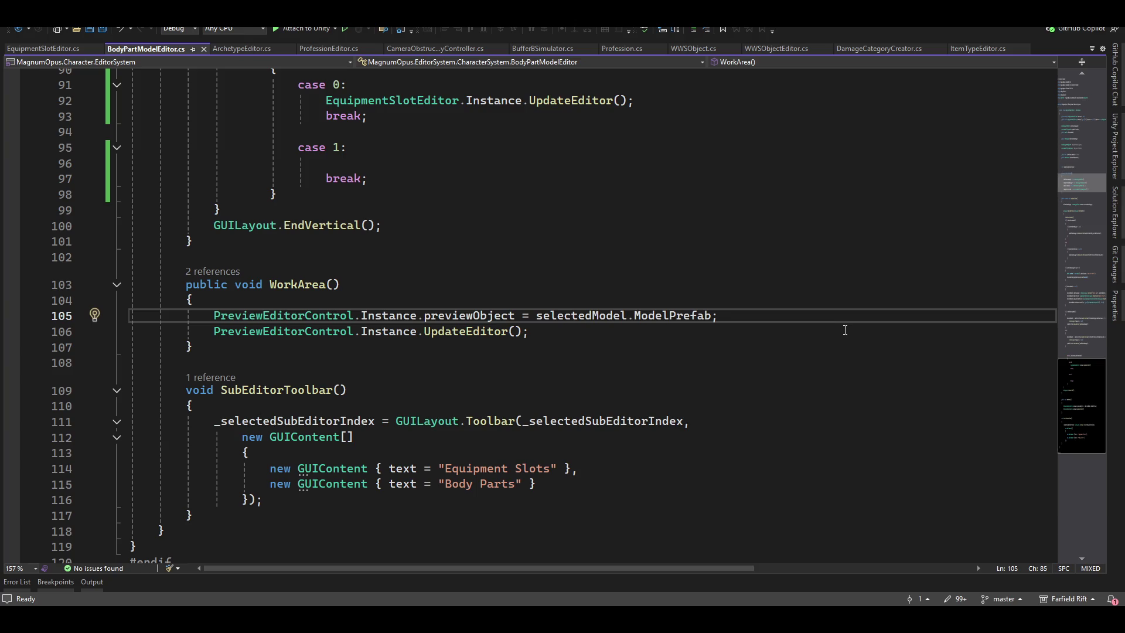
Add an if (selectedModel.ModelPrefab != null) check at the top of WorkArea()
key("Up")
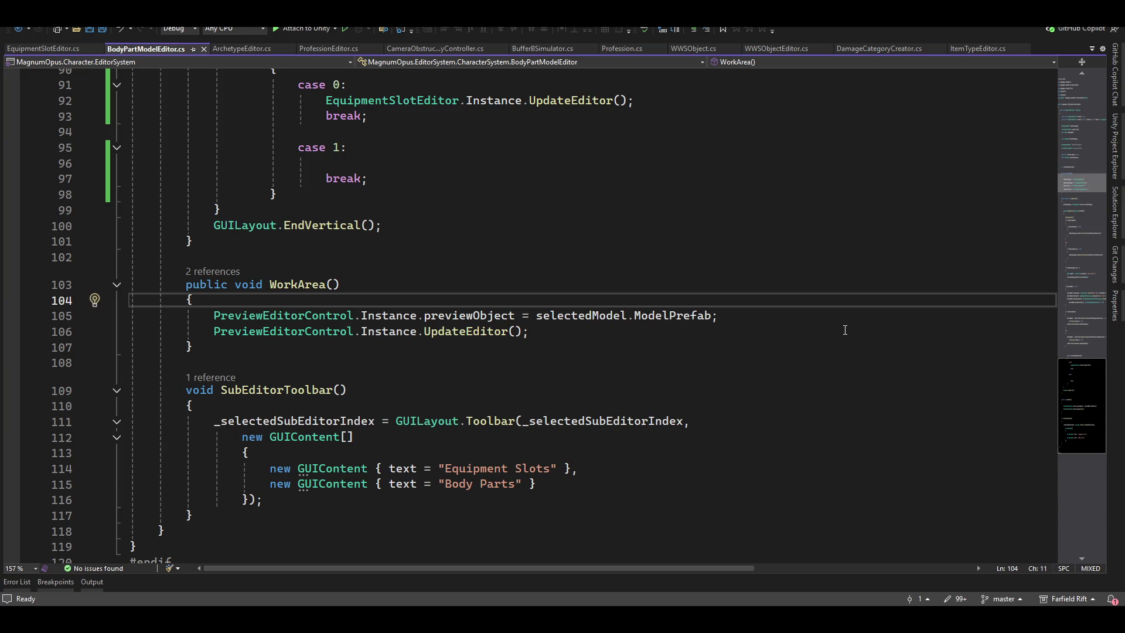
key("Return")
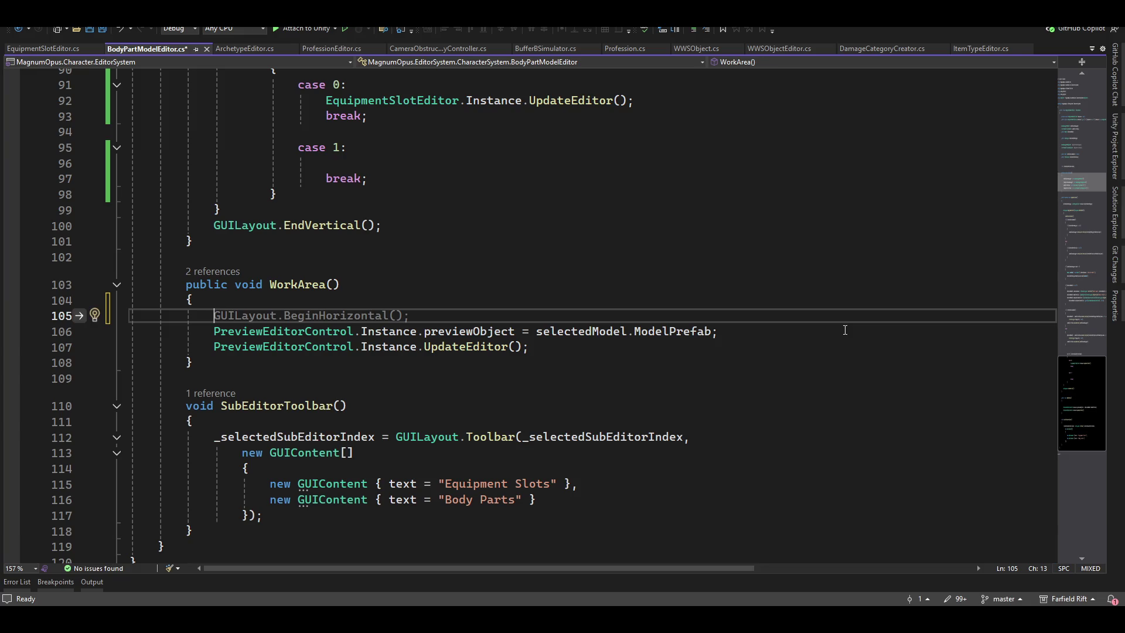
type("if(ser")
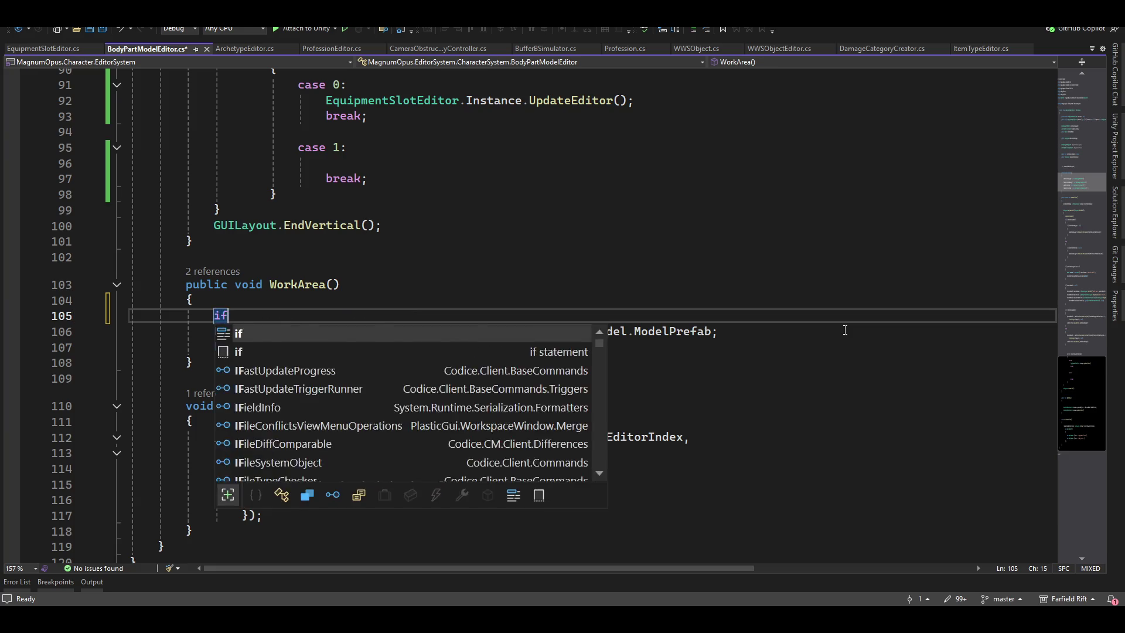
key("BackSpace")
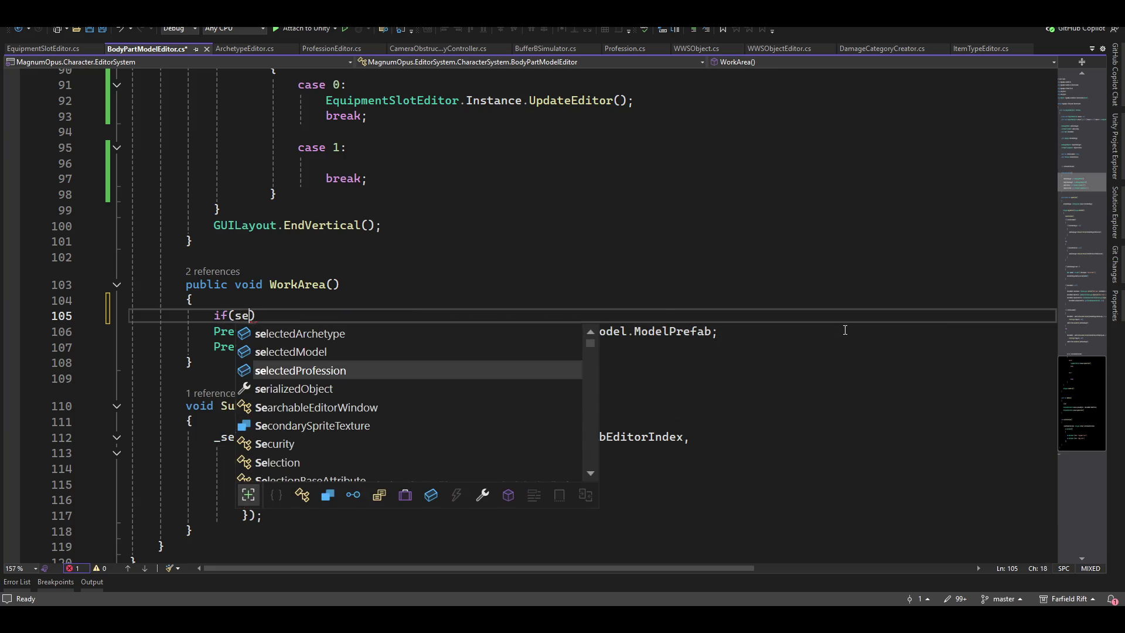
key("Up")
key("Tab")
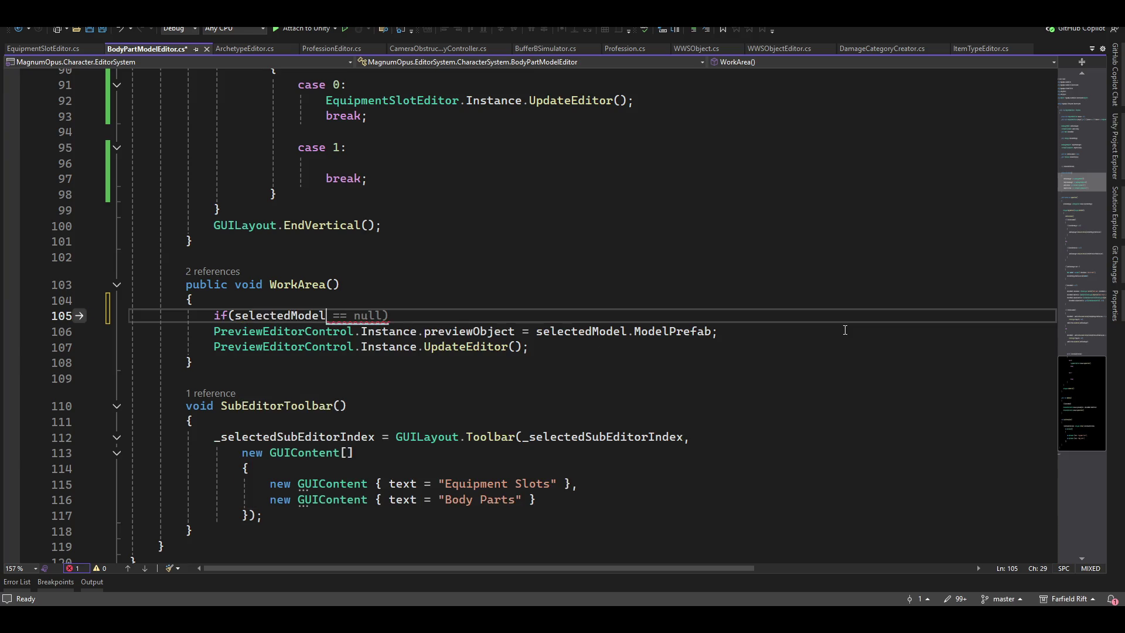
type(".mo")
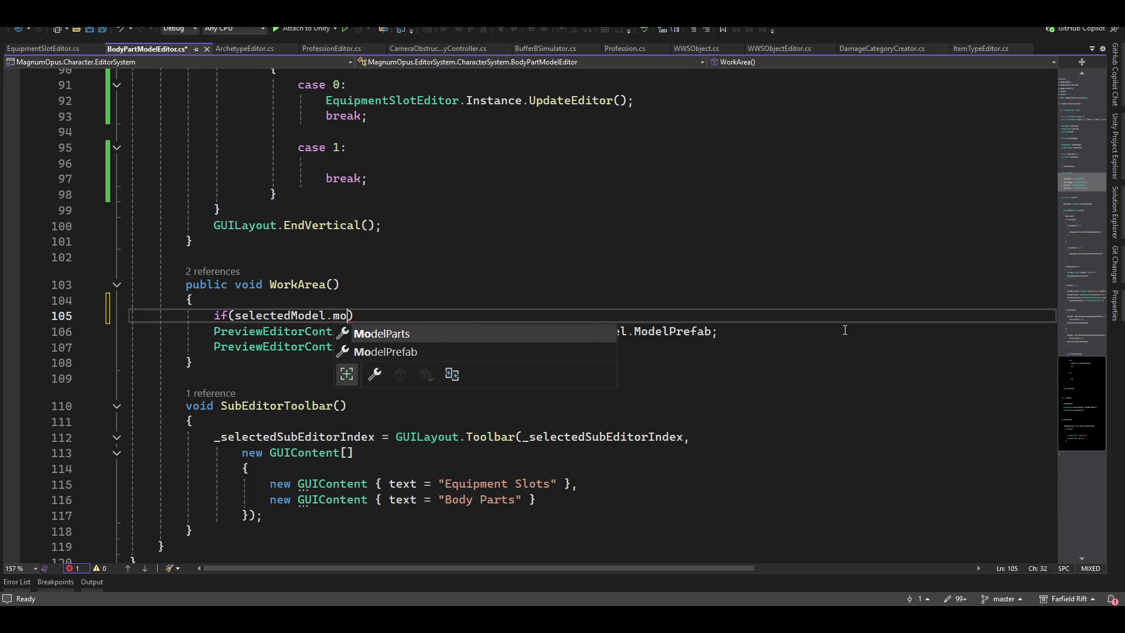
key("Down")
key("Tab")
key("Tab")
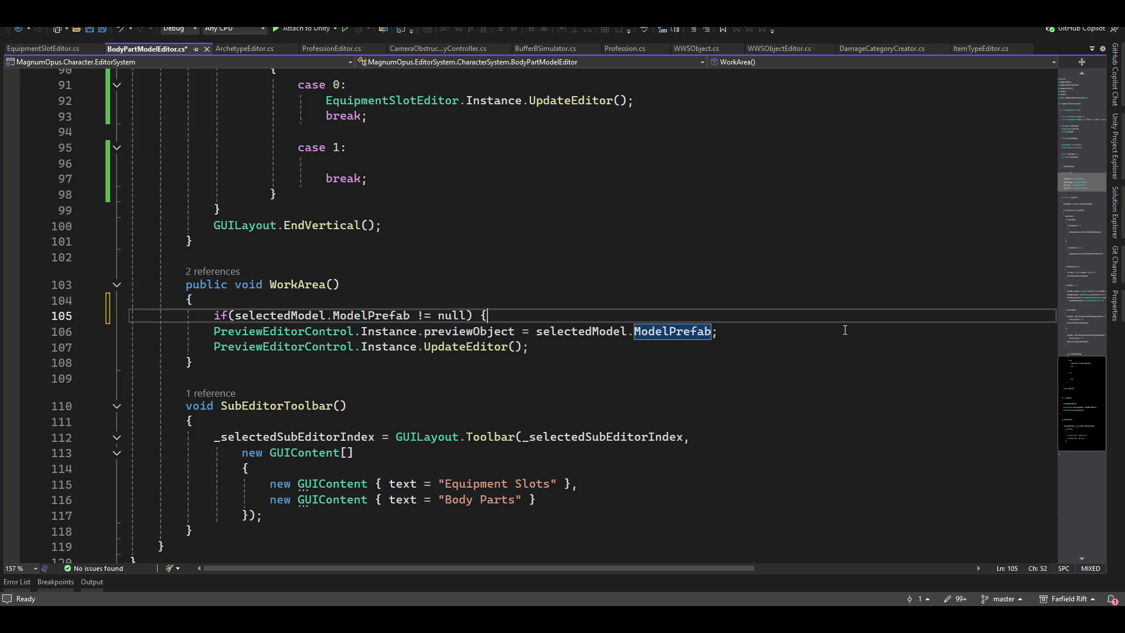
Wrap the previewObject assignment in the if block's braces, save the script, and return to Unity
key("Left")
key("Return")
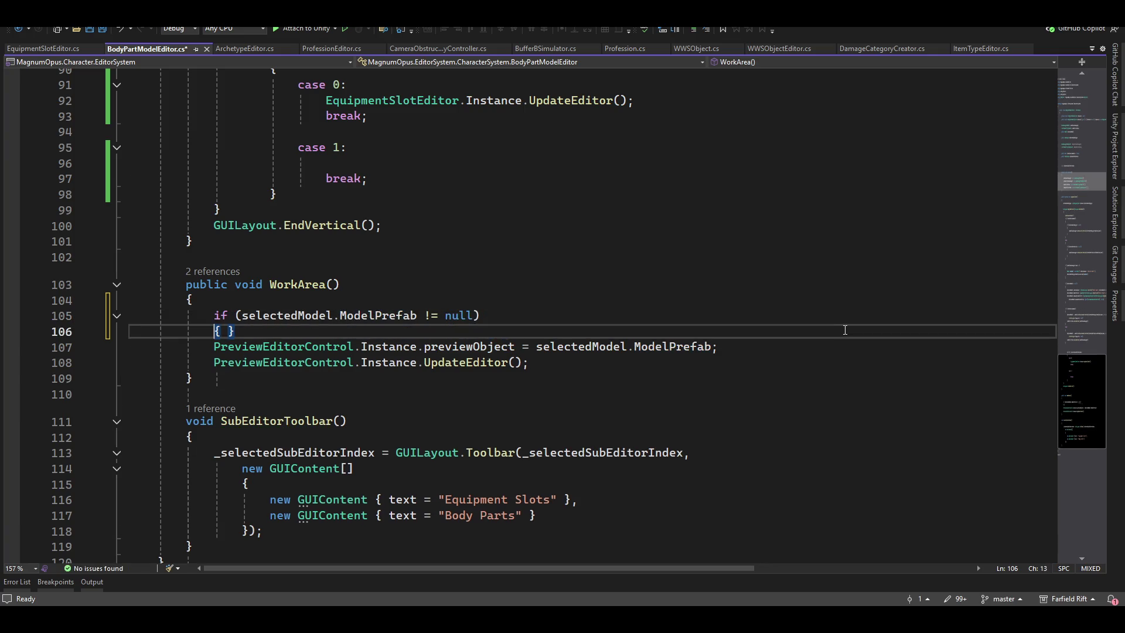
key("Delete")
key("Down")
key("End")
key("Return")
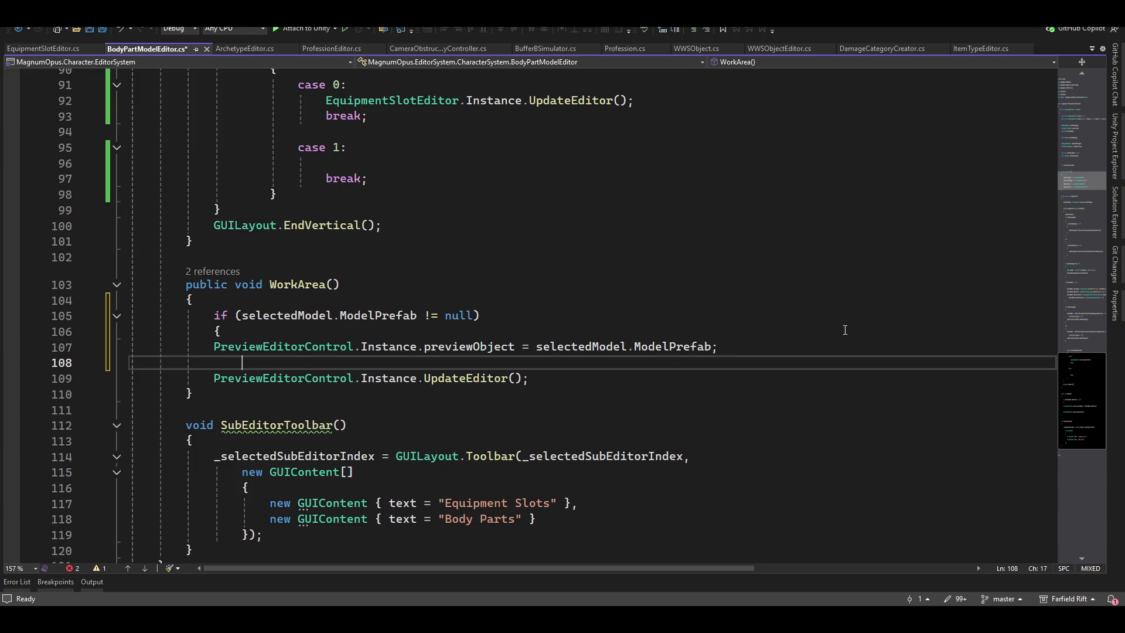
type("}")
key("ctrl+s")
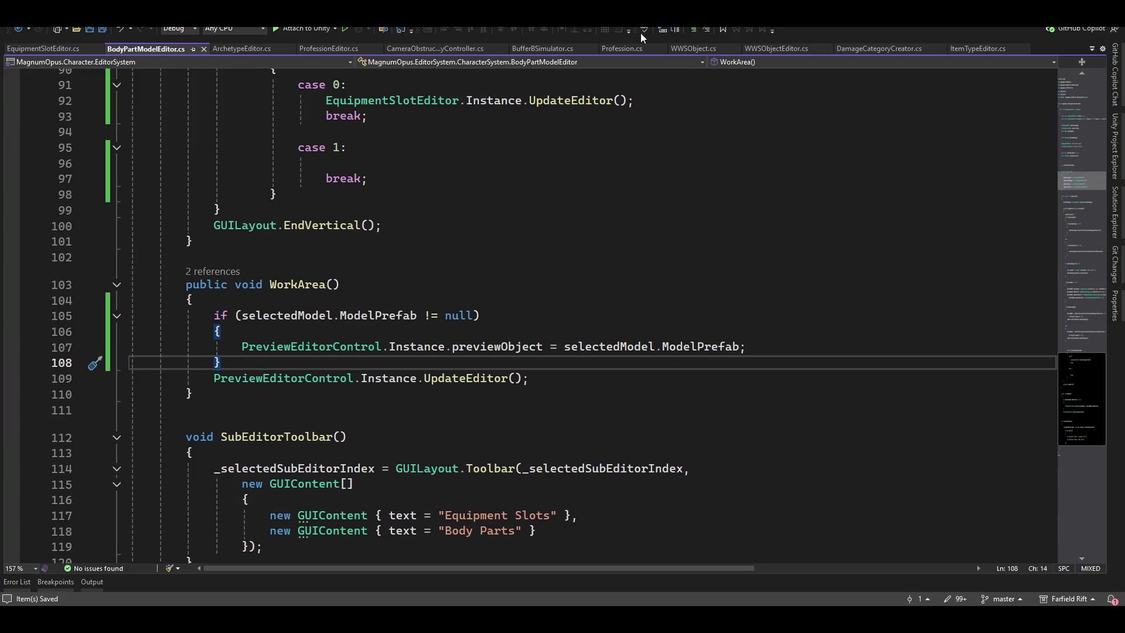
key("alt+Tab")
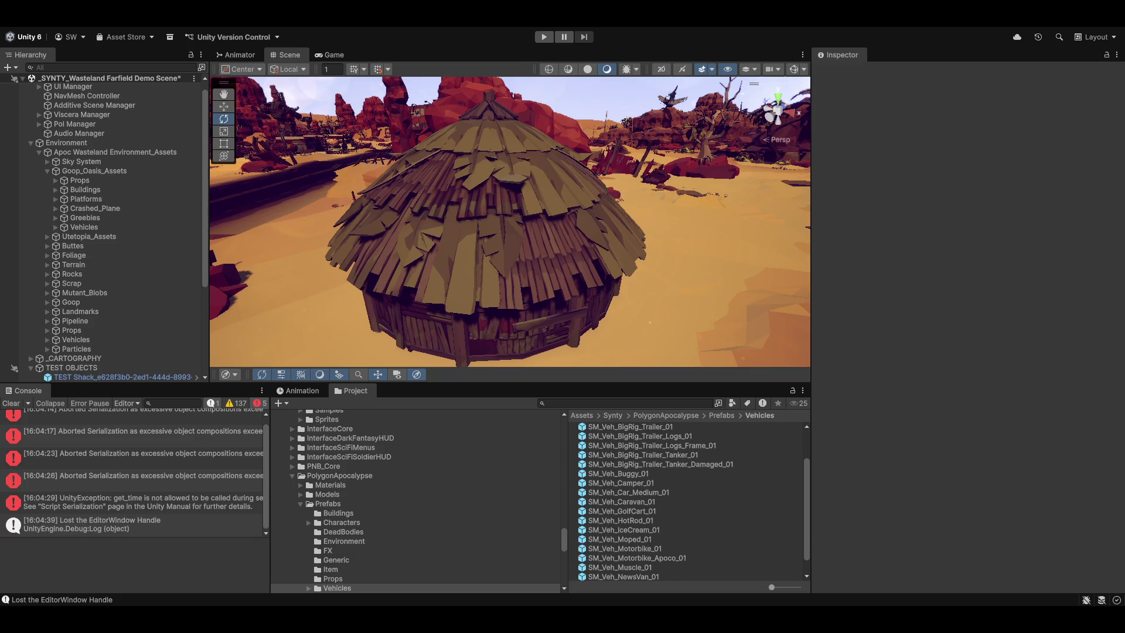
Clear the console and run a full project search for .asmdef files in a maximized Search window
left_click(11, 403)
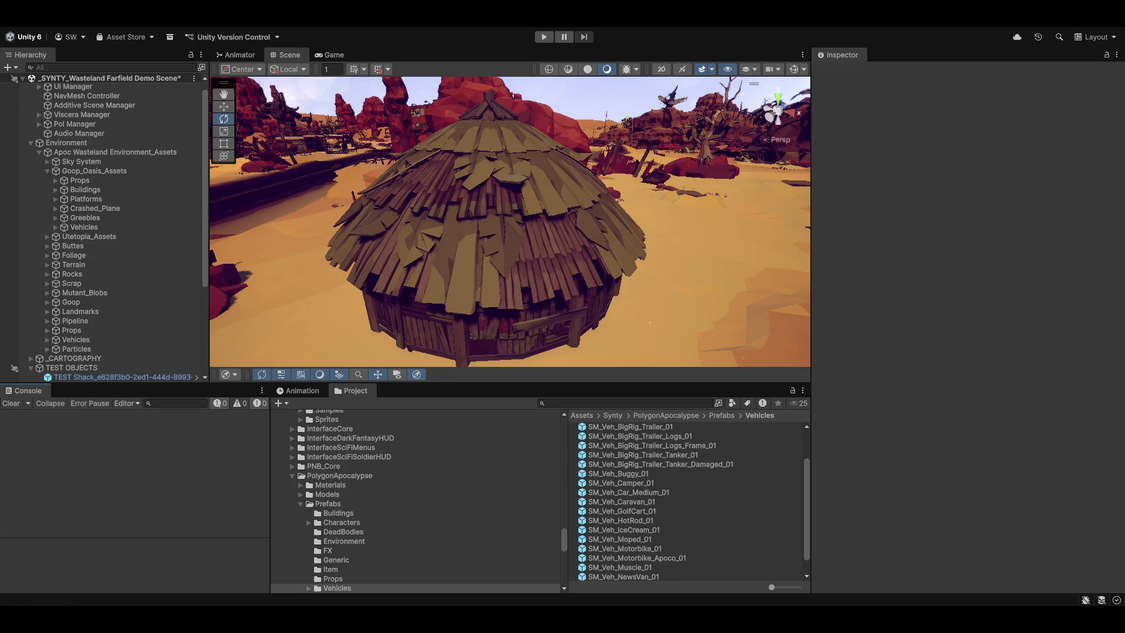
left_click(669, 403)
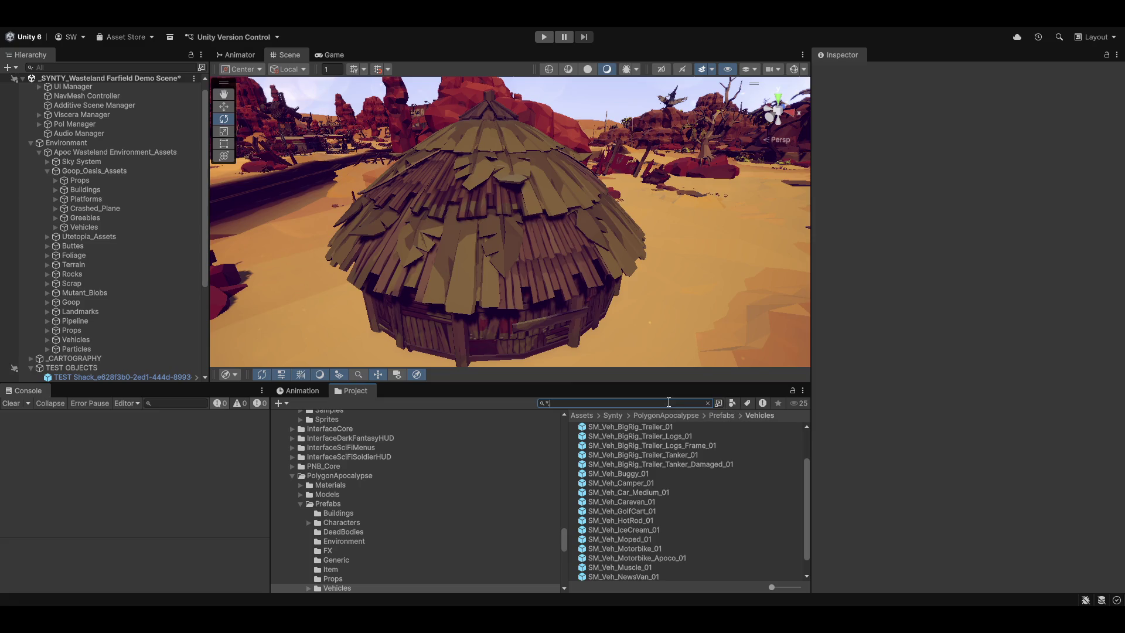
type(".asmdef")
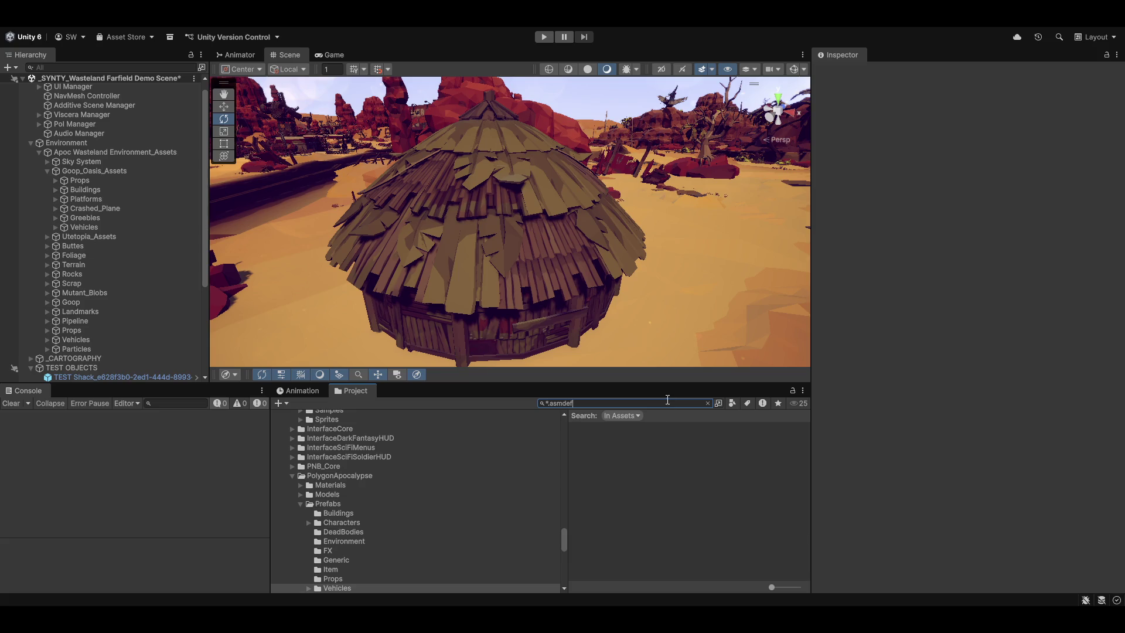
key("ctrl+k")
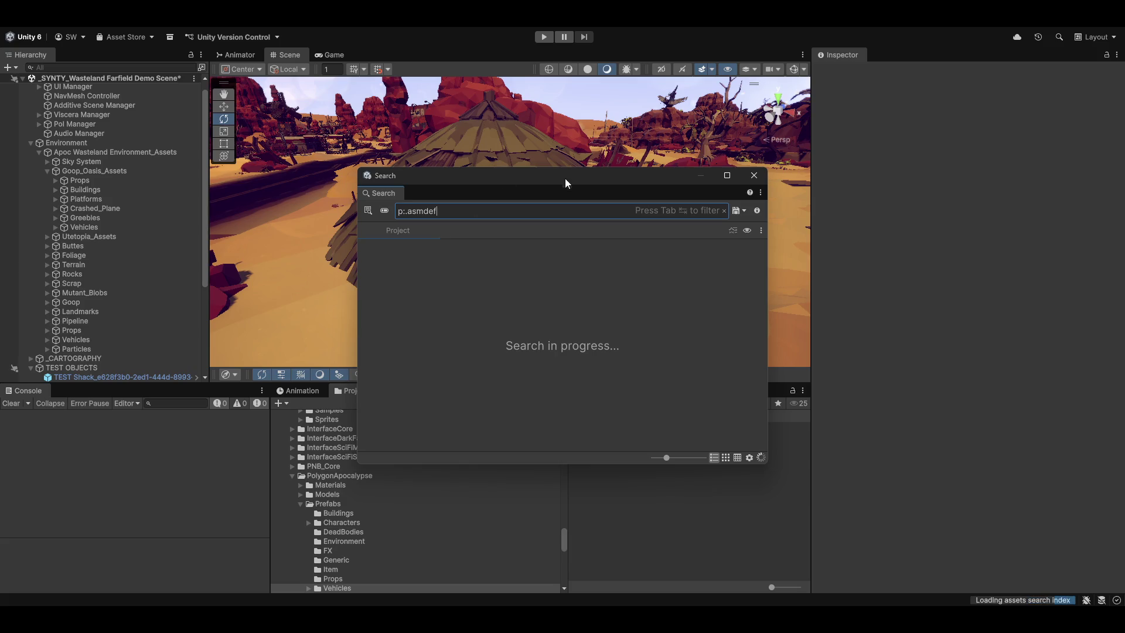
left_click_drag(551, 177, 588, 167)
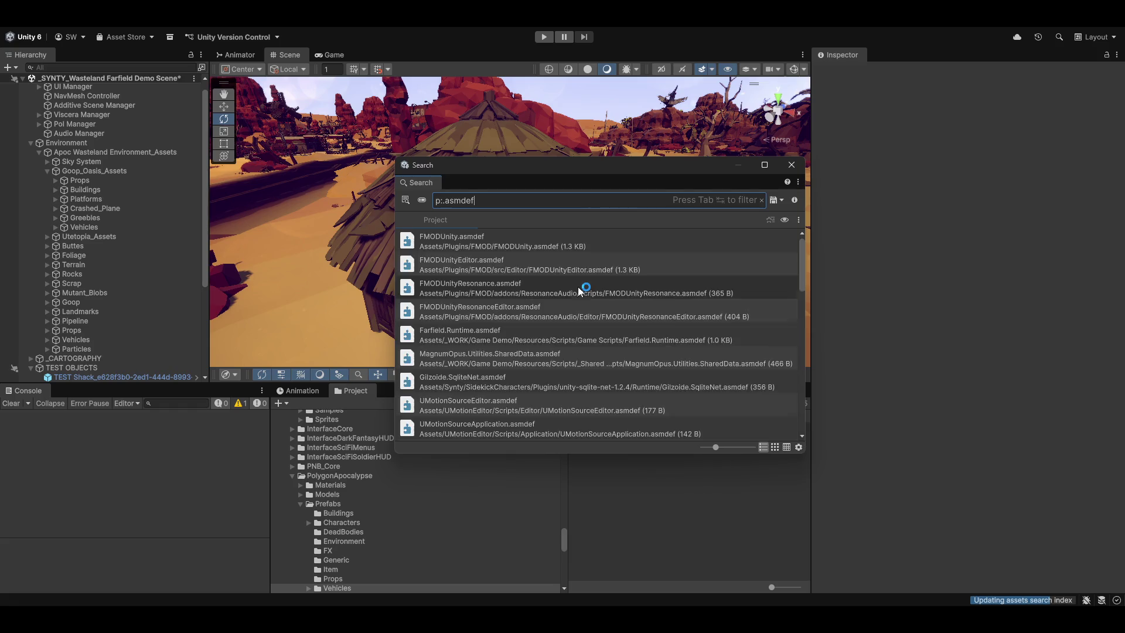
scroll(586, 352, "down", 10)
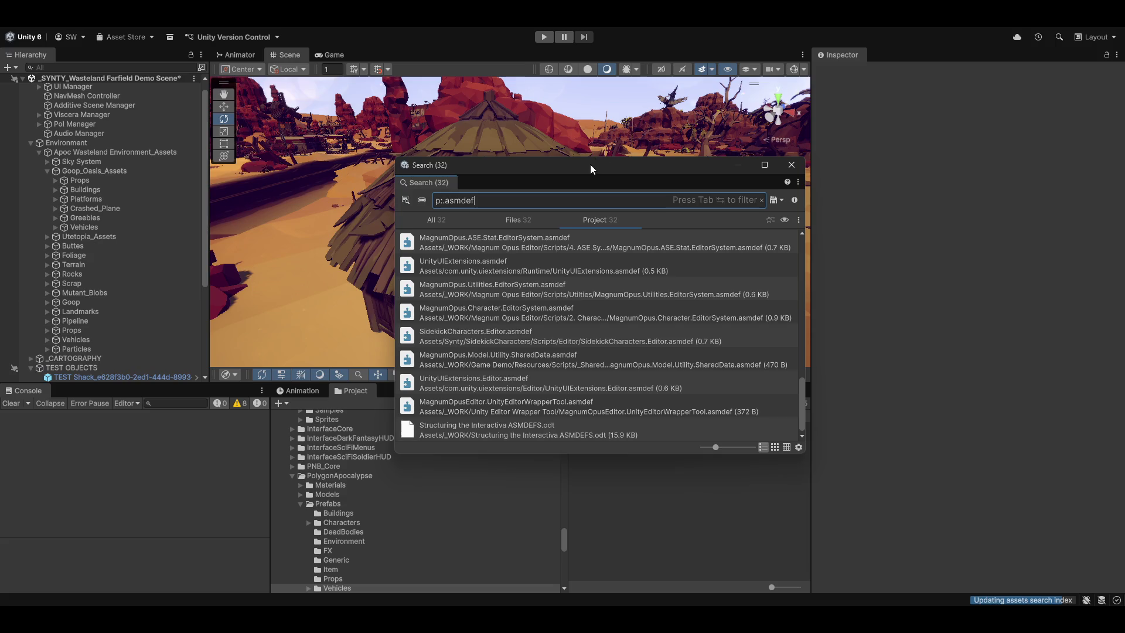
left_click_drag(590, 164, 554, 161)
left_click(730, 163)
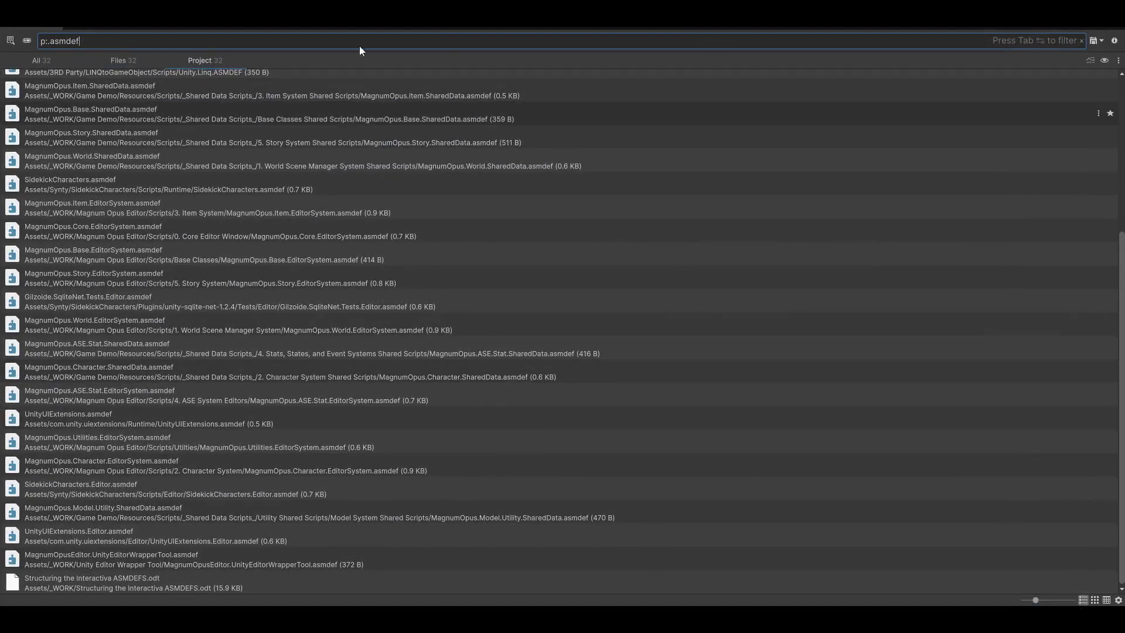
scroll(409, 352, "up", 5)
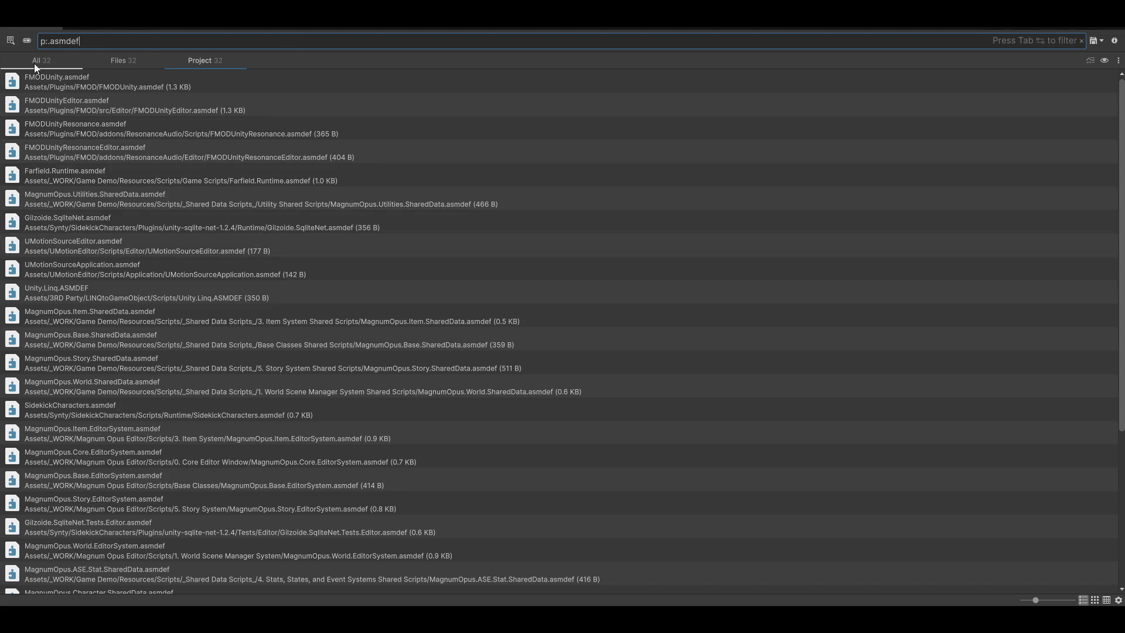
Refine the query to p:asmdef and reopen the results listing all 32 assembly definitions
left_click(73, 40)
key("Tab")
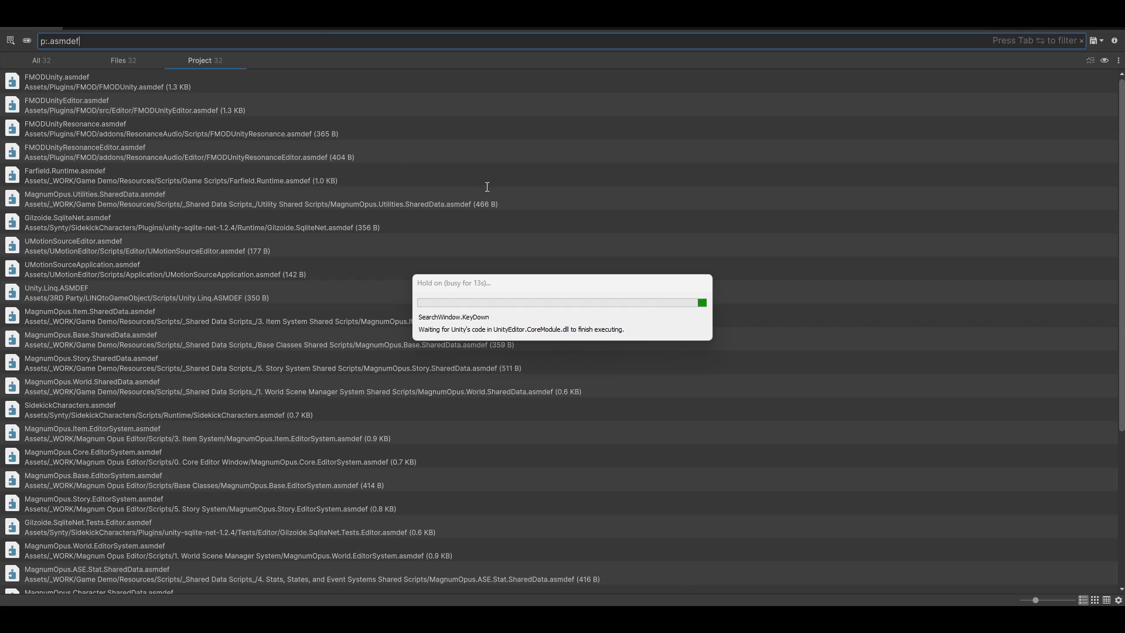
scroll(213, 76, "down", 2)
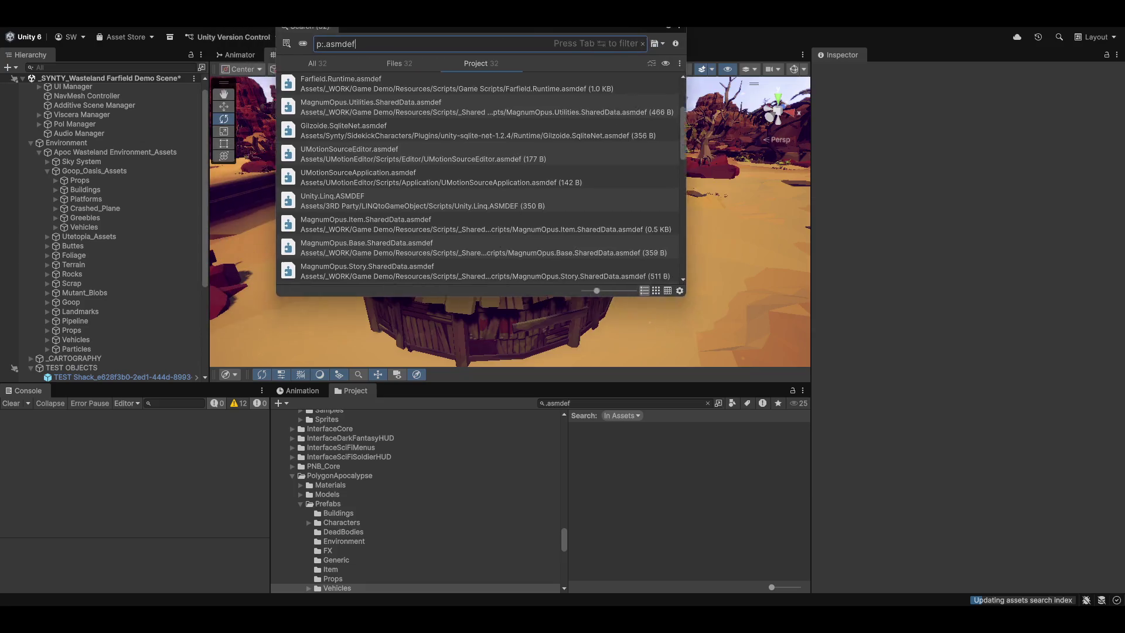
left_click(494, 401)
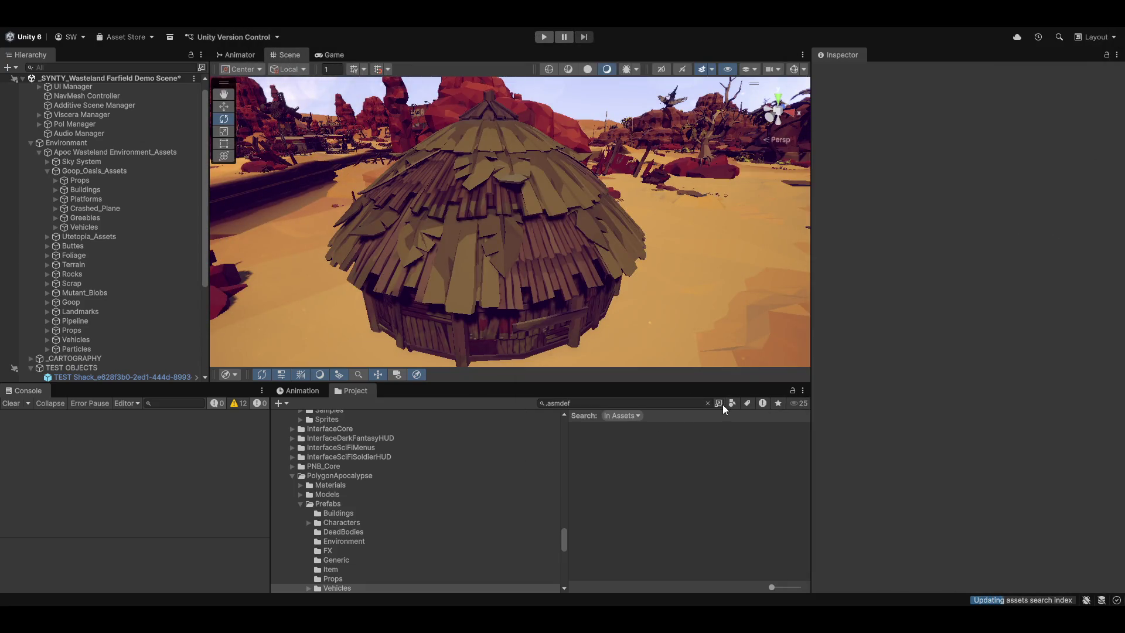
left_click(633, 404)
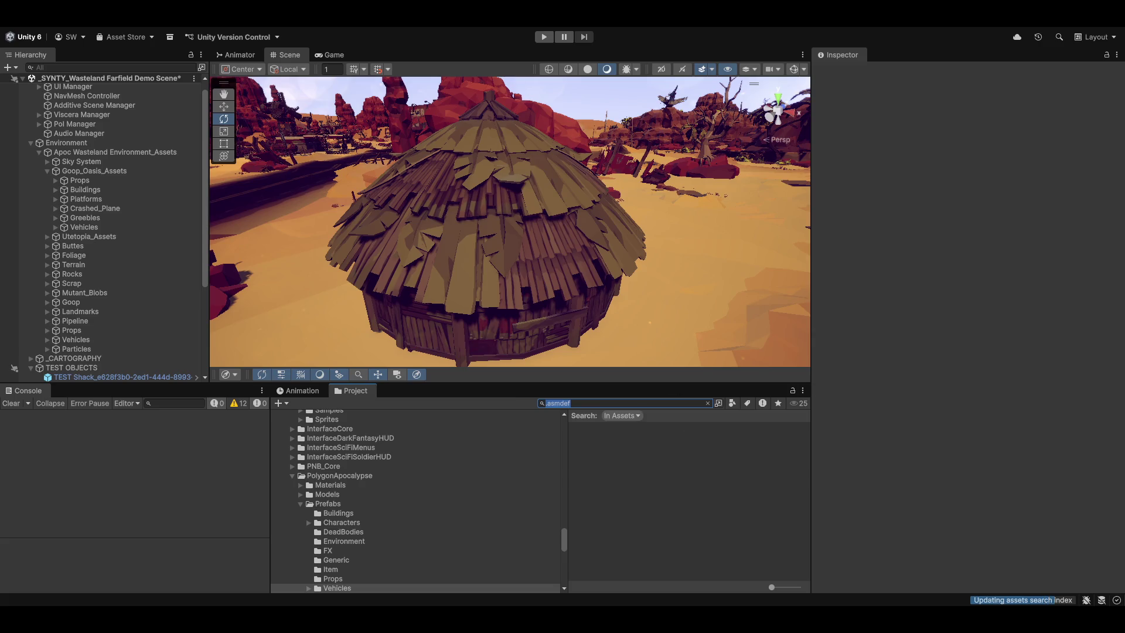
left_click(718, 403)
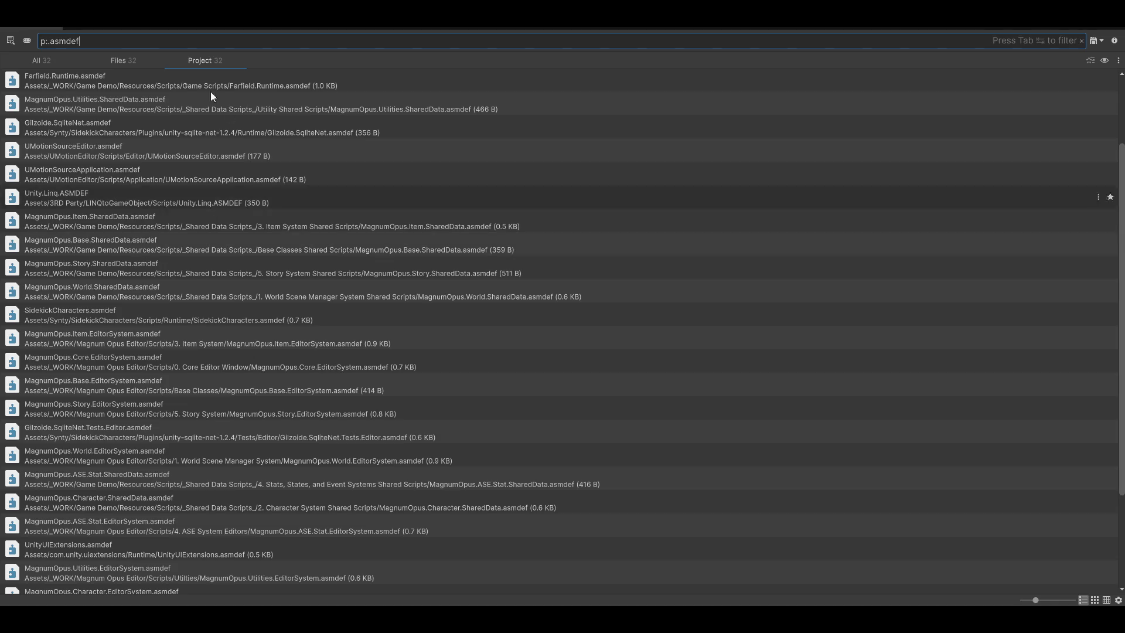
scroll(104, 441, "down", 5)
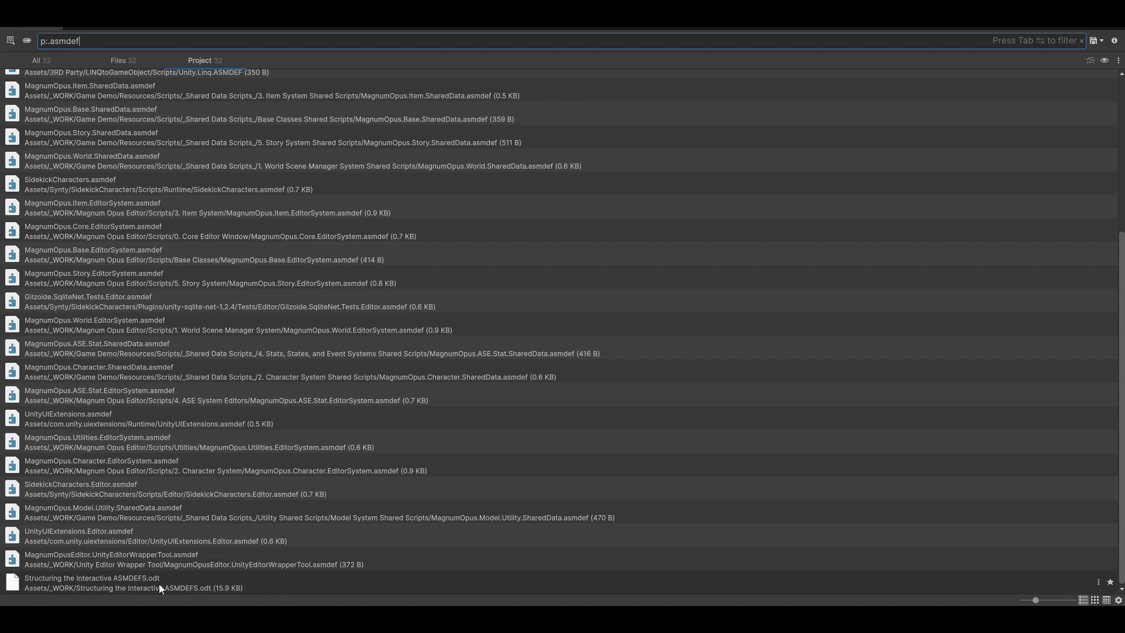
Multi-select every MagnumOpus SharedData and EditorSystem assembly definition in the p:asmdef results
left_click(66, 563)
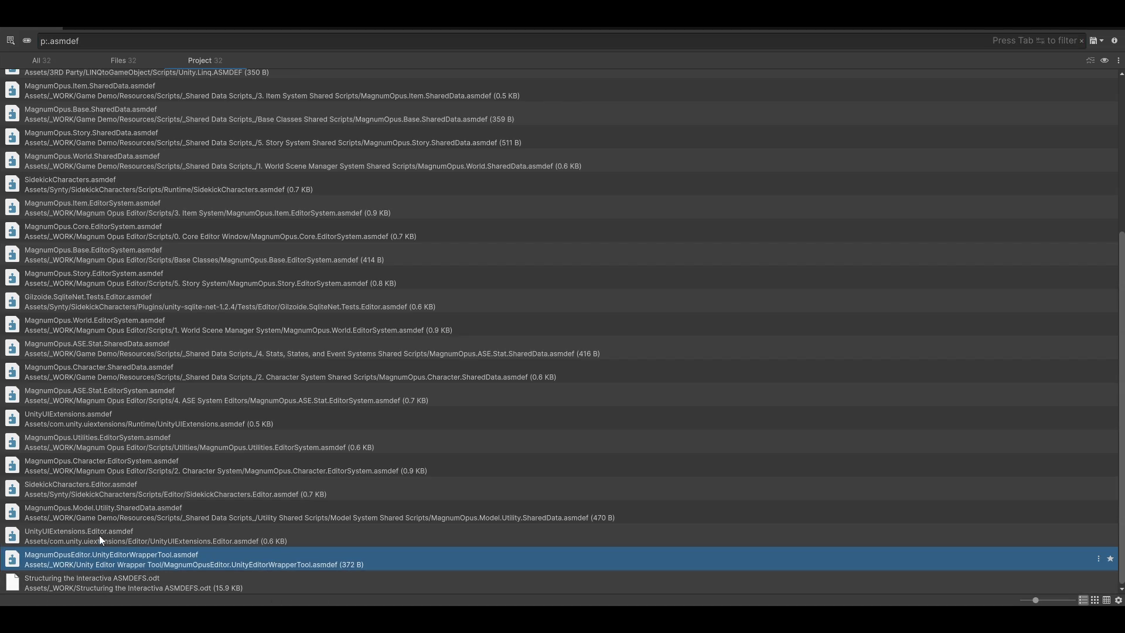
left_click(52, 515, "ctrl")
left_click(48, 463, "ctrl")
left_click(48, 440, "ctrl")
left_click(52, 393, "ctrl")
left_click(62, 370, "ctrl")
left_click(66, 346, "ctrl")
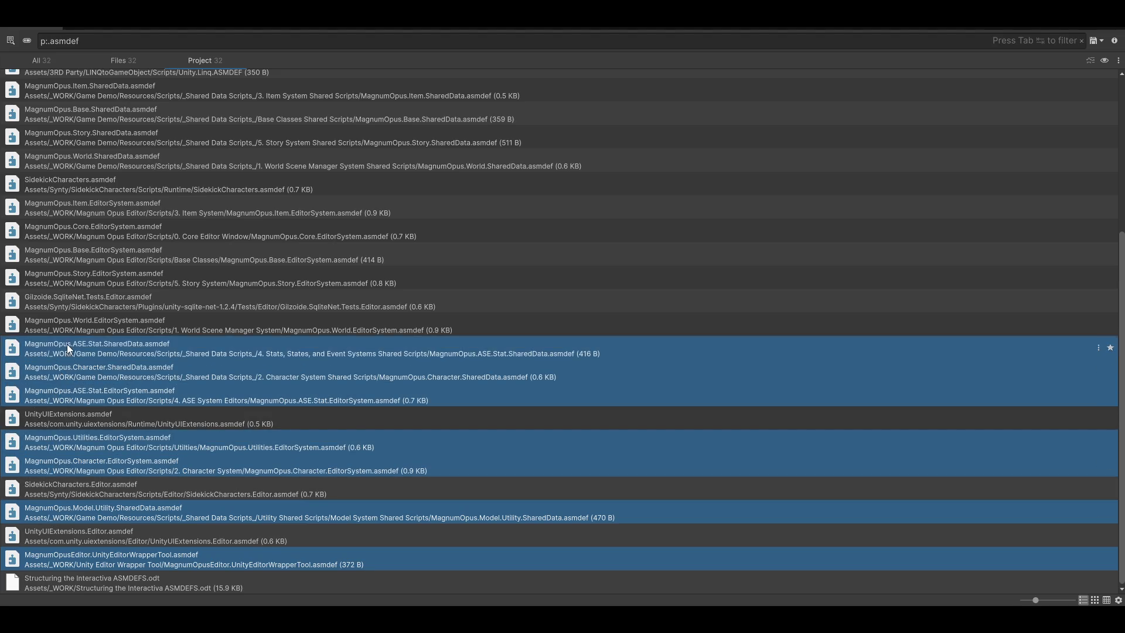
left_click(76, 325, "ctrl")
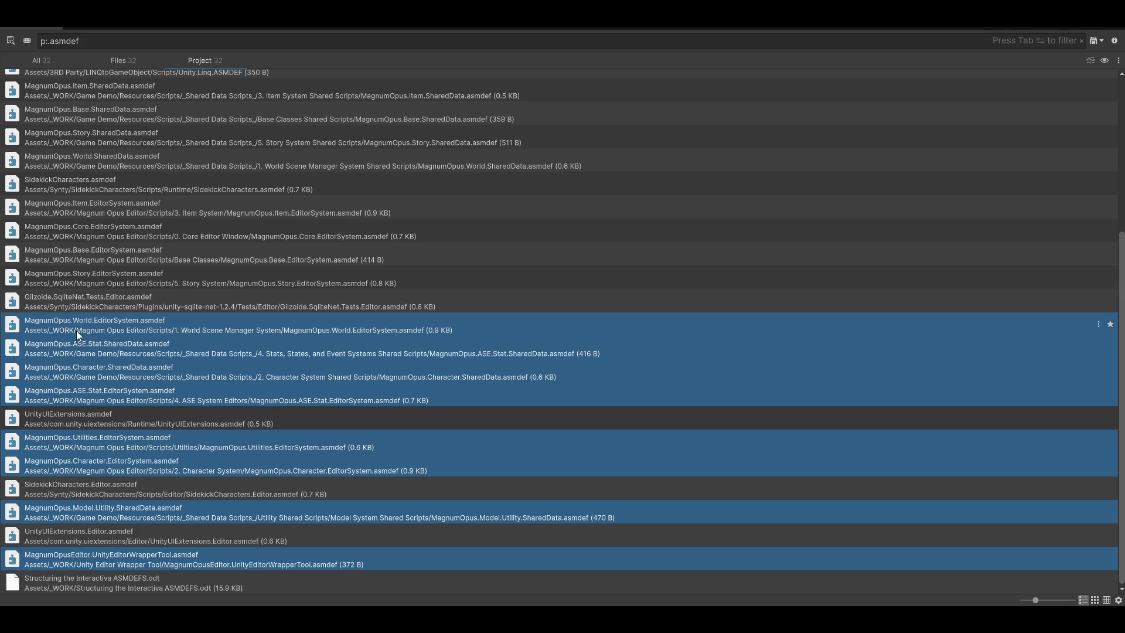
left_click(76, 271, "ctrl")
left_click(51, 251, "ctrl")
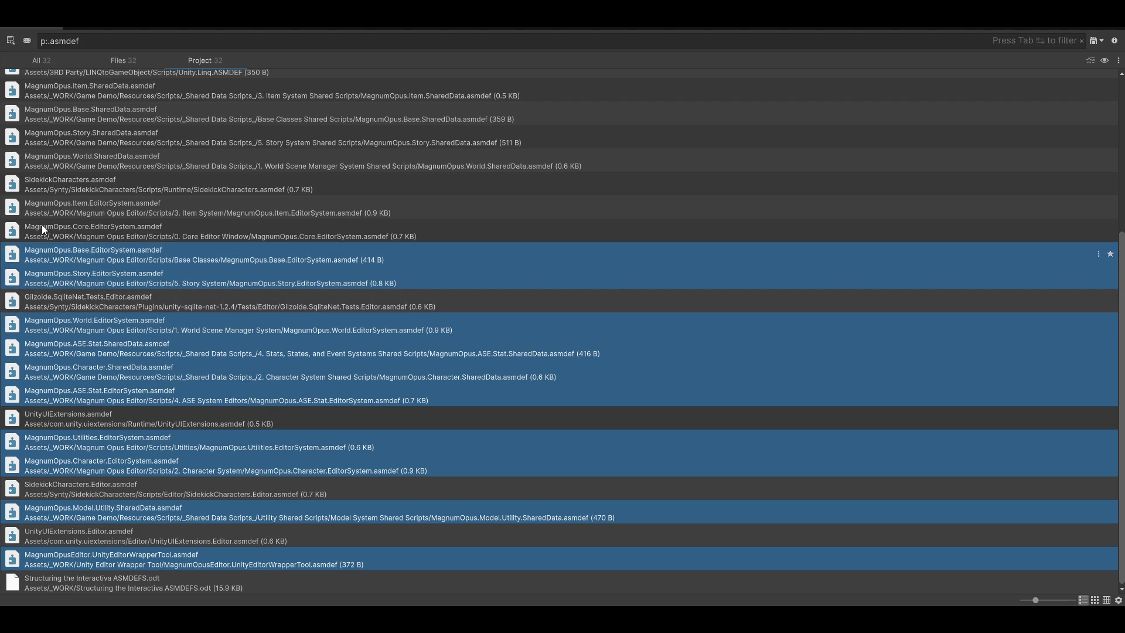
left_click(41, 223, "ctrl")
left_click(49, 209, "ctrl")
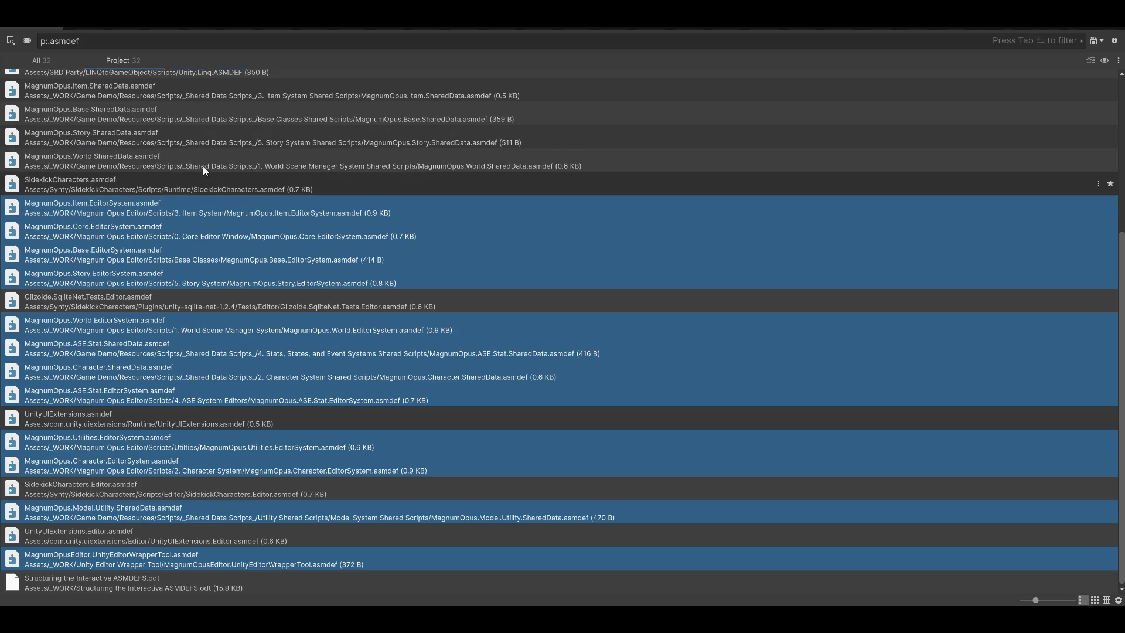
left_click(138, 168, "ctrl")
left_click(86, 136, "ctrl")
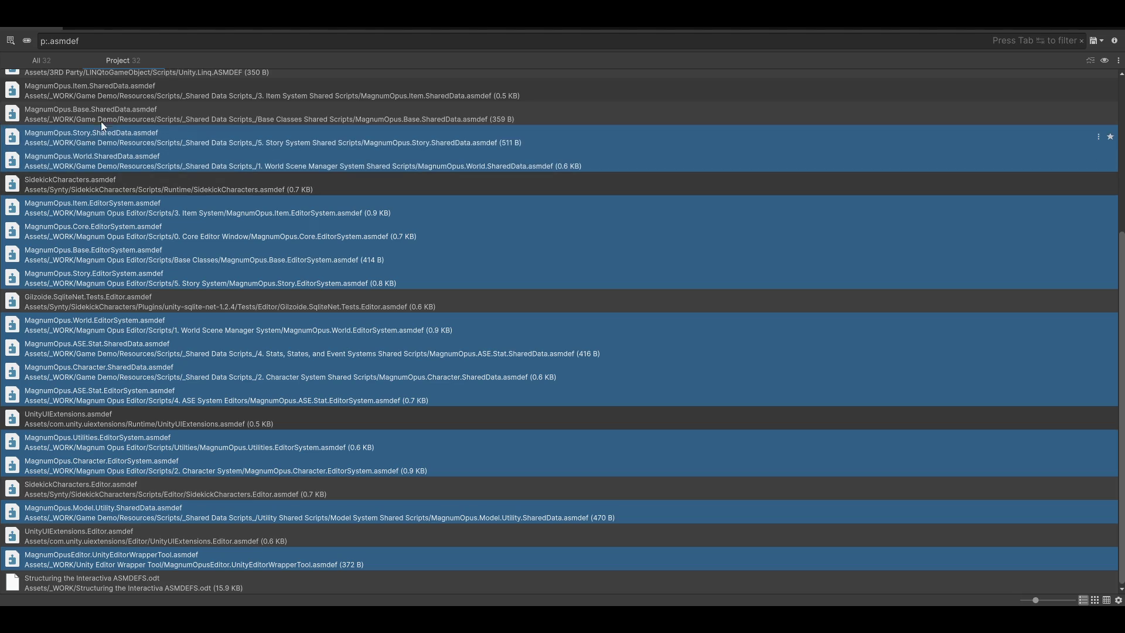
left_click(108, 111, "ctrl")
left_click(118, 91, "ctrl")
scroll(223, 328, "up", 5)
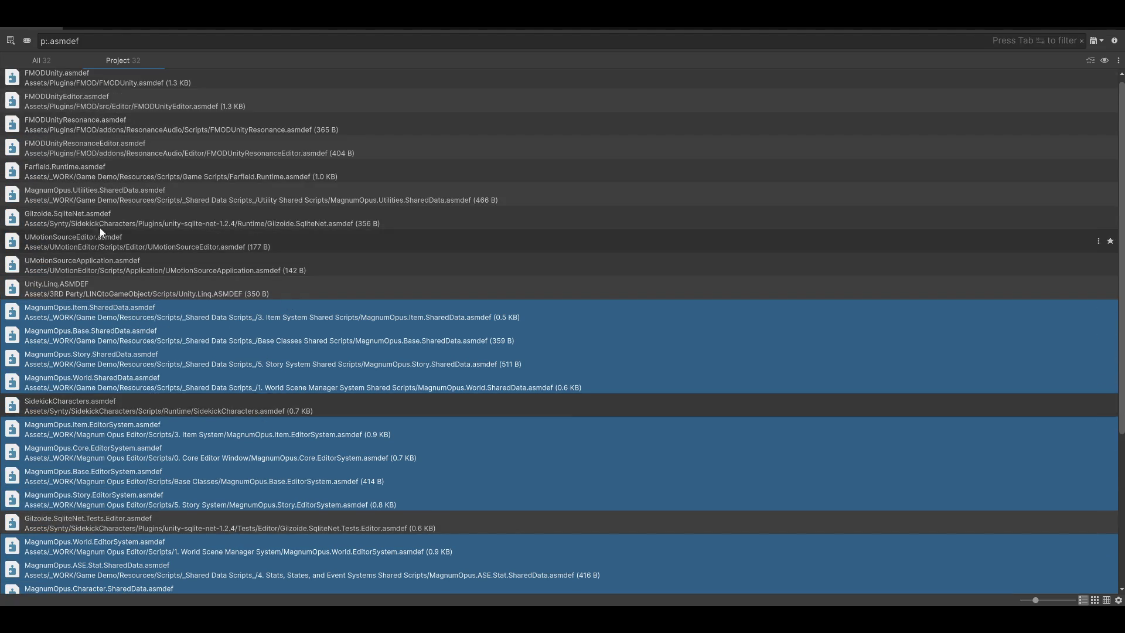
left_click(82, 198, "ctrl")
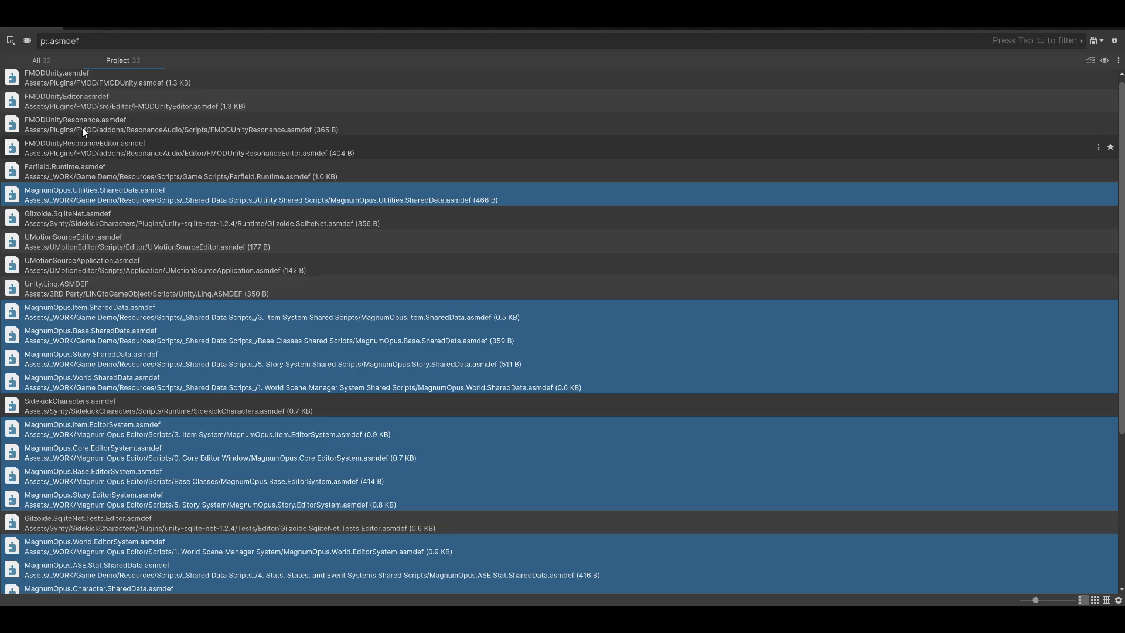
scroll(150, 286, "up", 1)
scroll(189, 402, "down", 5)
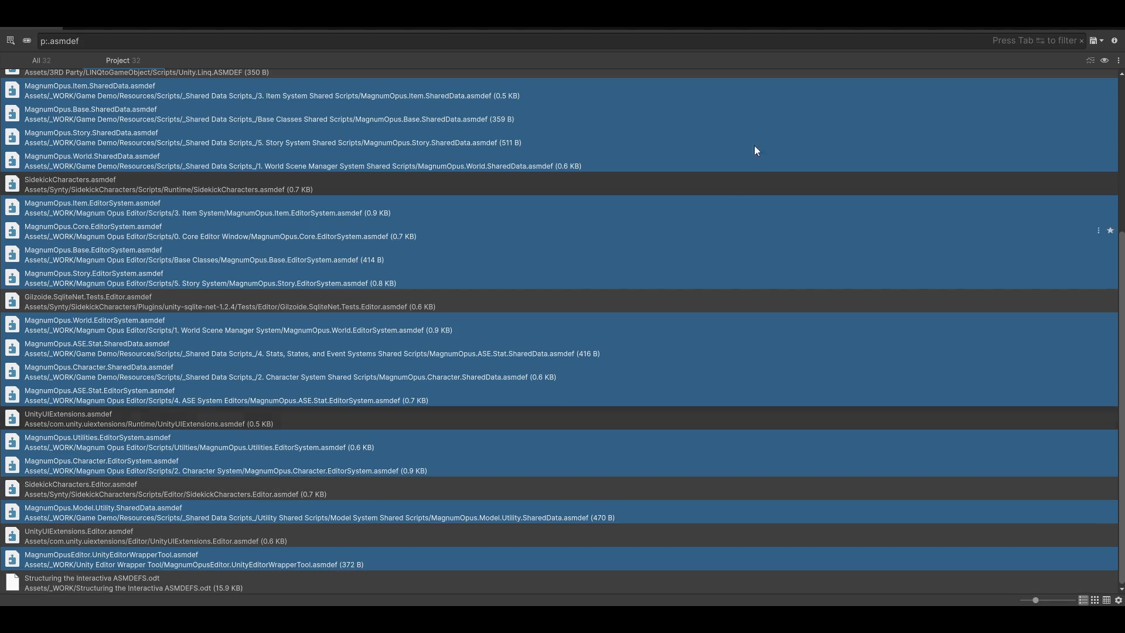
scroll(459, 482, "up", 2)
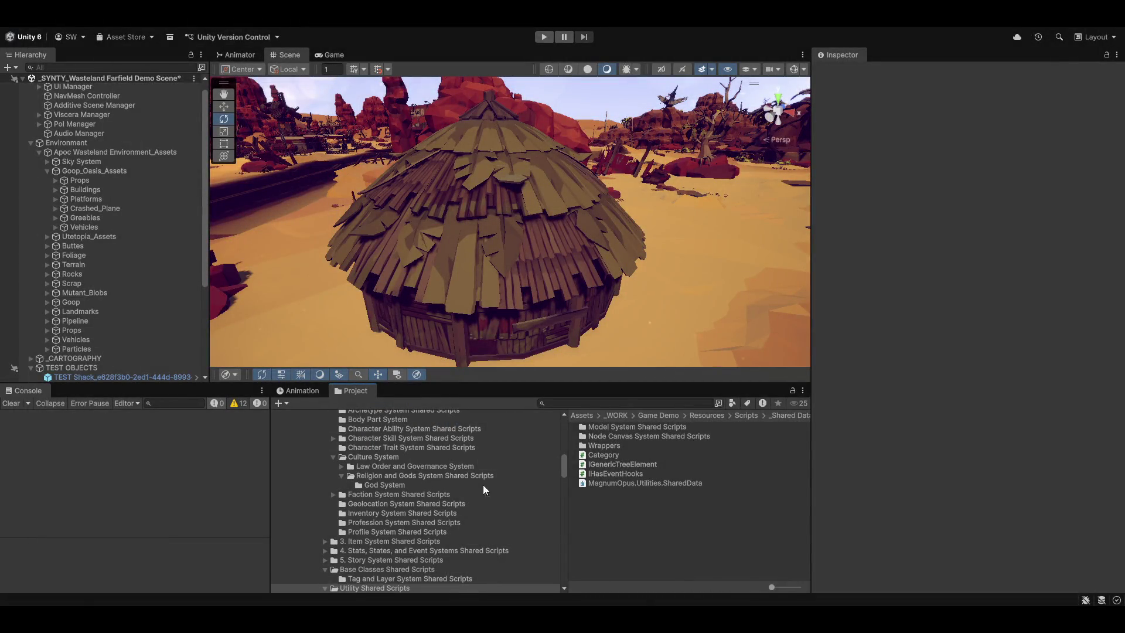
Inspect MagnumOpus.Utilities.SharedData's assembly settings and references, including ASE.Stat.SharedData
scroll(391, 522, "up", 10)
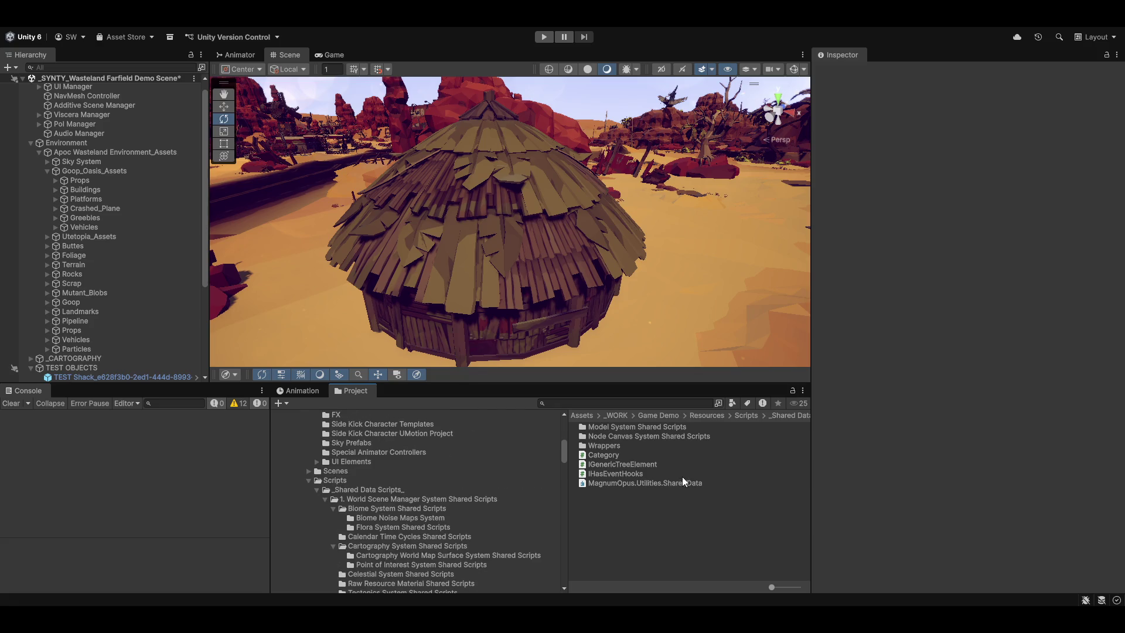
left_click(651, 482)
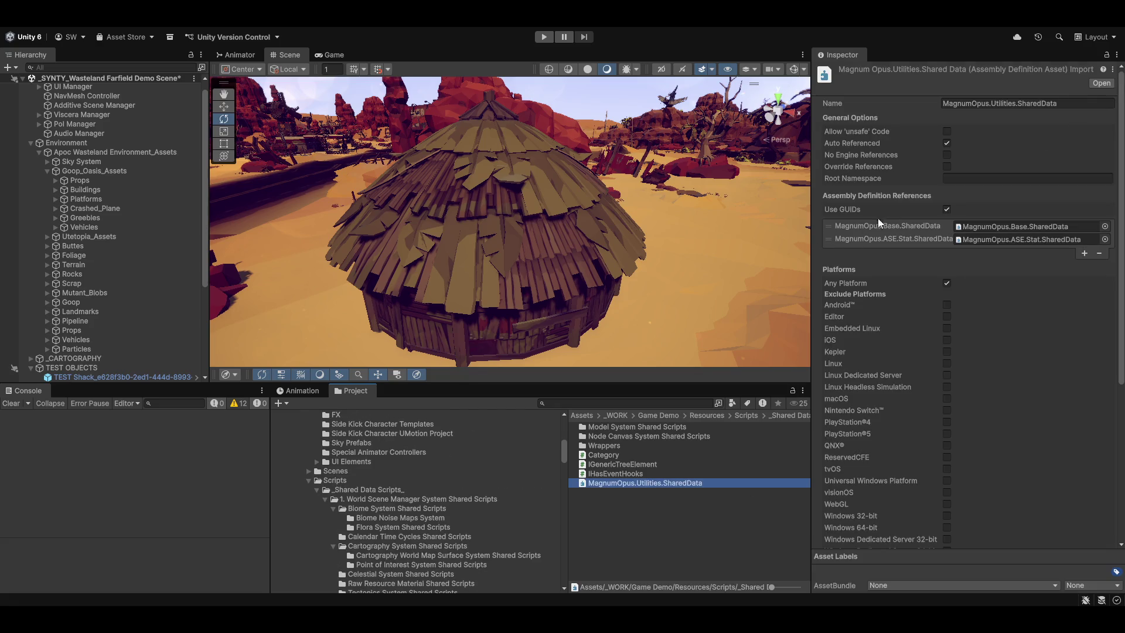
scroll(399, 527, "up", 10)
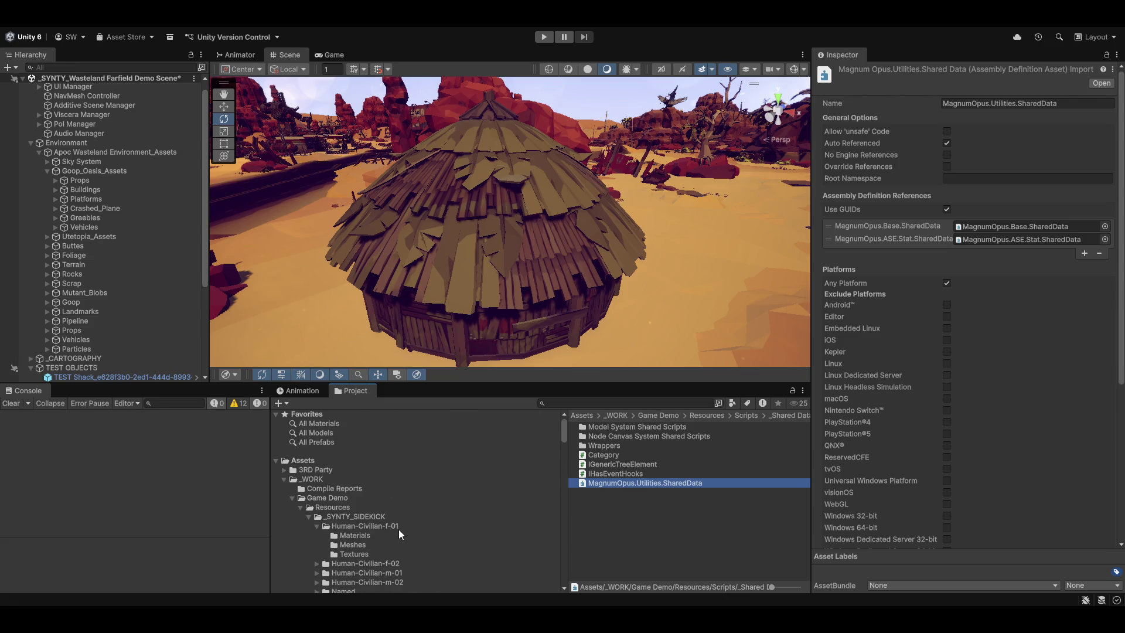
scroll(410, 518, "down", 10)
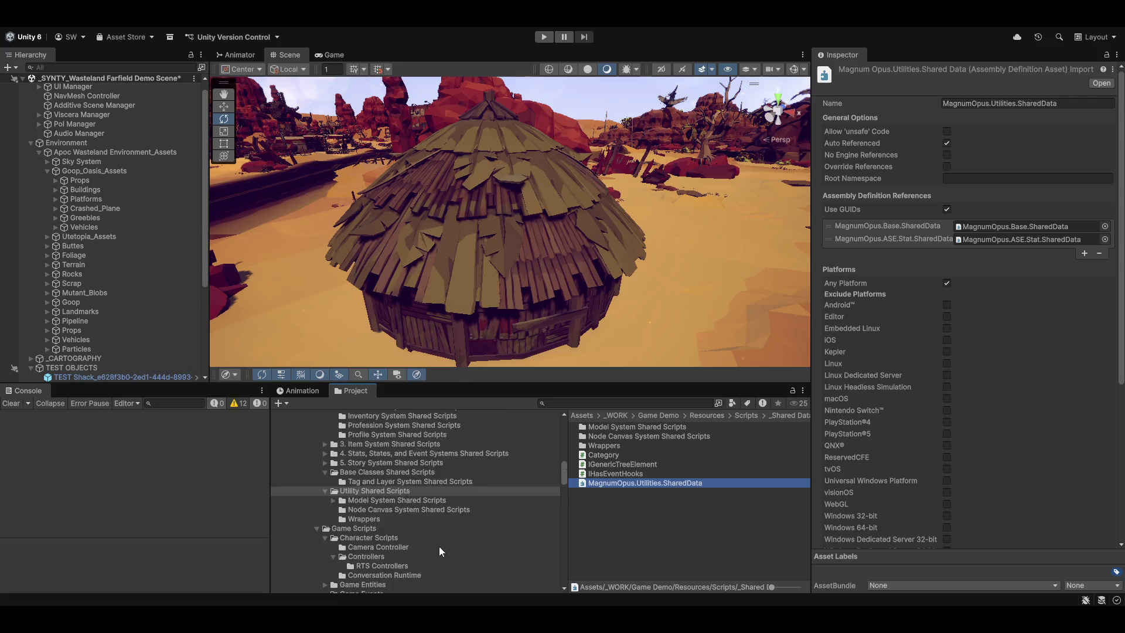
scroll(410, 522, "up", 3)
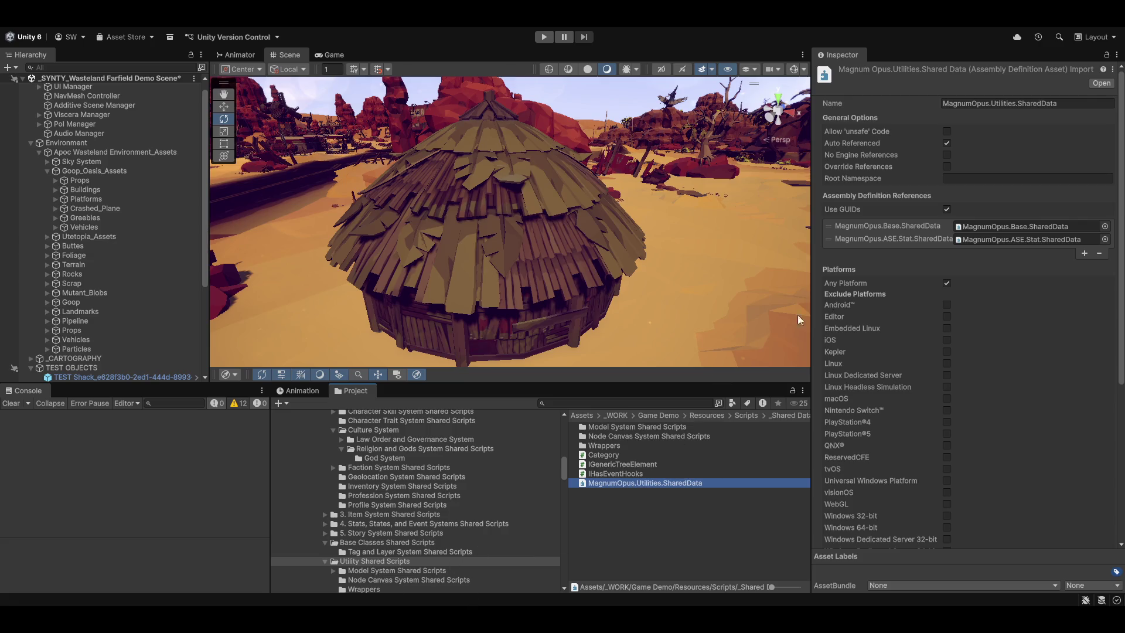
left_click(895, 227)
left_click(905, 238)
left_click(898, 228)
left_click(902, 238)
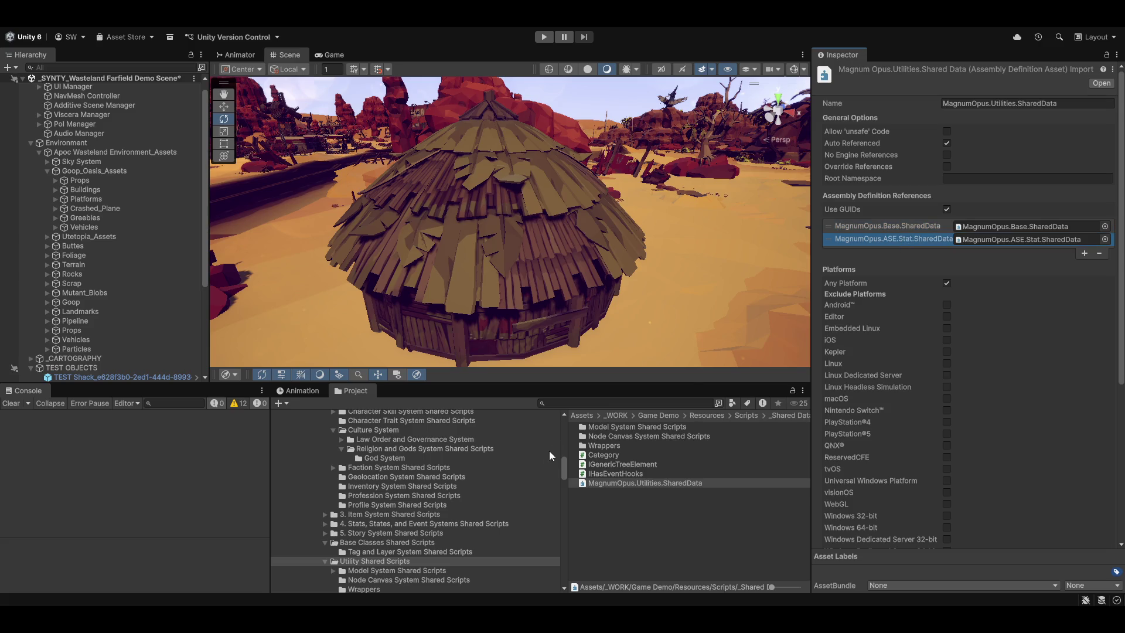
Open Model System Shared Scripts and inspect MagnumOpus.Model.Utility.SharedData's Base and Utilities references
double_click(638, 427)
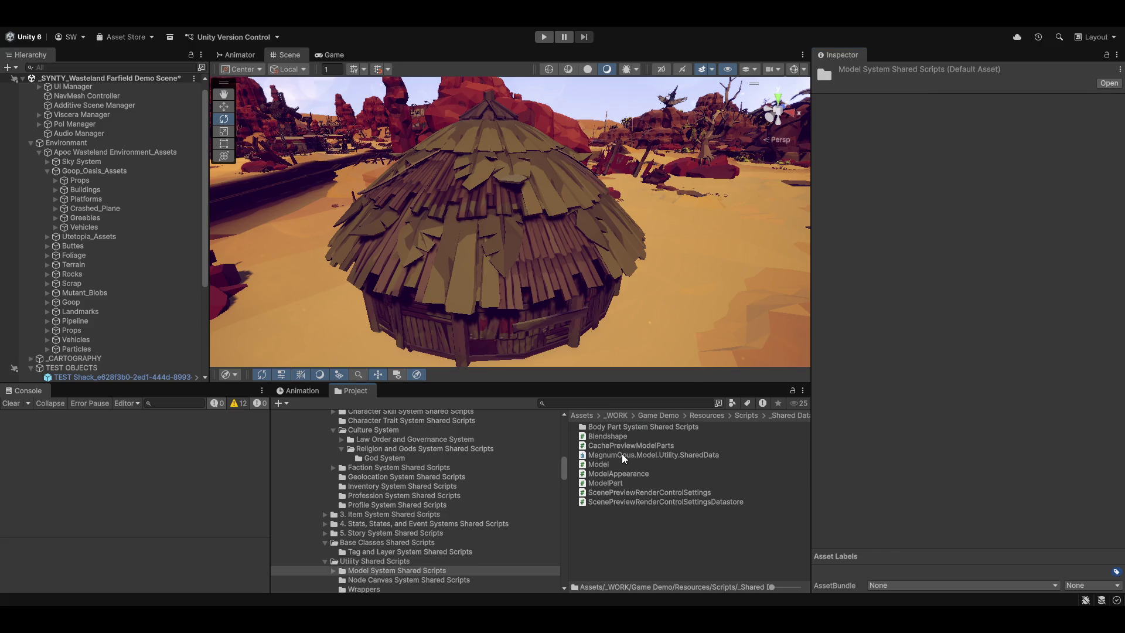
left_click(622, 456)
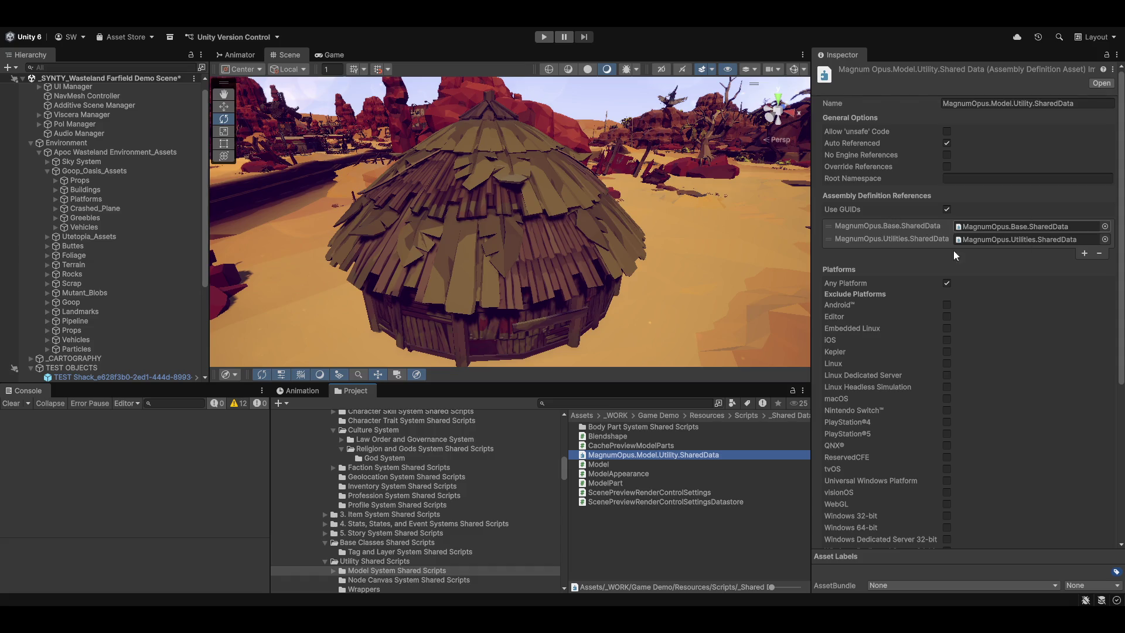
left_click(912, 224)
left_click(908, 236)
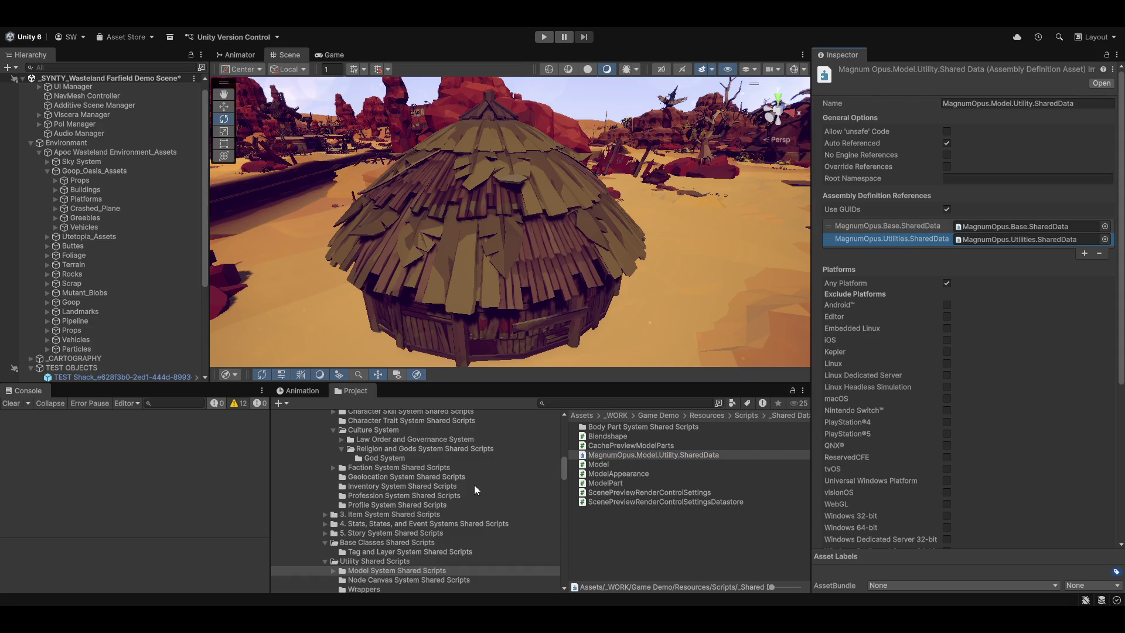
scroll(471, 491, "up", 4)
Inspect MagnumOpus.Character.SharedData's references to Base, Model.Utility and Story SharedData
left_click(372, 445)
left_click(630, 558)
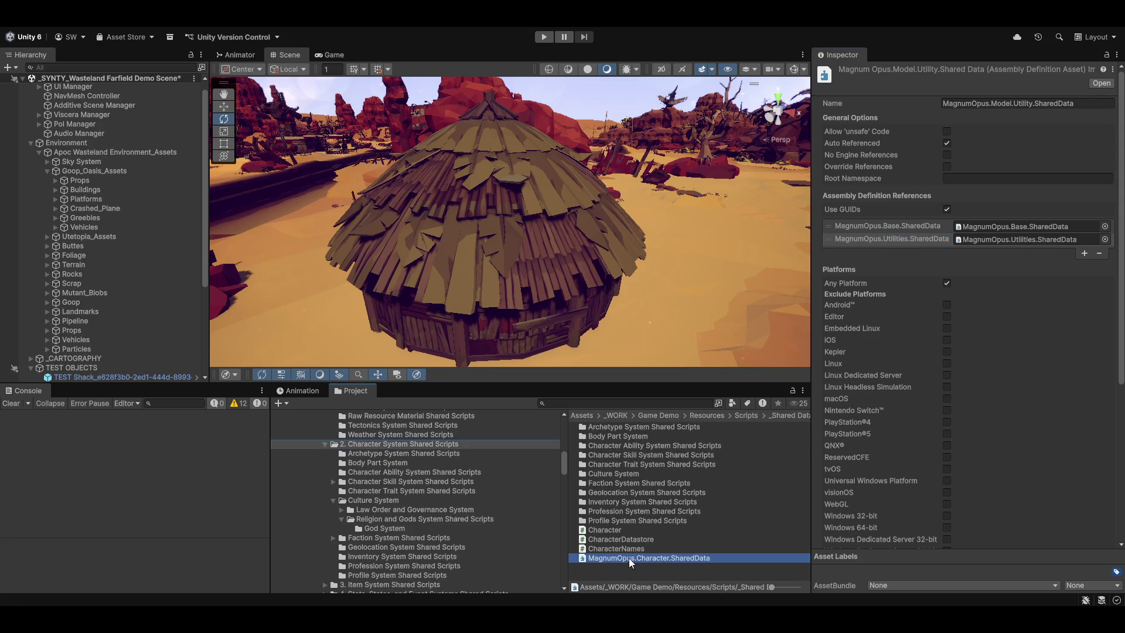
left_click(895, 226)
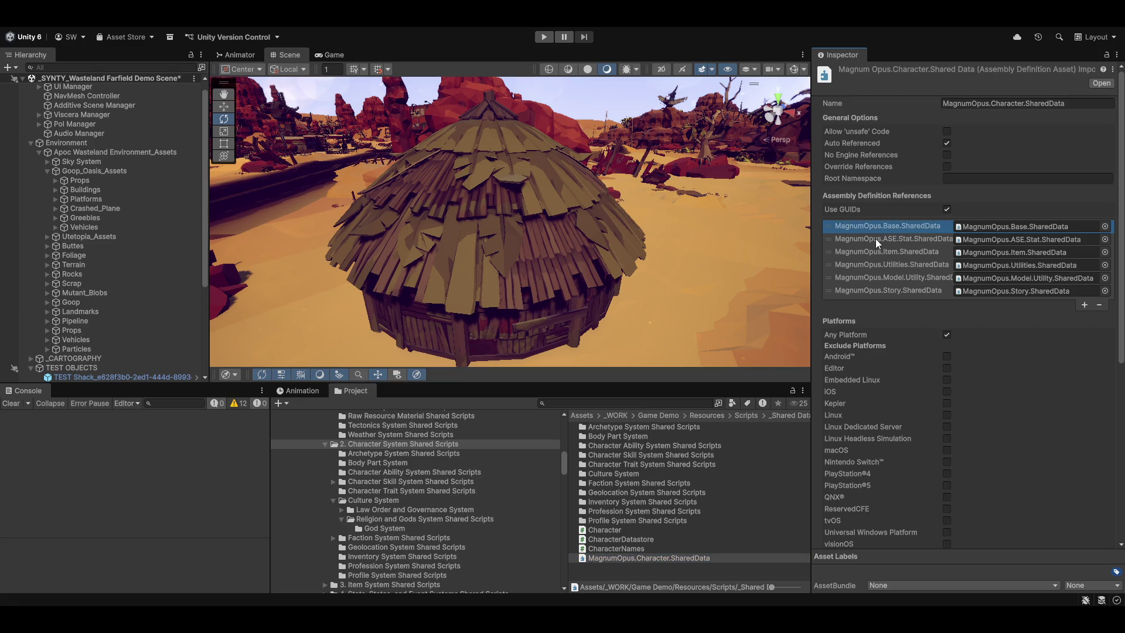
left_click(876, 238)
left_click(871, 256)
left_click(869, 267)
left_click(867, 276)
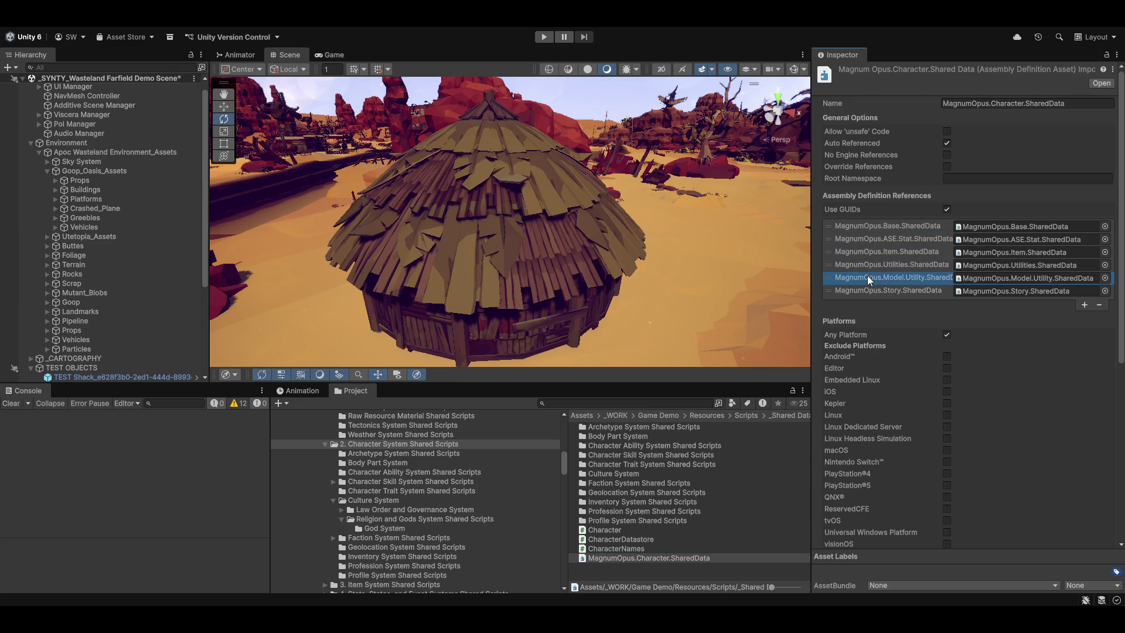
left_click(905, 291)
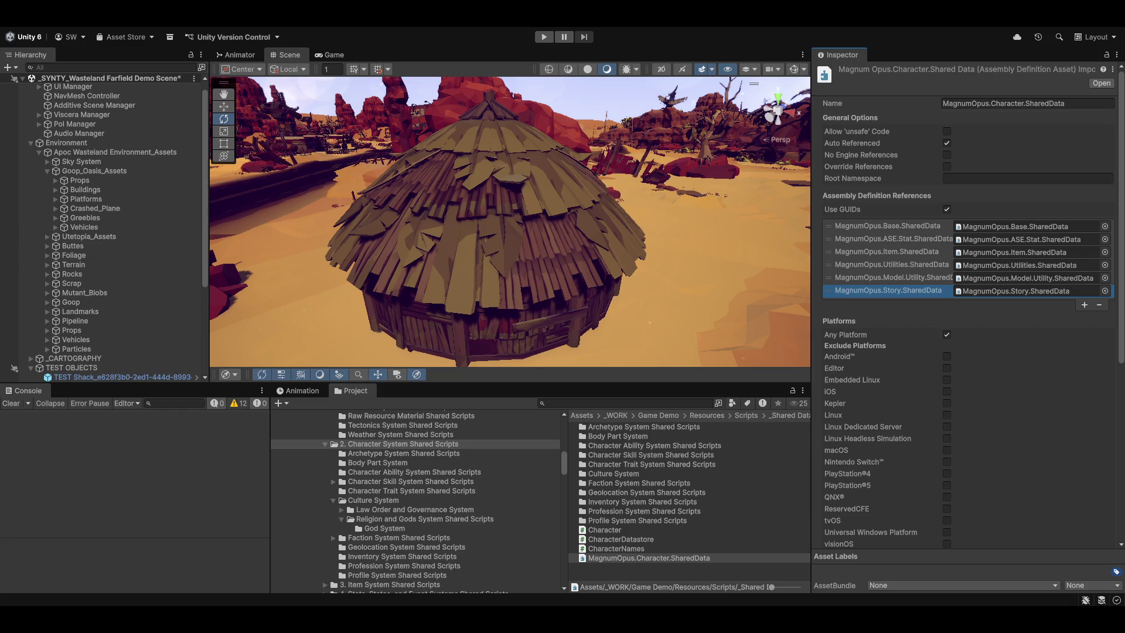
left_click(896, 233)
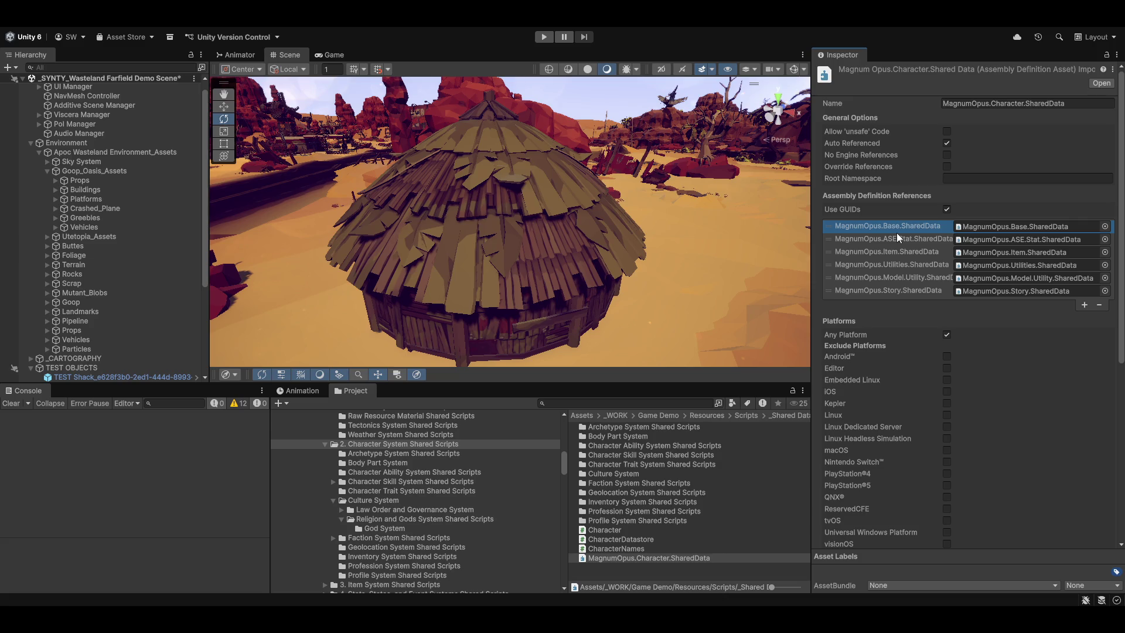
scroll(398, 534, "up", 10)
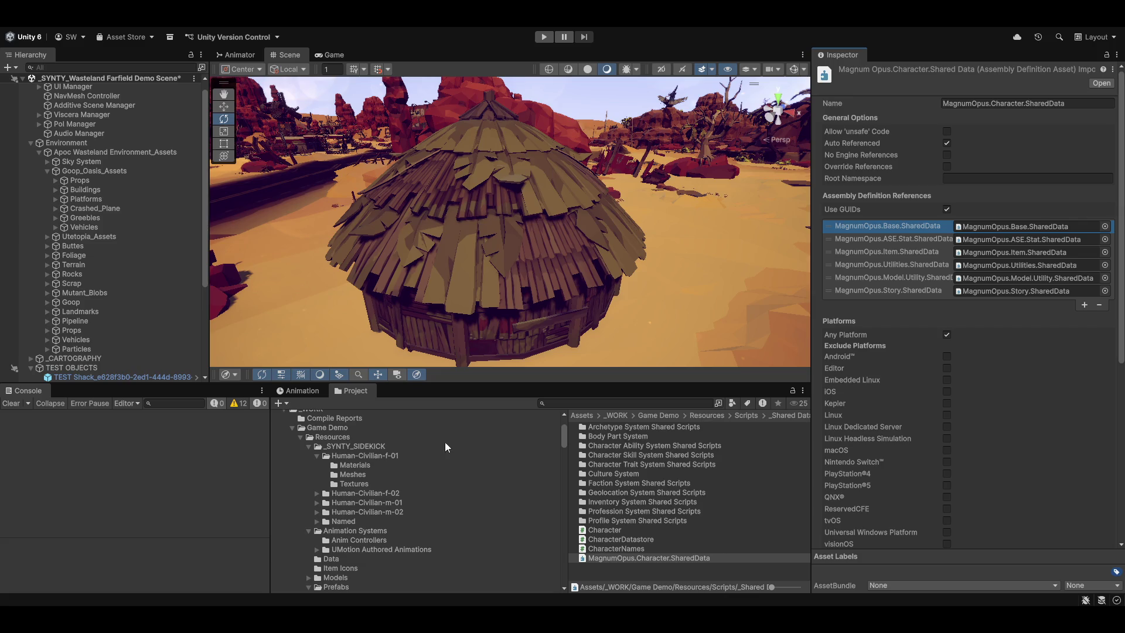
scroll(410, 502, "down", 5)
scroll(380, 540, "down", 4)
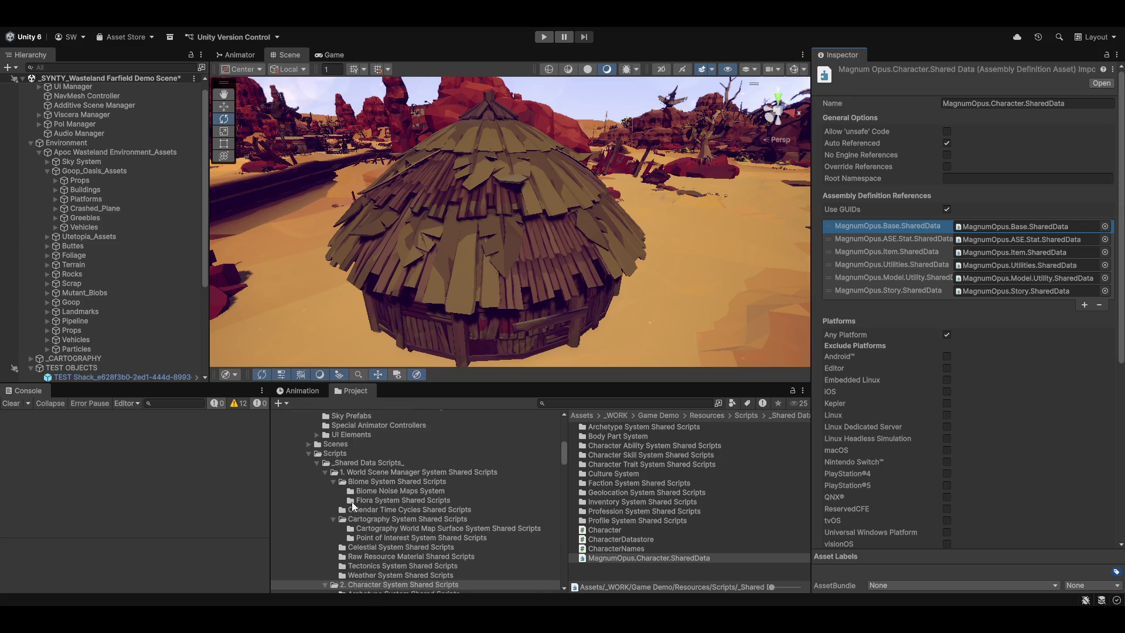
Inspect MagnumOpus.World.SharedData, then show the Scripts folder contents in the Project window
left_click(389, 473)
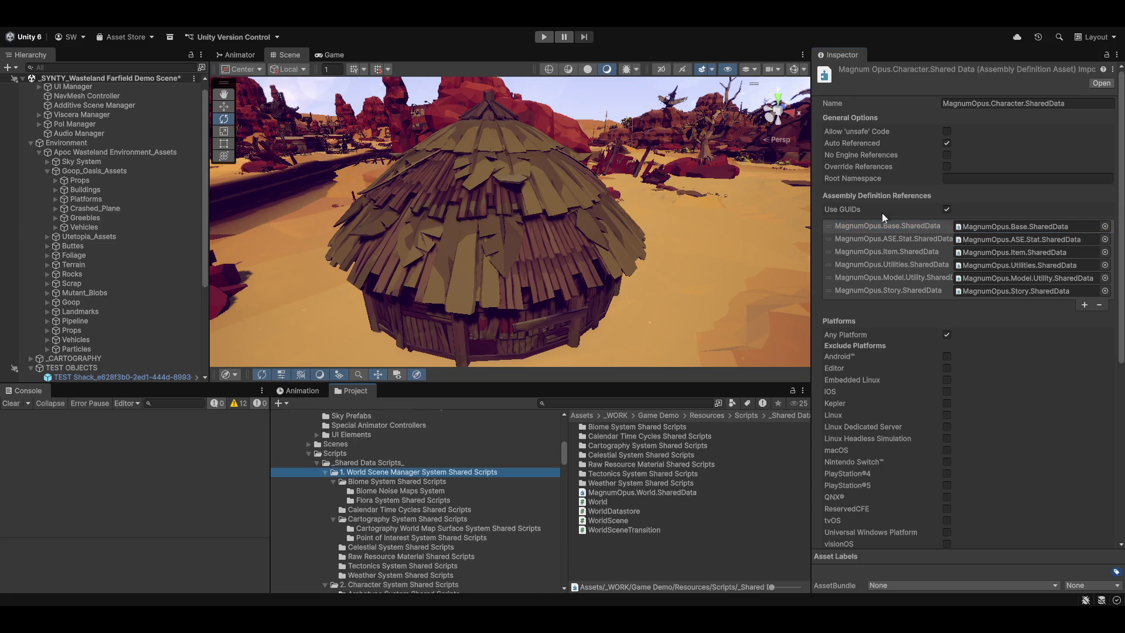
left_click(623, 503)
left_click(624, 493)
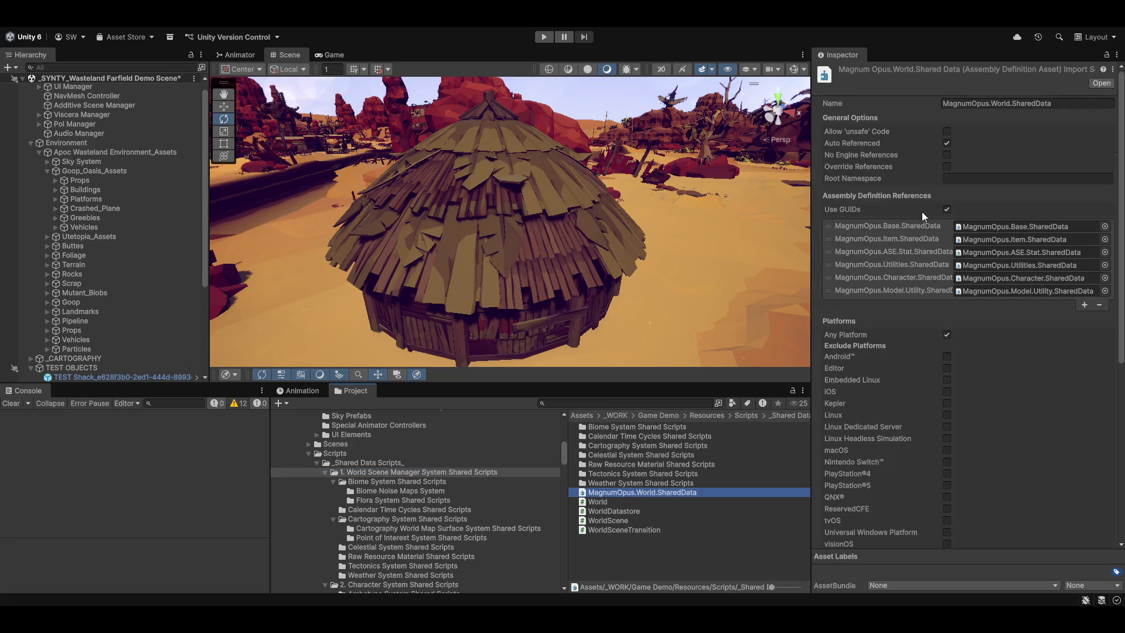
scroll(357, 555, "up", 3)
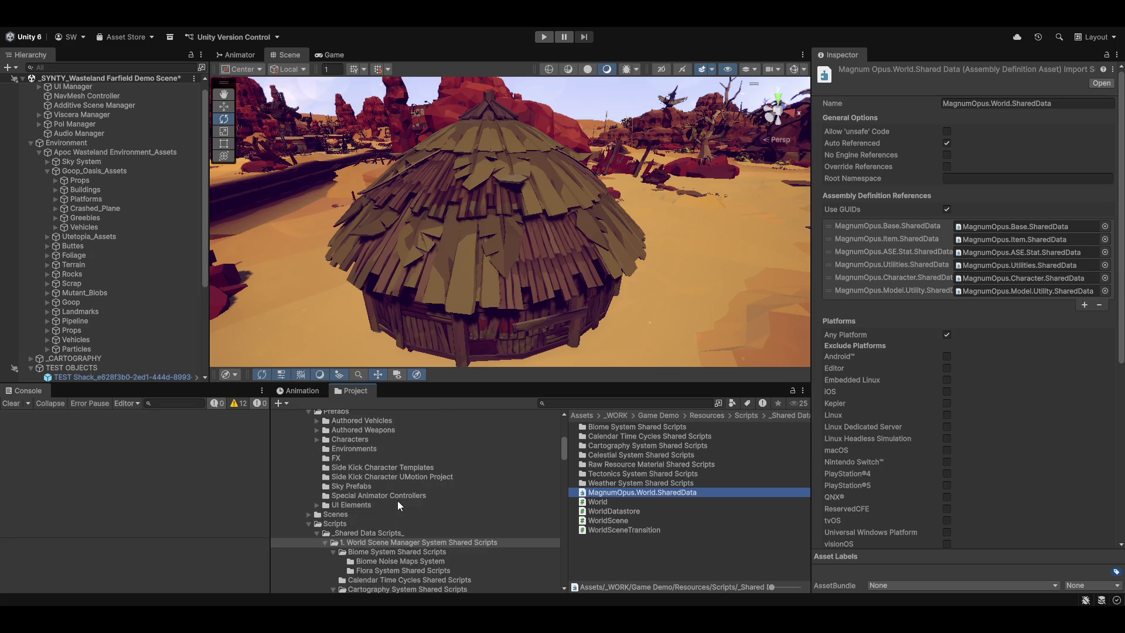
left_click(335, 525)
scroll(317, 471, "up", 5)
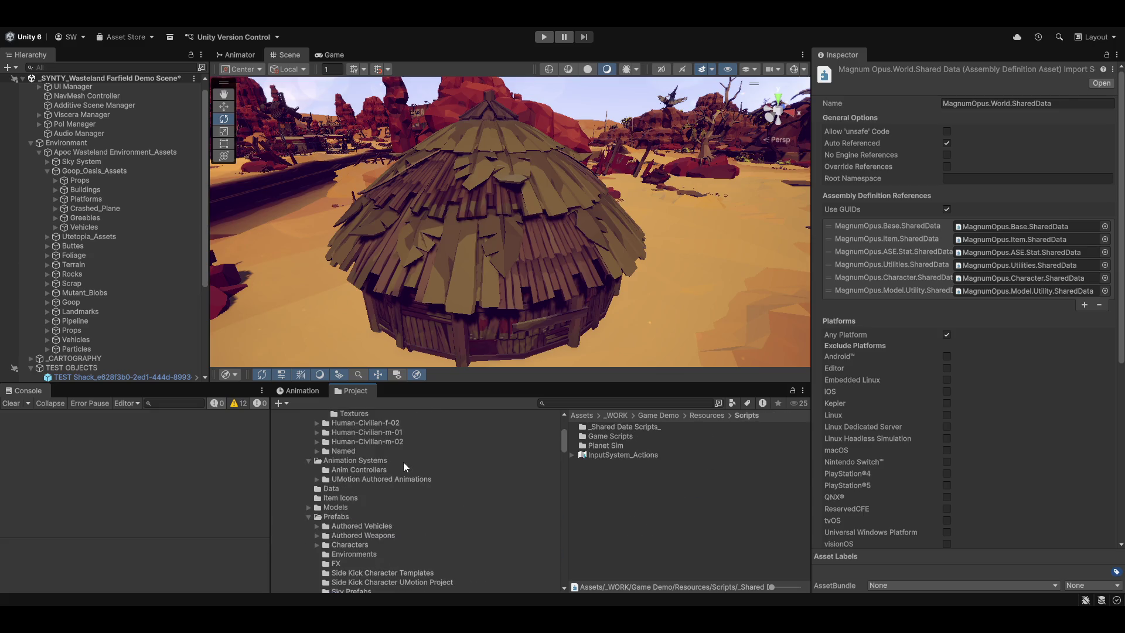
left_click(315, 462)
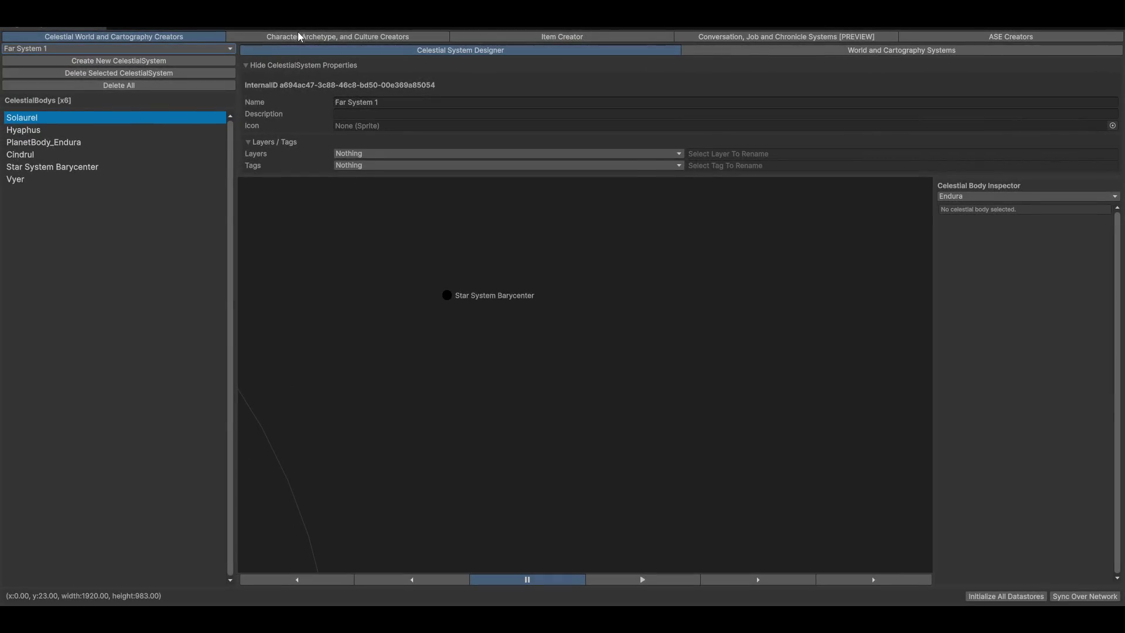
Open the Character Creator's Profession Creator and create a new model for the Thief profession
left_click(298, 31)
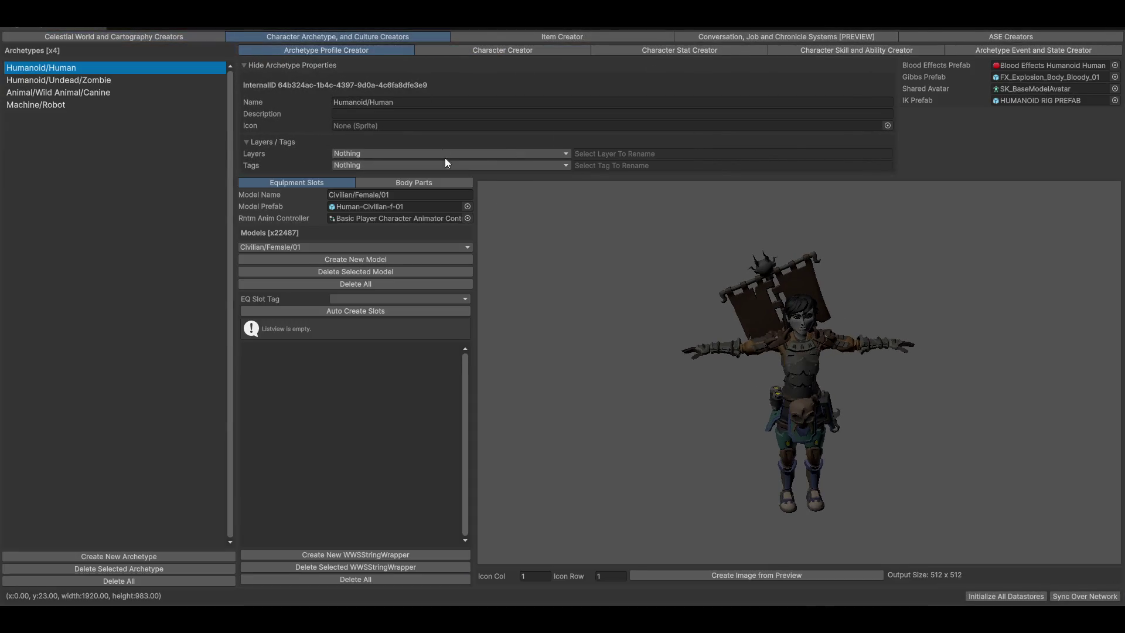
left_click(545, 49)
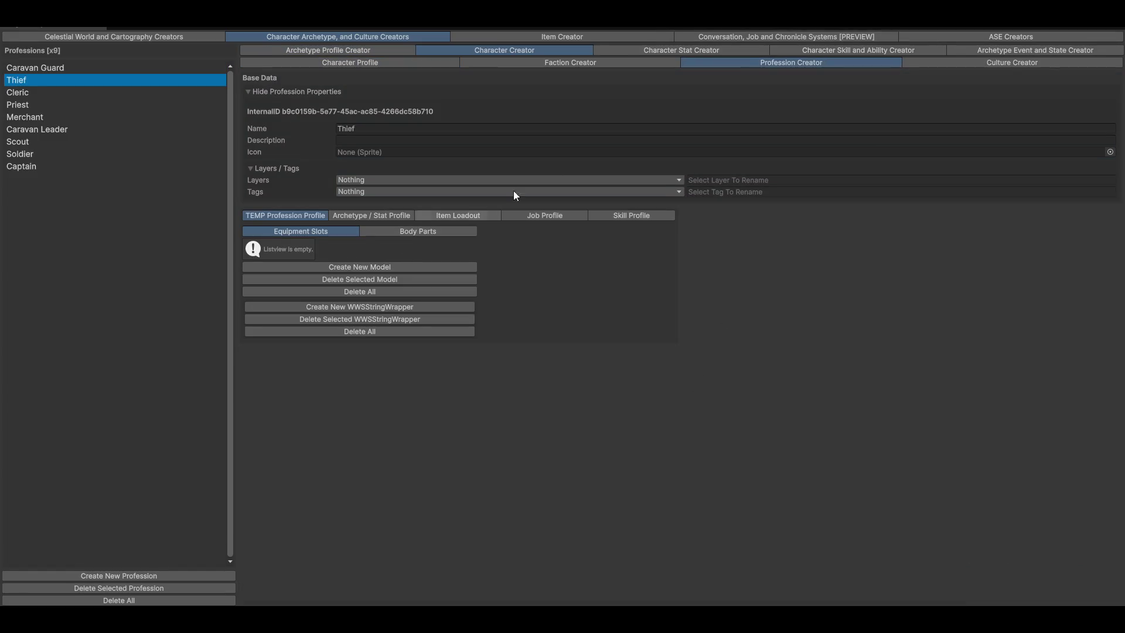
left_click(30, 68)
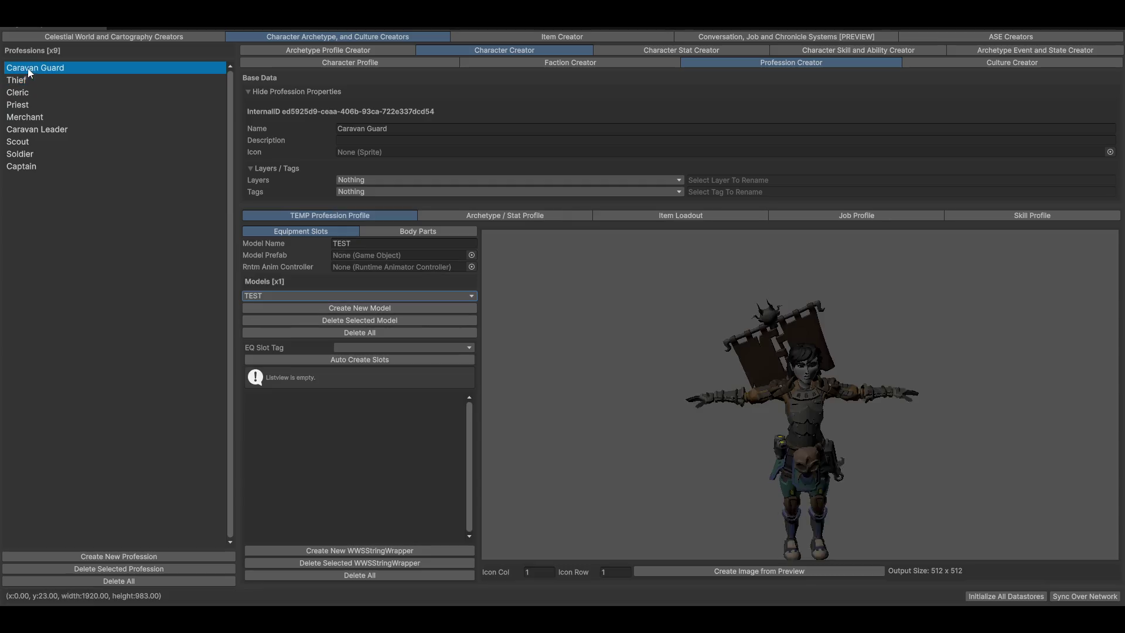
left_click(19, 81)
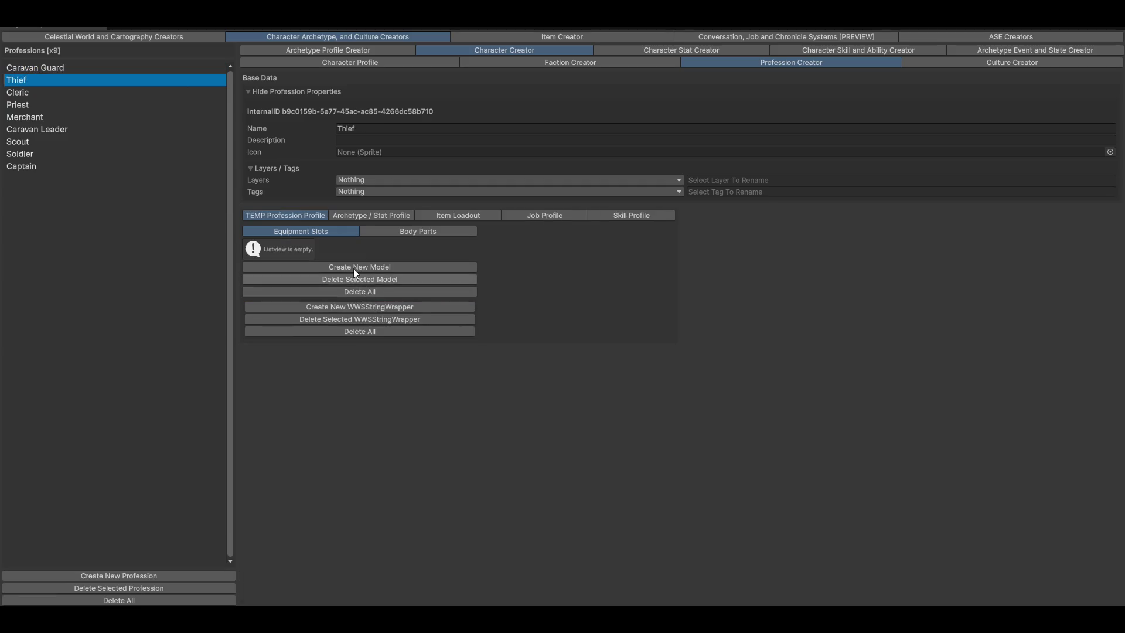
left_click(408, 230)
left_click(327, 234)
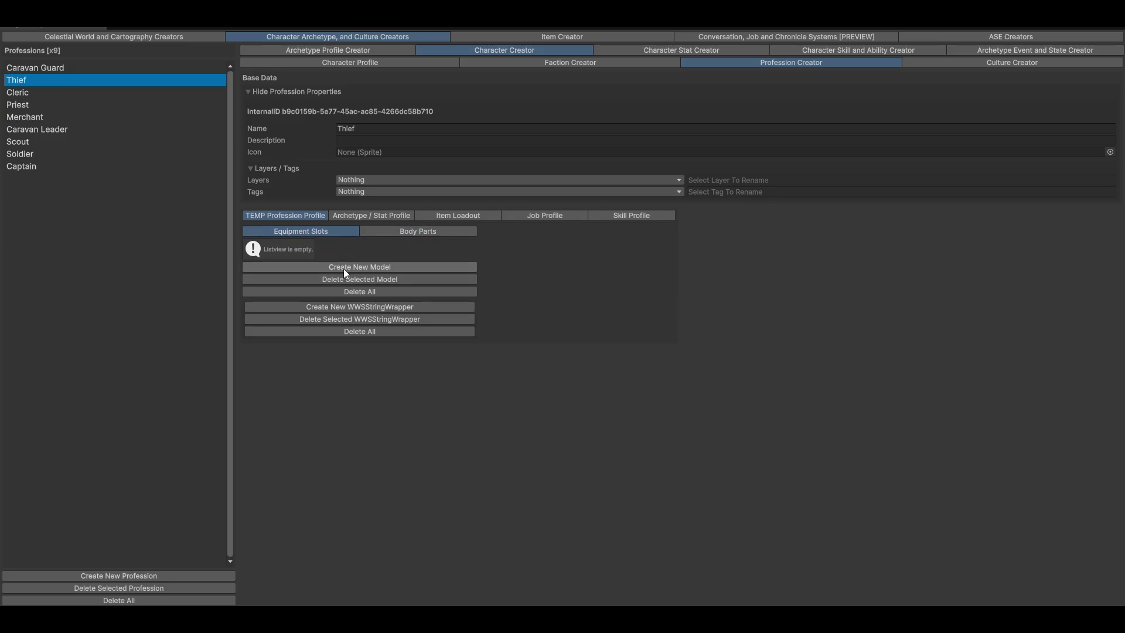
left_click(343, 268)
mouse_move(892, 431)
left_mouse_down()
mouse_move(848, 434)
mouse_move(808, 417)
left_mouse_up()
left_click(34, 68)
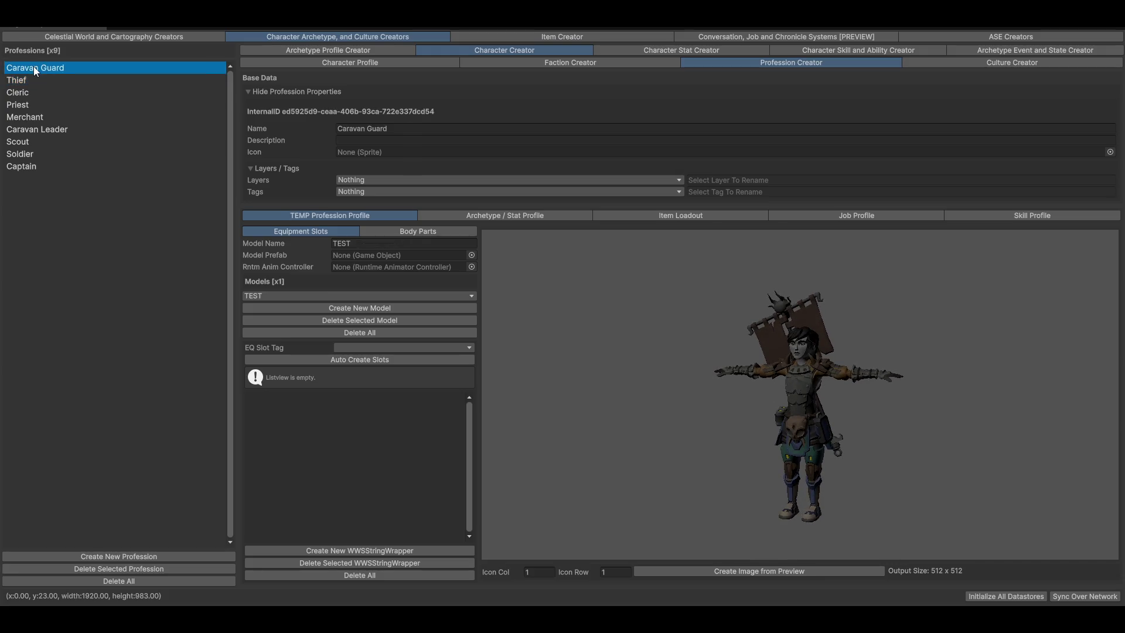
left_click(27, 83)
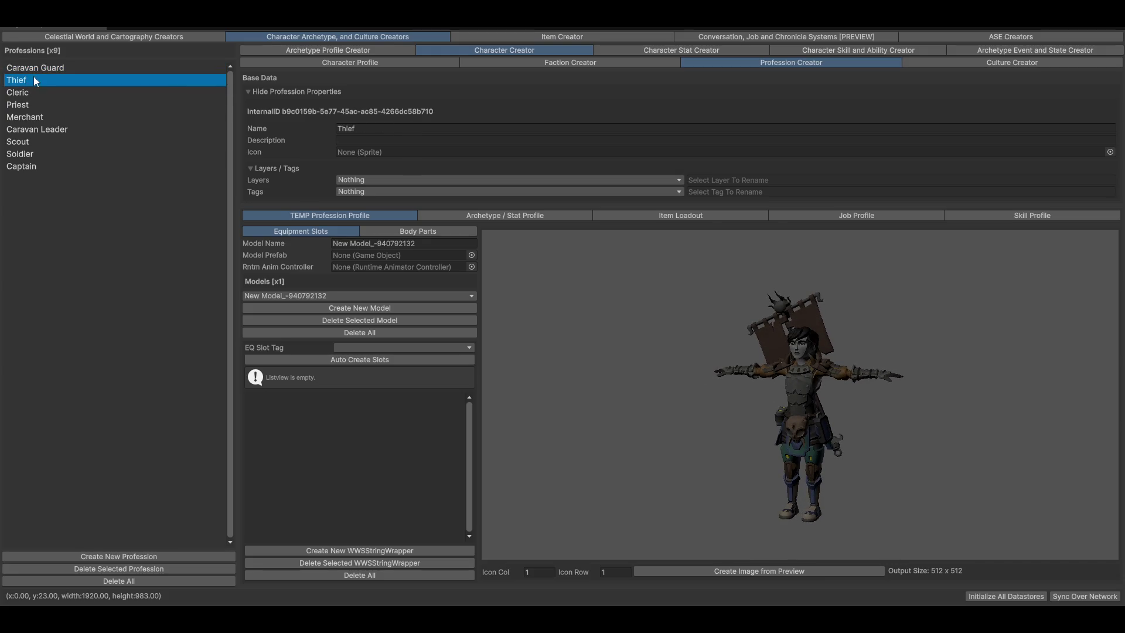
left_click(302, 297)
left_click(316, 309)
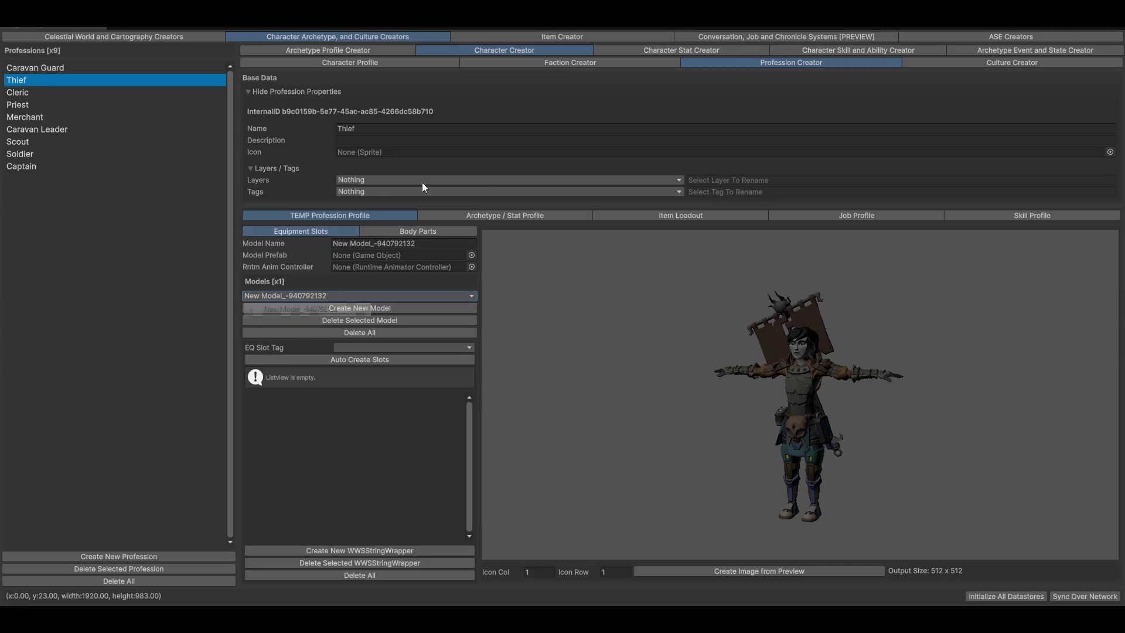
Set the Caravan Guard's TEST model prefab to SM_Chr_Barbarian_01
left_click(46, 71)
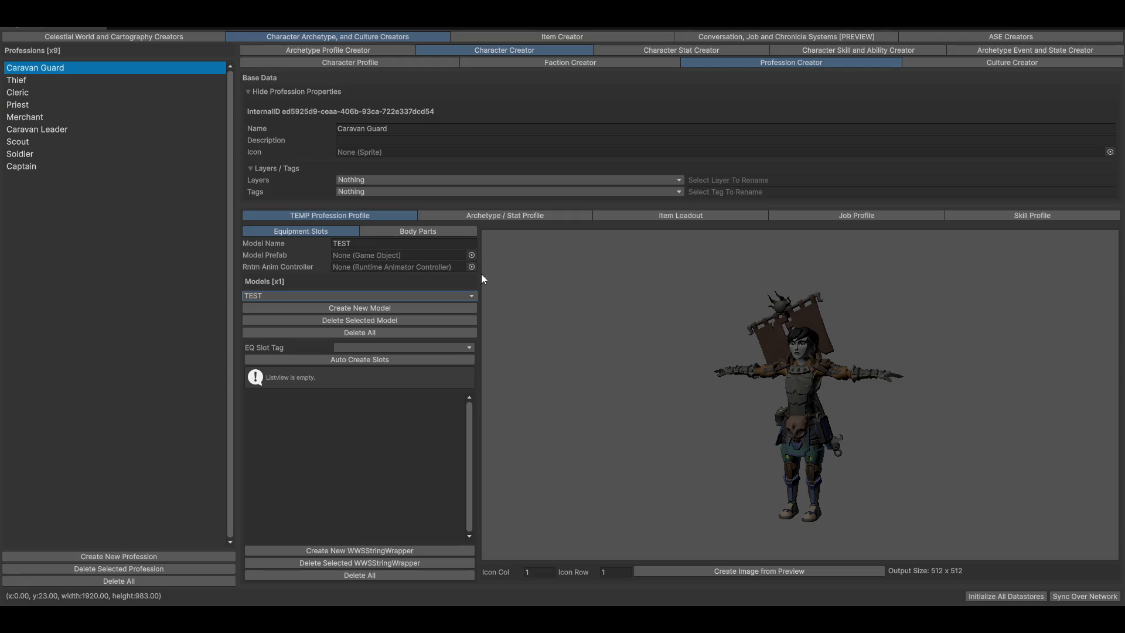
left_click(471, 255)
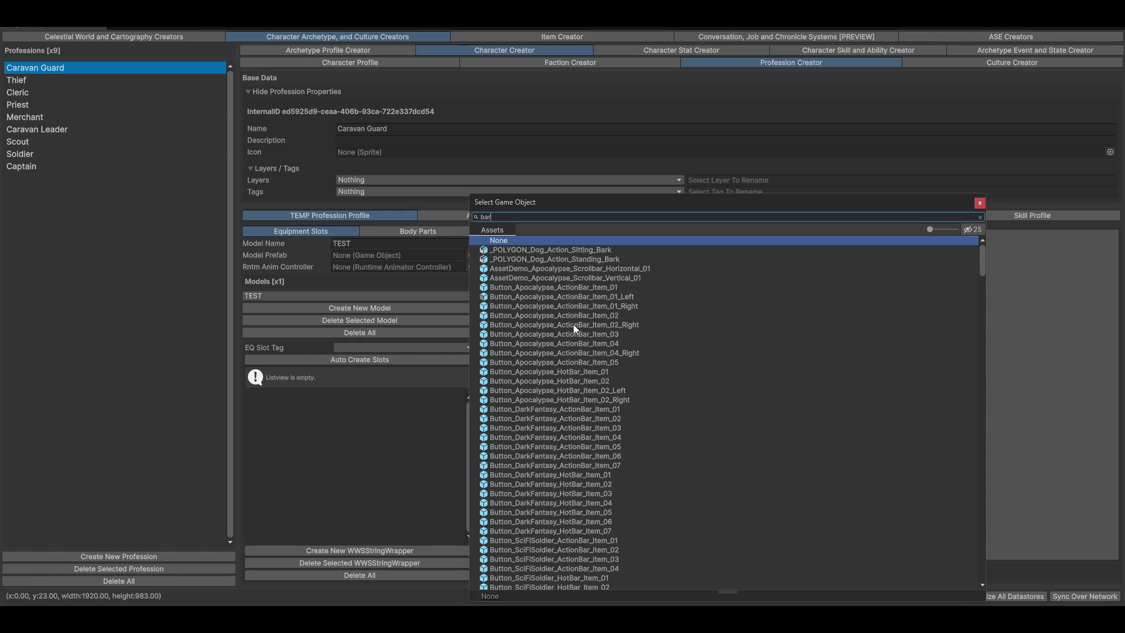
type("ba")
left_click(513, 250)
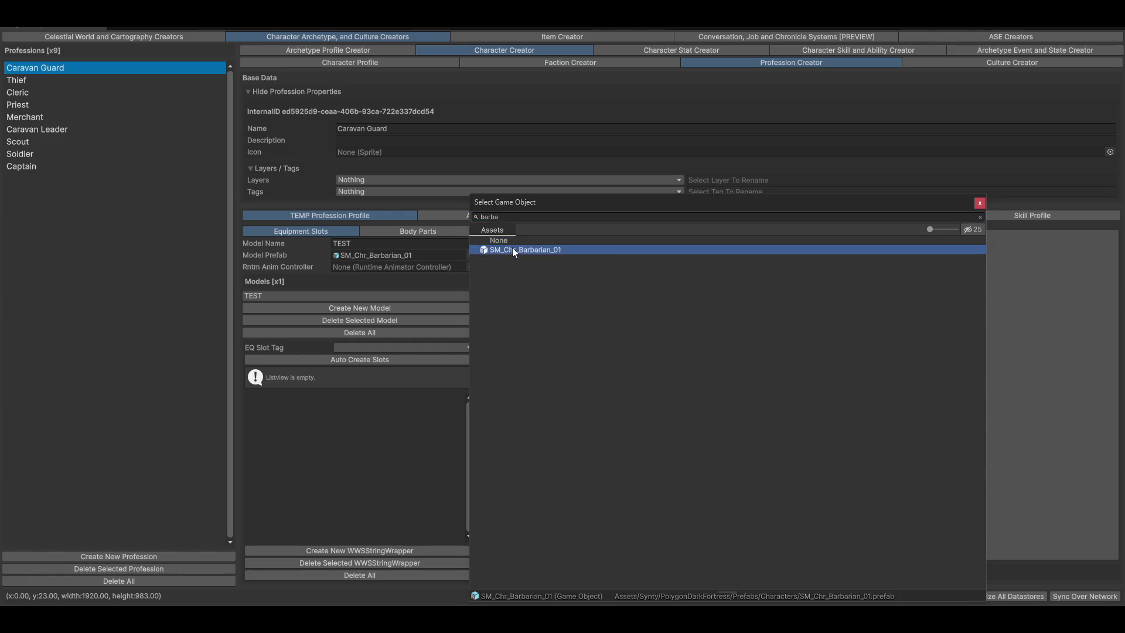
double_click(513, 249)
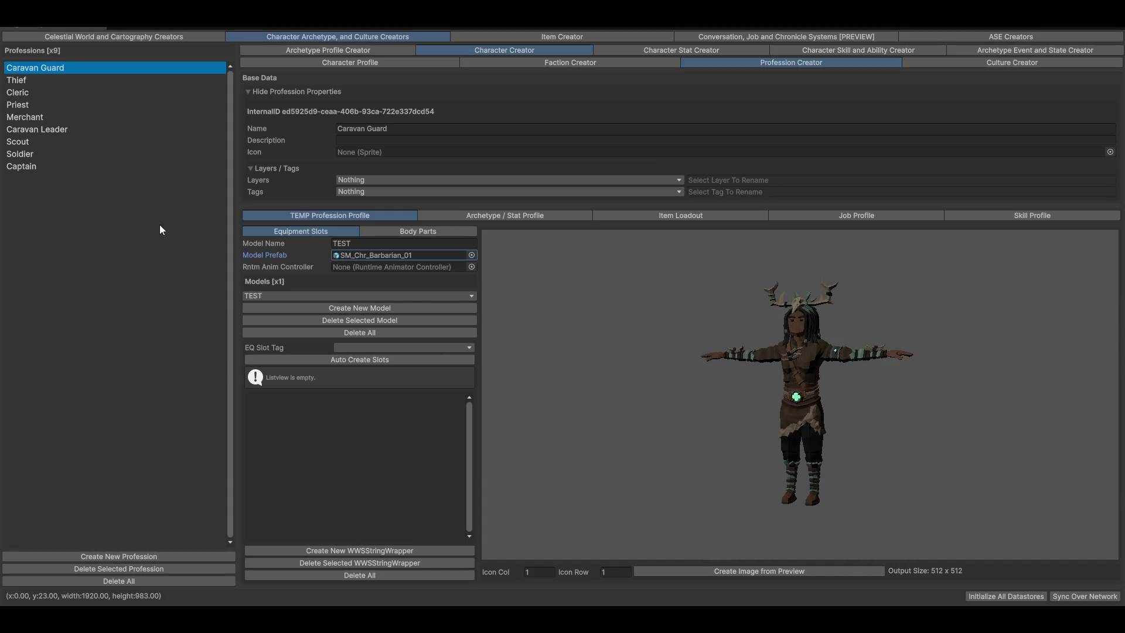
Return to Thief and select its New Model_-940792132 model
left_click(34, 83)
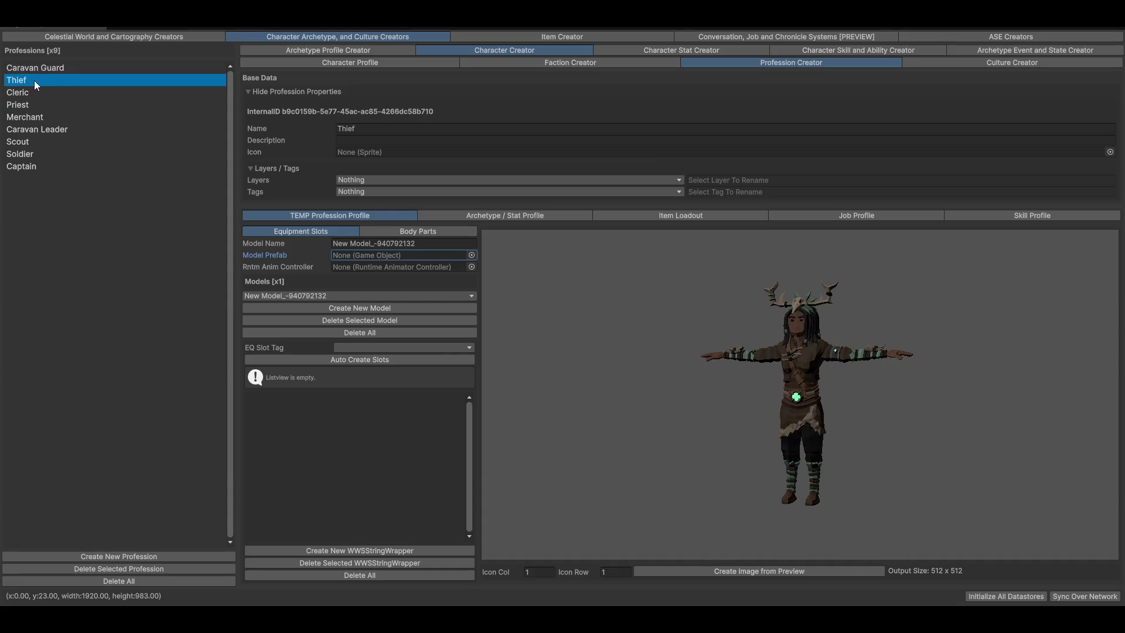
left_click(315, 295)
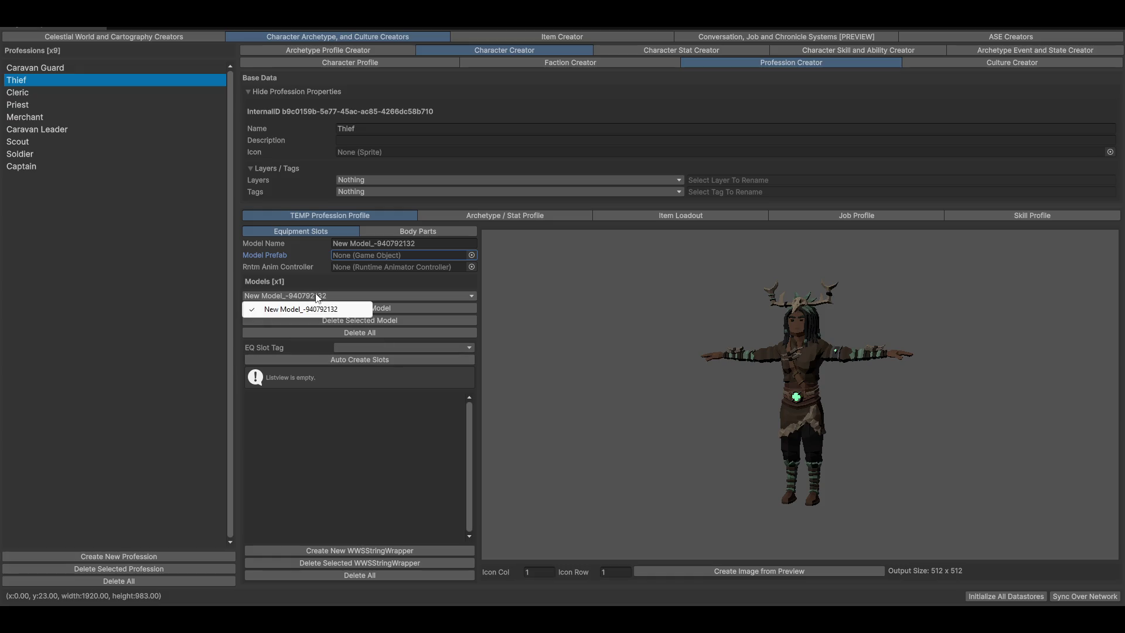
left_click(315, 309)
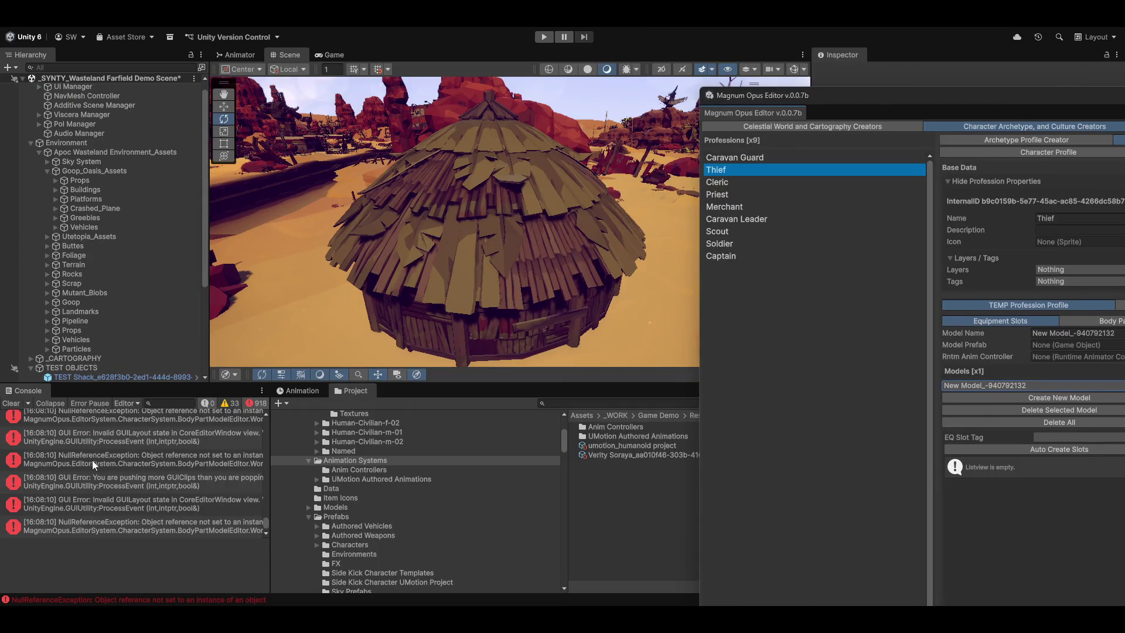
Jump to the NullReferenceException line in BodyPartModelEditor.cs and delete the prefab null-check line
left_click(92, 463)
double_click(92, 463)
left_click(569, 315)
key("Home")
key("shift+Down")
key("shift+End")
key("Delete")
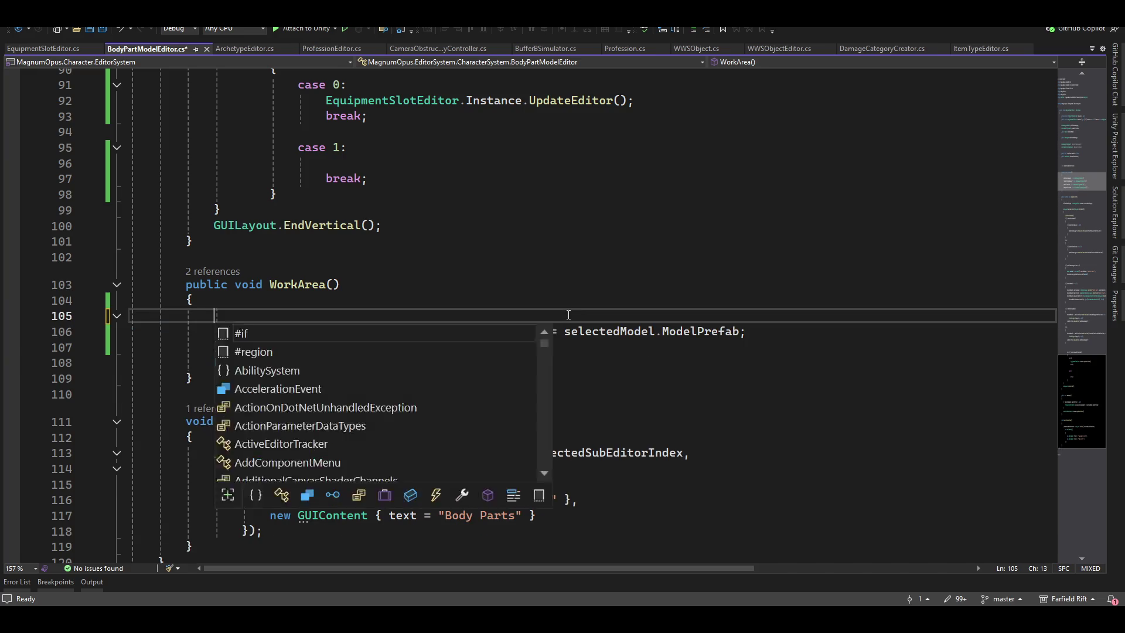
key("Down")
key("Down")
Remove the leftover brace and blank line, and dedent the previewObject assignment
key("BackSpace")
key("Up")
key("Up")
key("BackSpace")
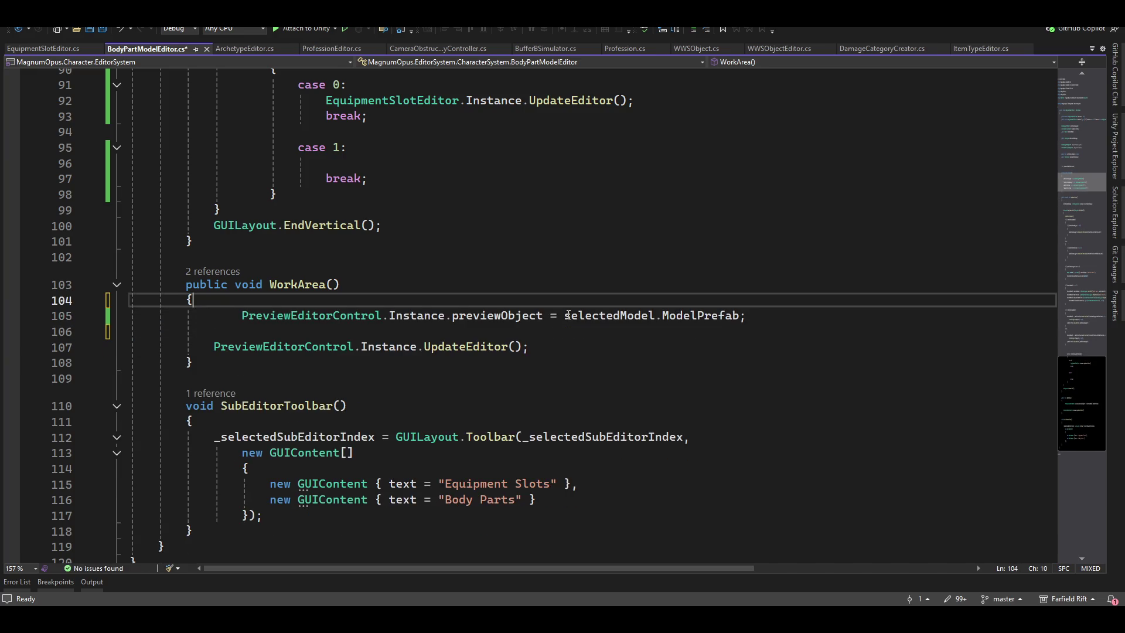
key("Down")
key("shift+Tab")
key("End")
key("Delete")
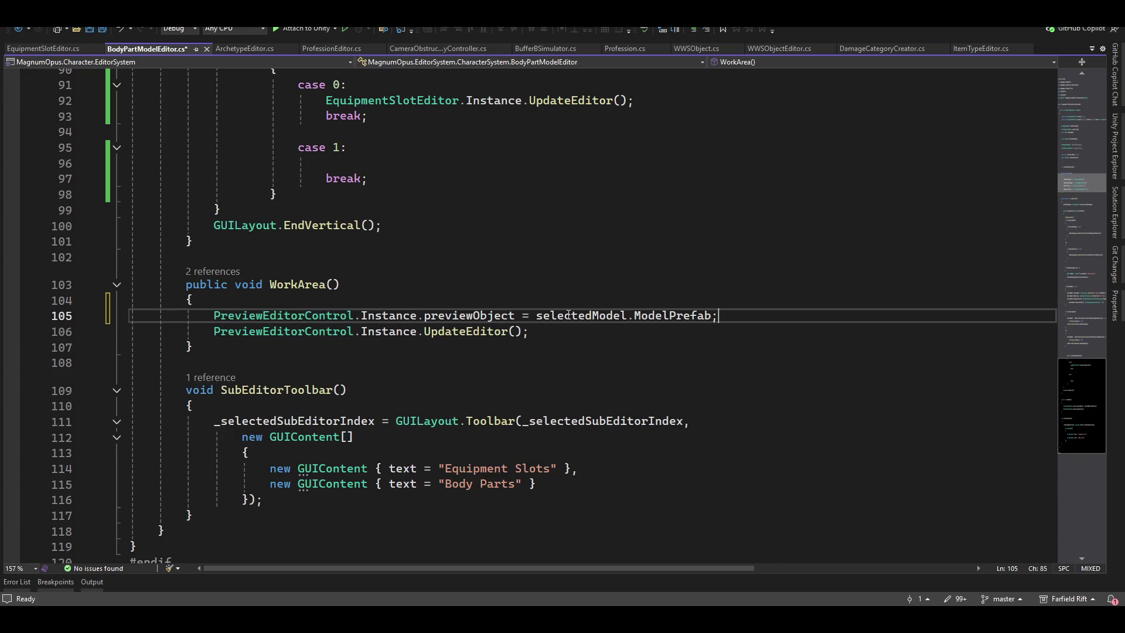
scroll(511, 301, "up", 3)
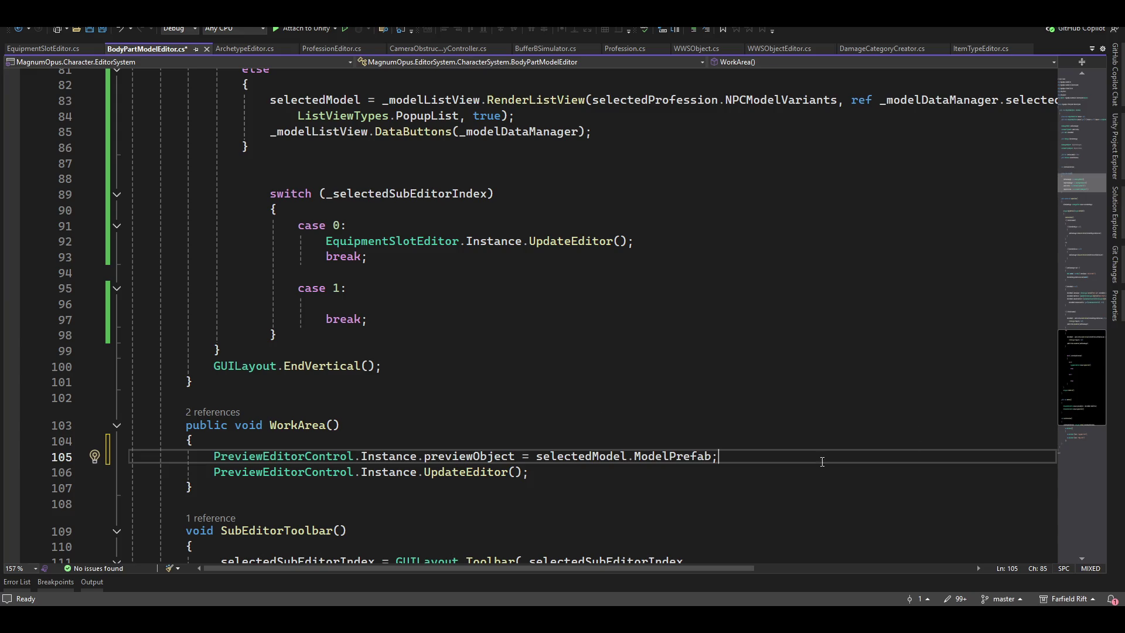
scroll(829, 553, "up", 8)
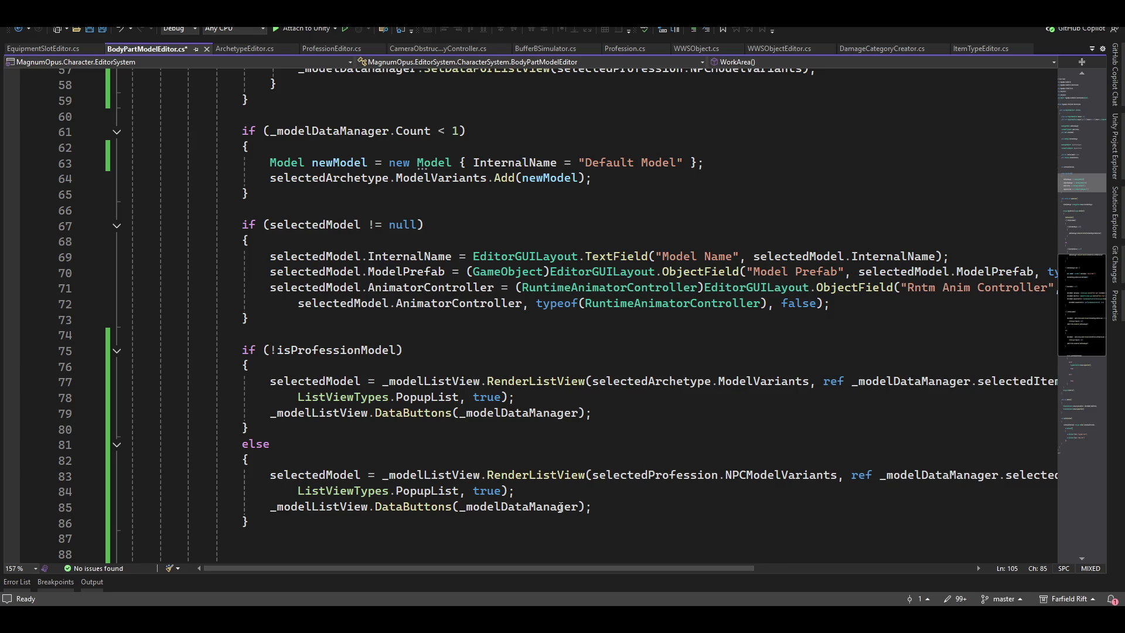
mouse_move(524, 571)
left_mouse_down()
mouse_move(646, 576)
mouse_move(554, 573)
mouse_move(577, 572)
left_mouse_up()
scroll(576, 572, "left", 2)
scroll(590, 490, "up", 12)
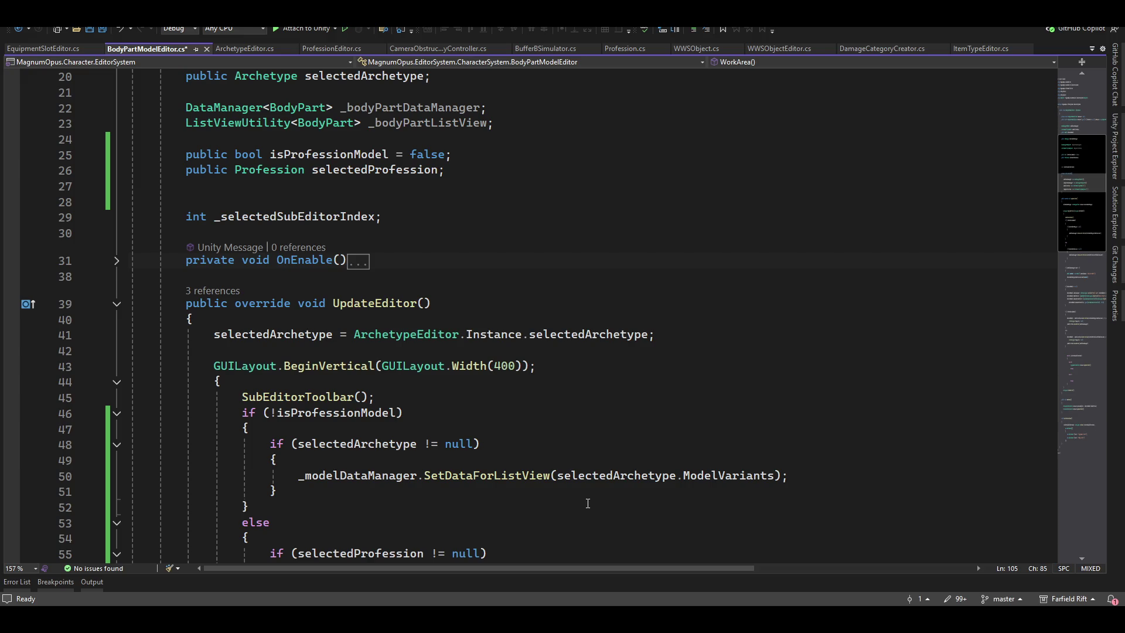
scroll(587, 503, "down", 2)
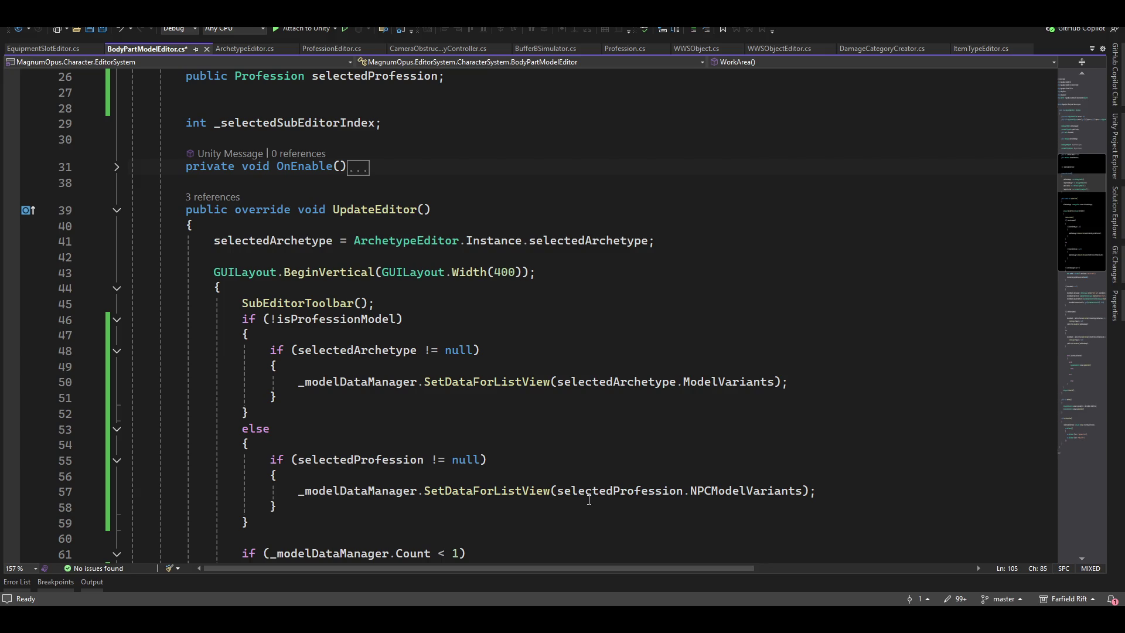
Add and then delete an unfinished if() line in WorkArea, leaving only the preview assignment and UpdateEditor call
scroll(586, 451, "up", 3)
scroll(585, 452, "up", 3)
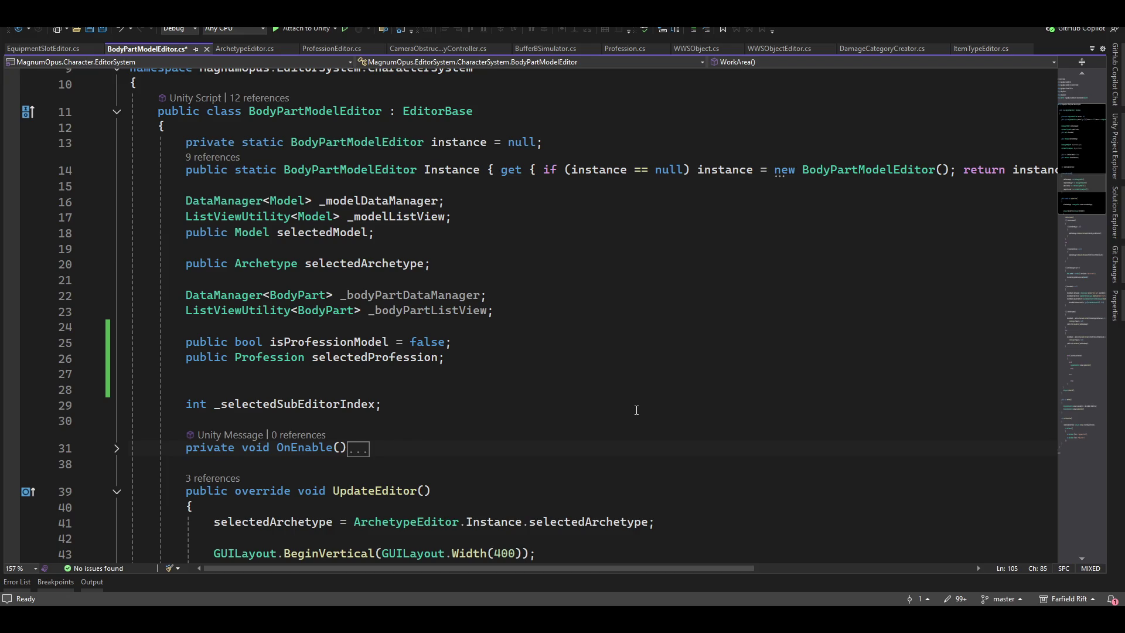
scroll(635, 413, "down", 20)
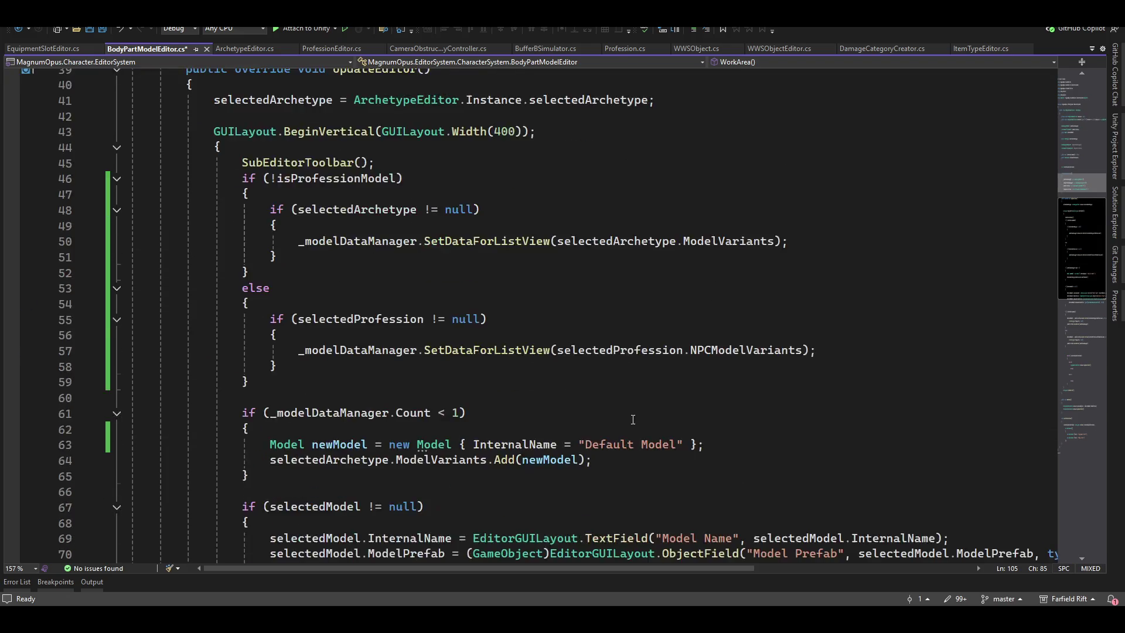
scroll(536, 439, "down", 7)
scroll(468, 436, "up", 5)
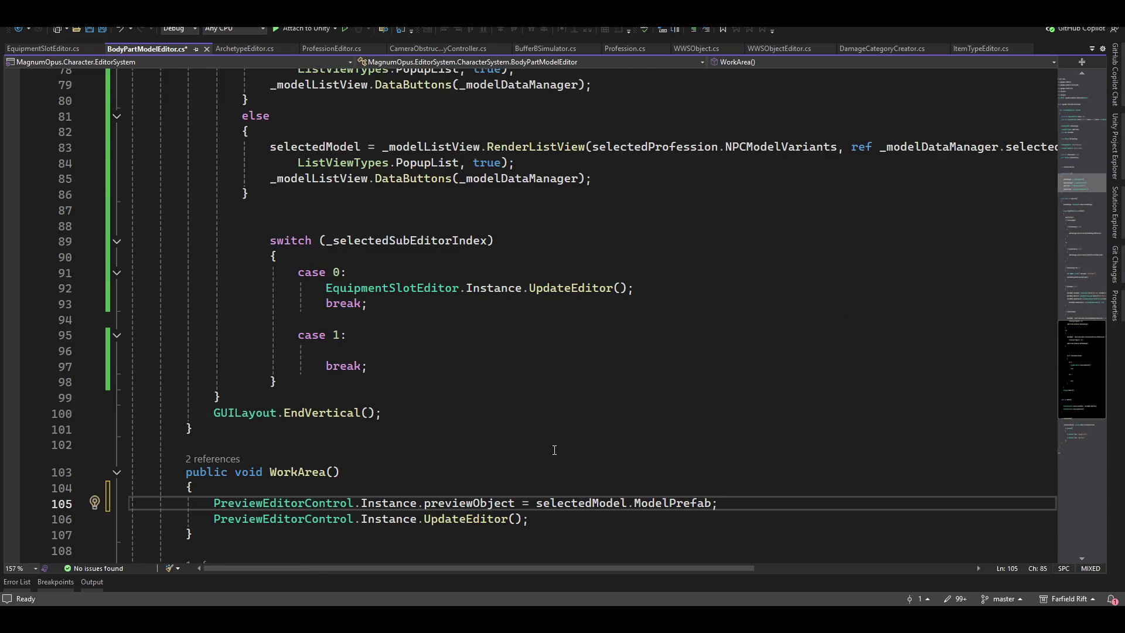
scroll(387, 435, "down", 5)
left_click(397, 294)
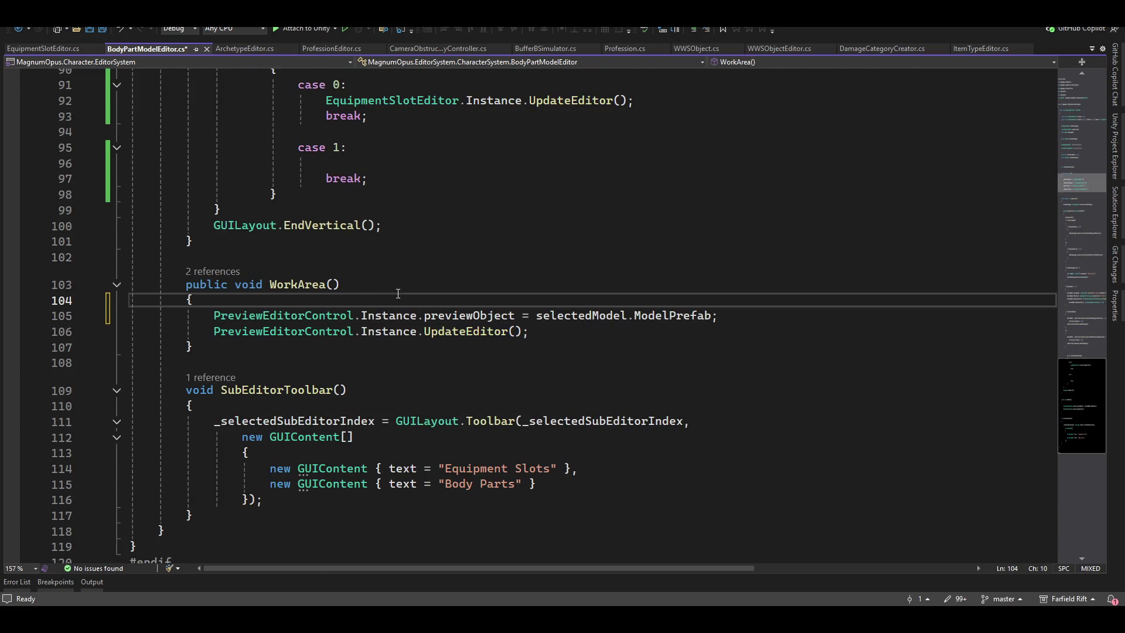
key("Return")
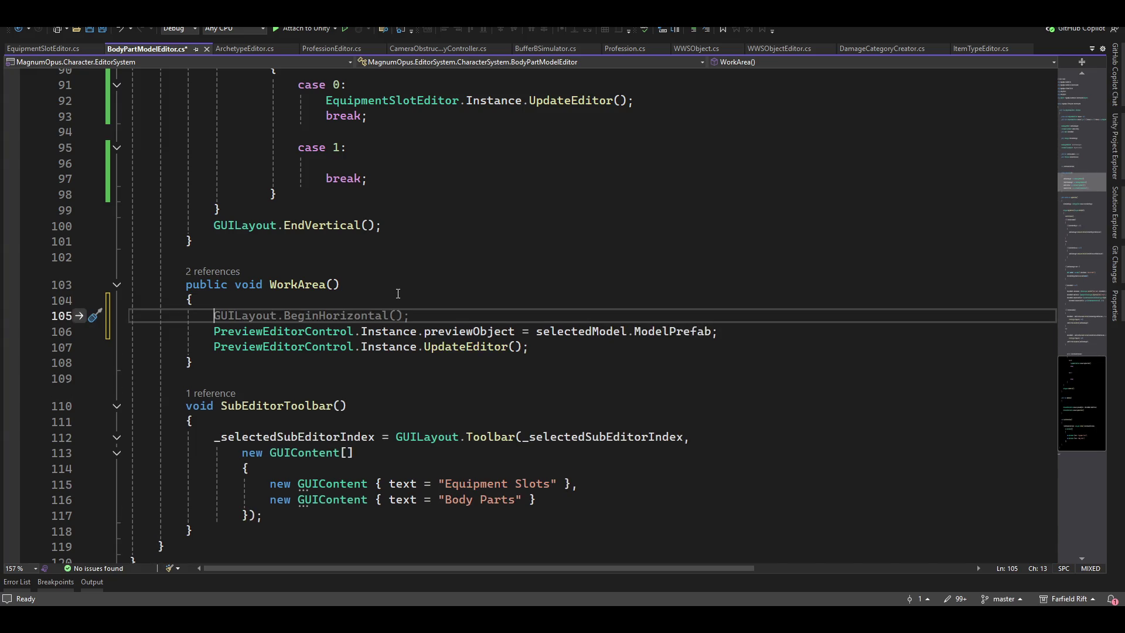
key("Down")
key("Down")
key("Up")
key("Up")
type("if(")
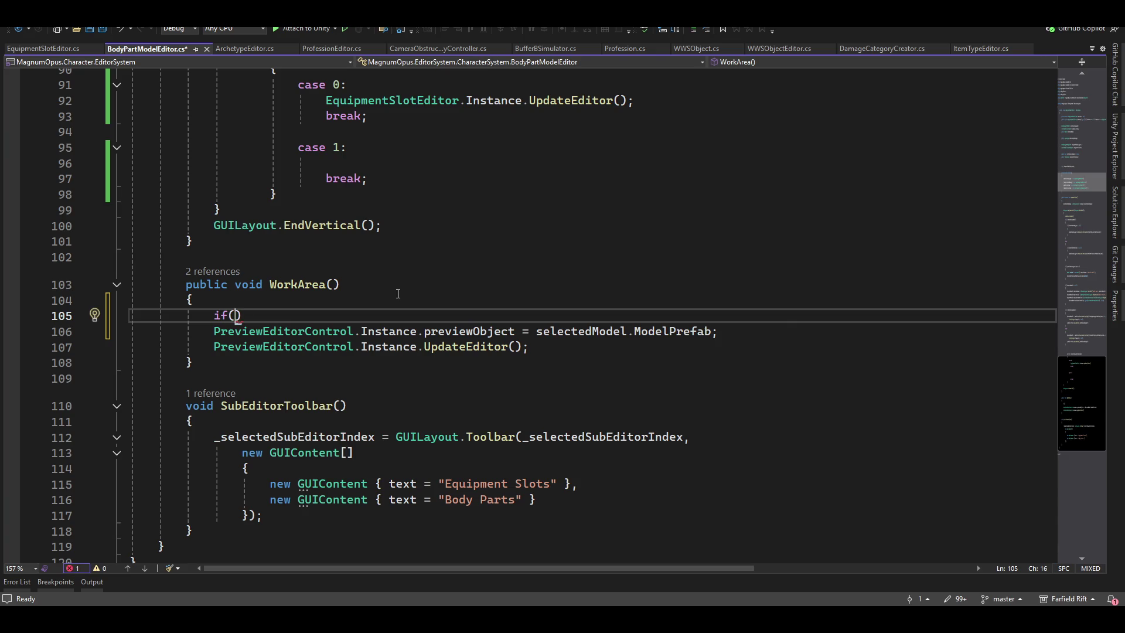
key("BackSpace")
key("BackSpace")
key("BackSpace")
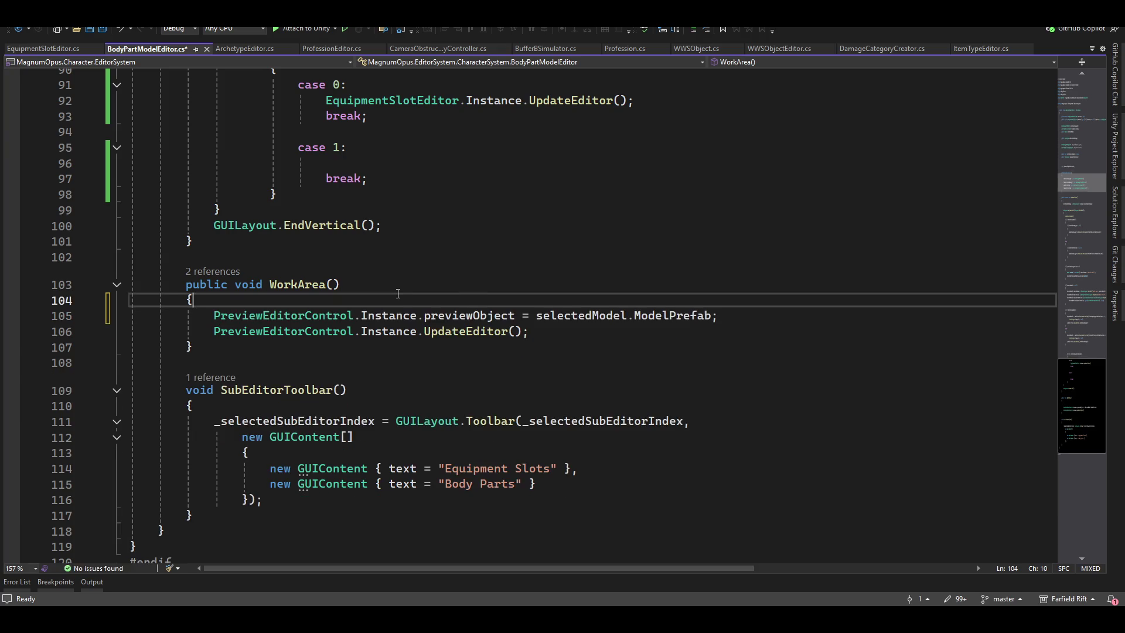
scroll(248, 69, "up", 4)
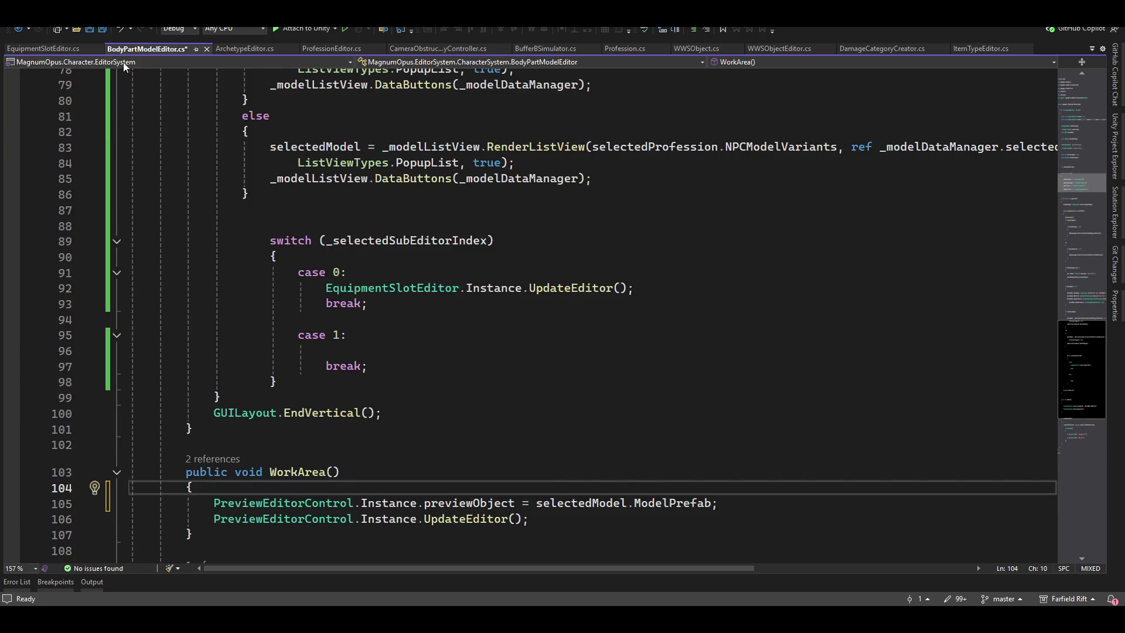
In ProfessionEditor.cs, add a selectedProfession.NPCModelVariants line at the start of case 0
left_click(331, 48)
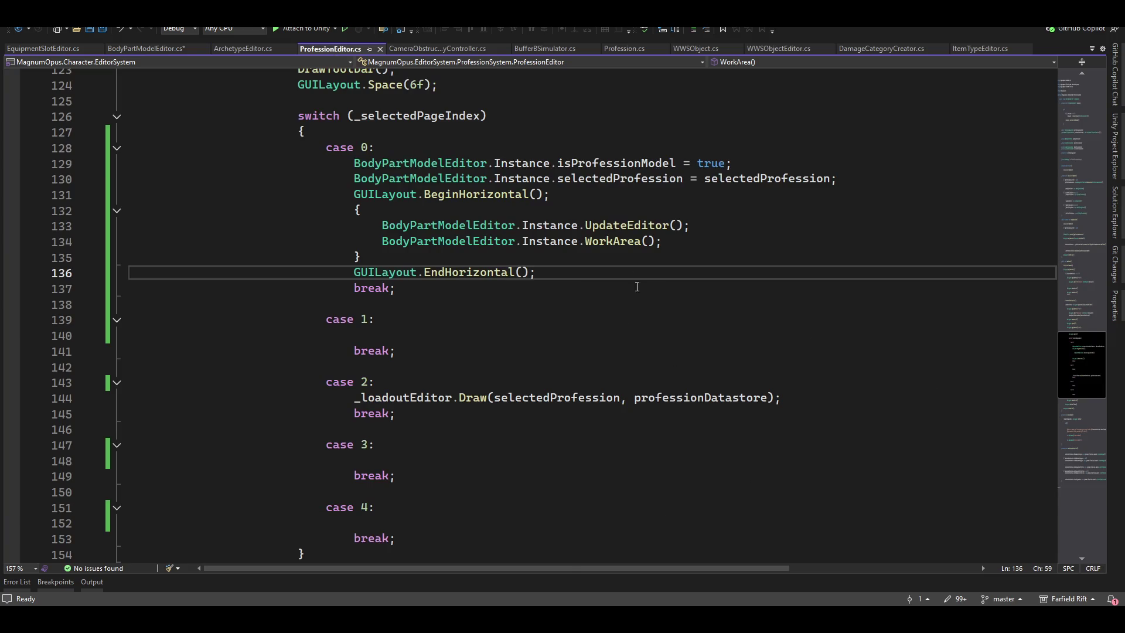
scroll(779, 422, "up", 3)
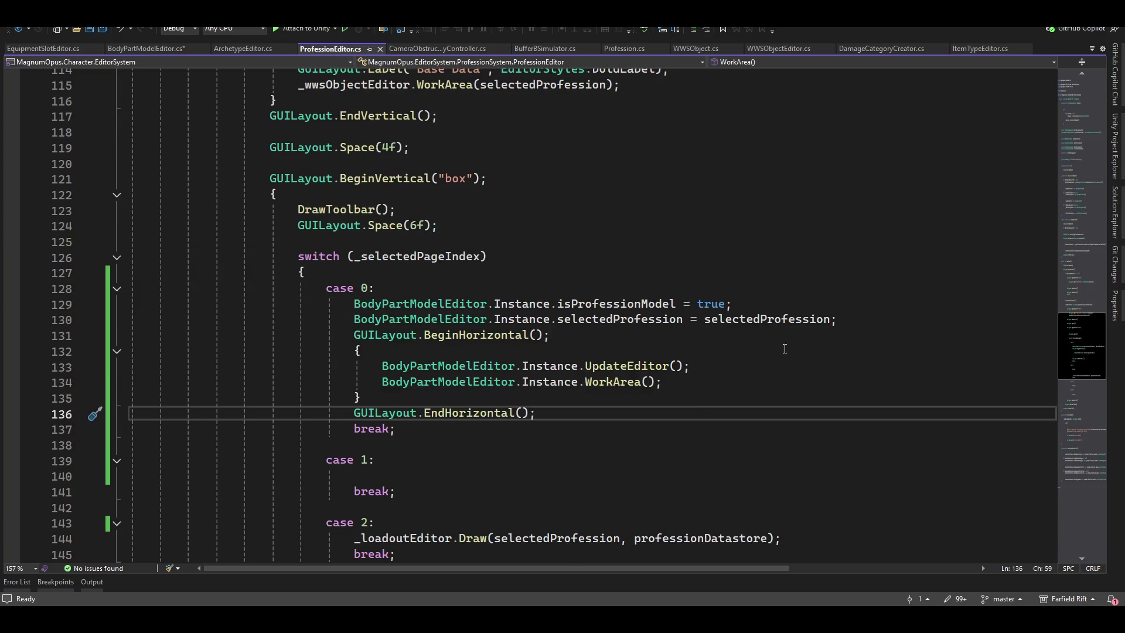
left_click(870, 327)
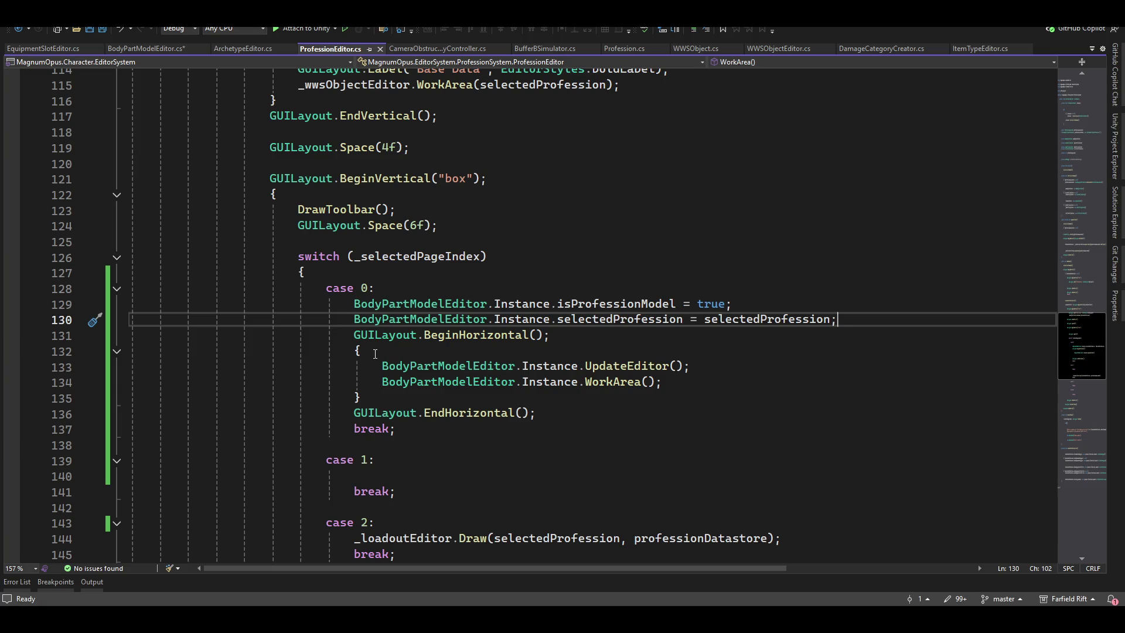
scroll(757, 328, "up", 15)
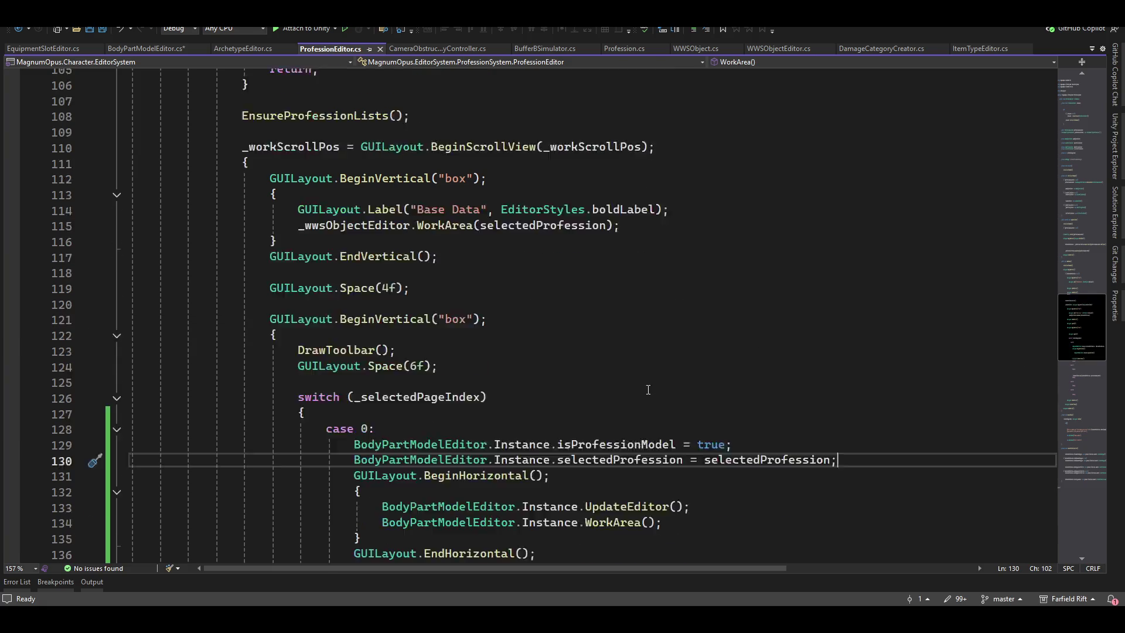
scroll(526, 450, "down", 15)
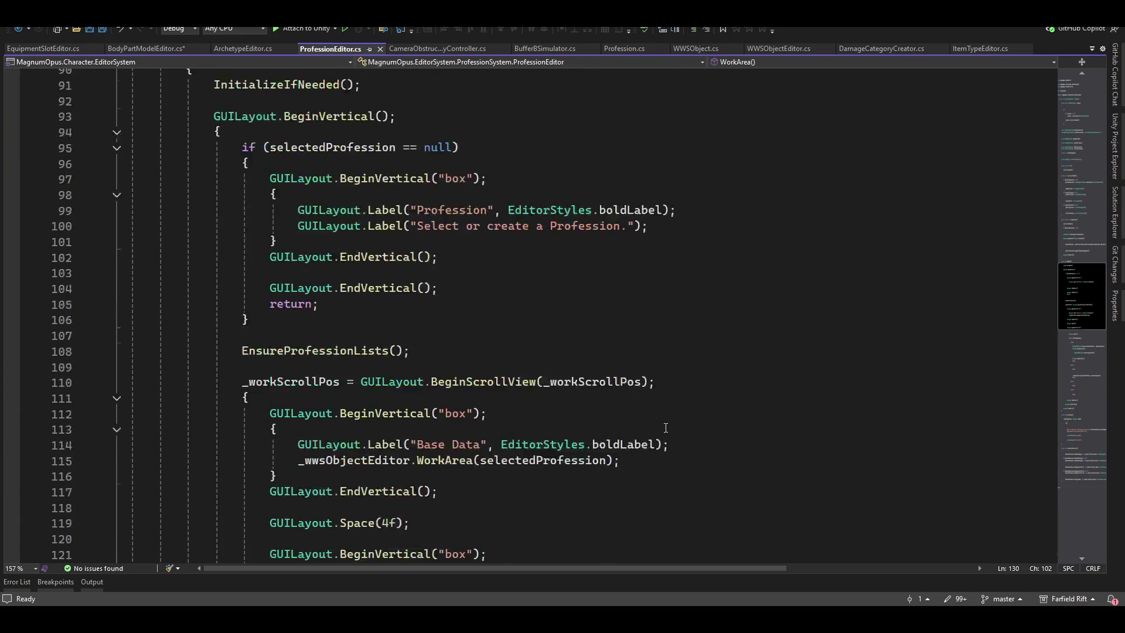
key("Up")
key("Up")
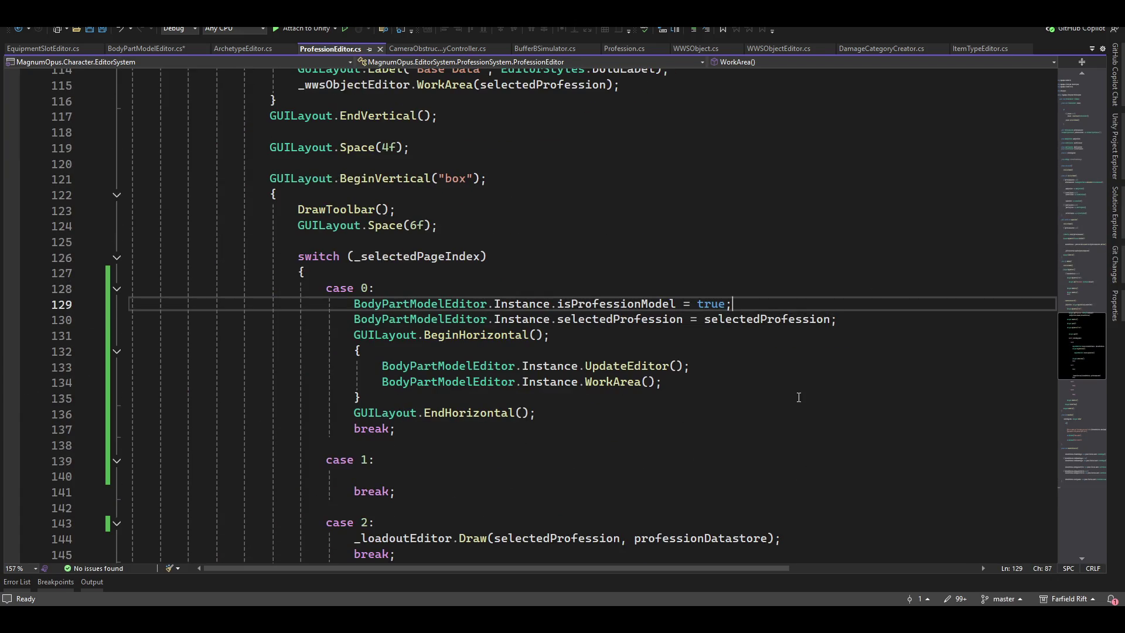
key("Return")
type("sel")
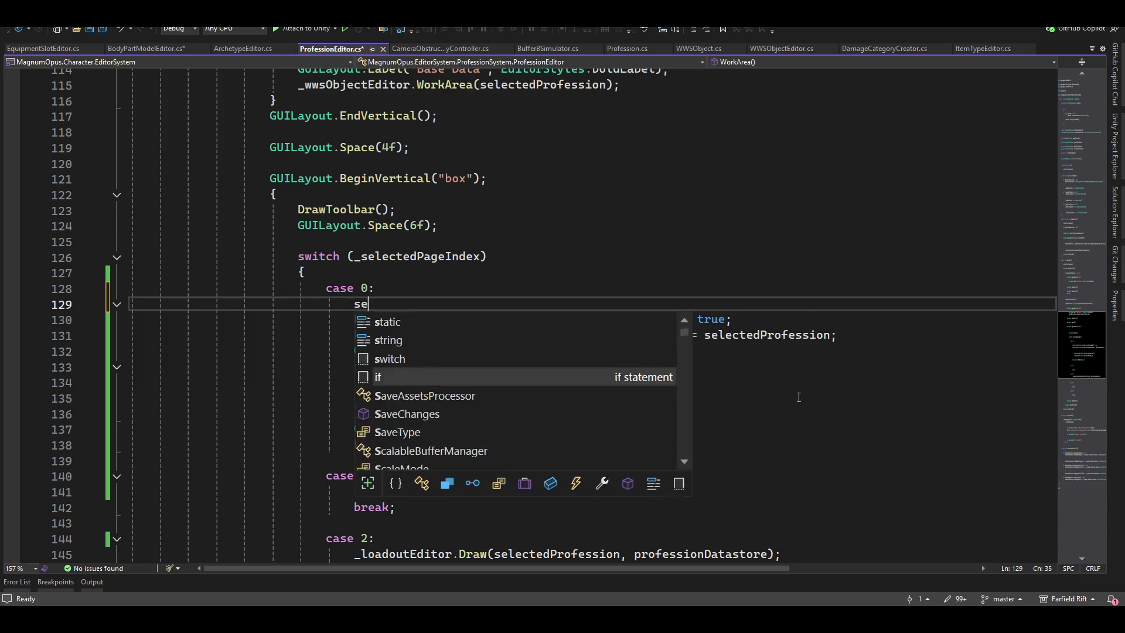
key("Tab")
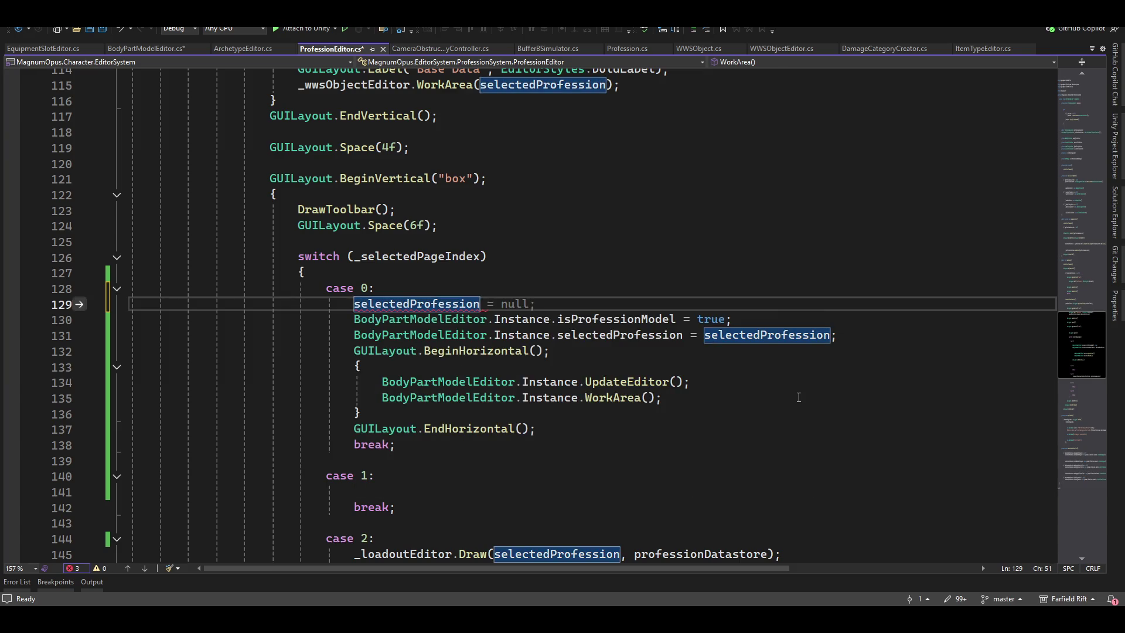
type(".n")
key("Tab")
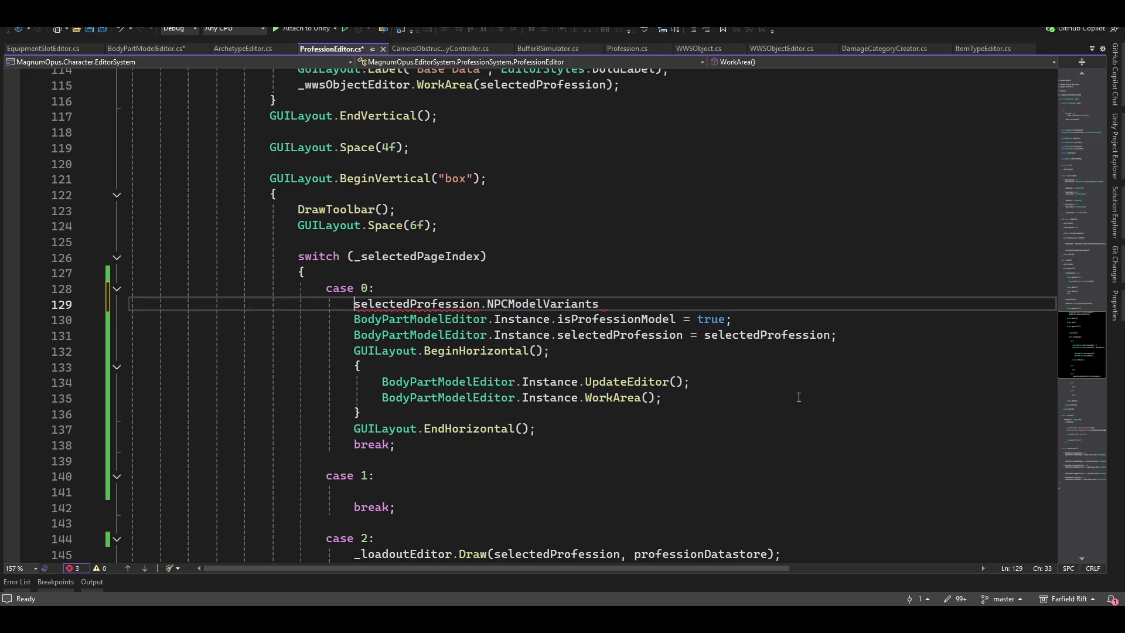
Turn it into an if condition on selectedProfession.NPCModelVariants.Count and open a block body
key("ctrl+Return")
type("if(")
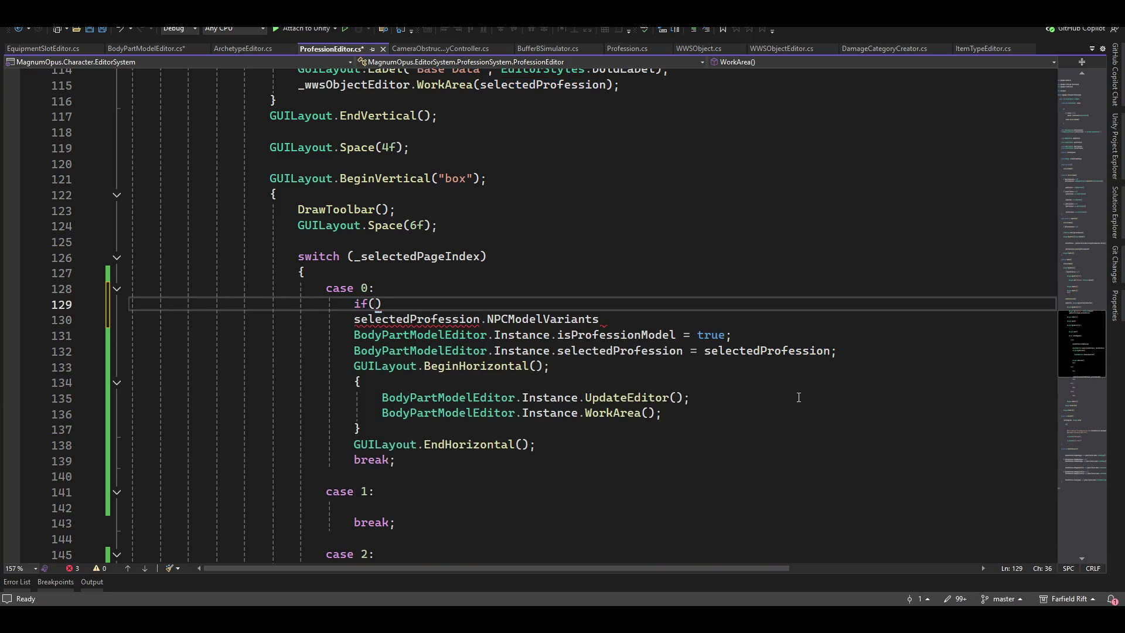
key("Delete")
key("Delete")
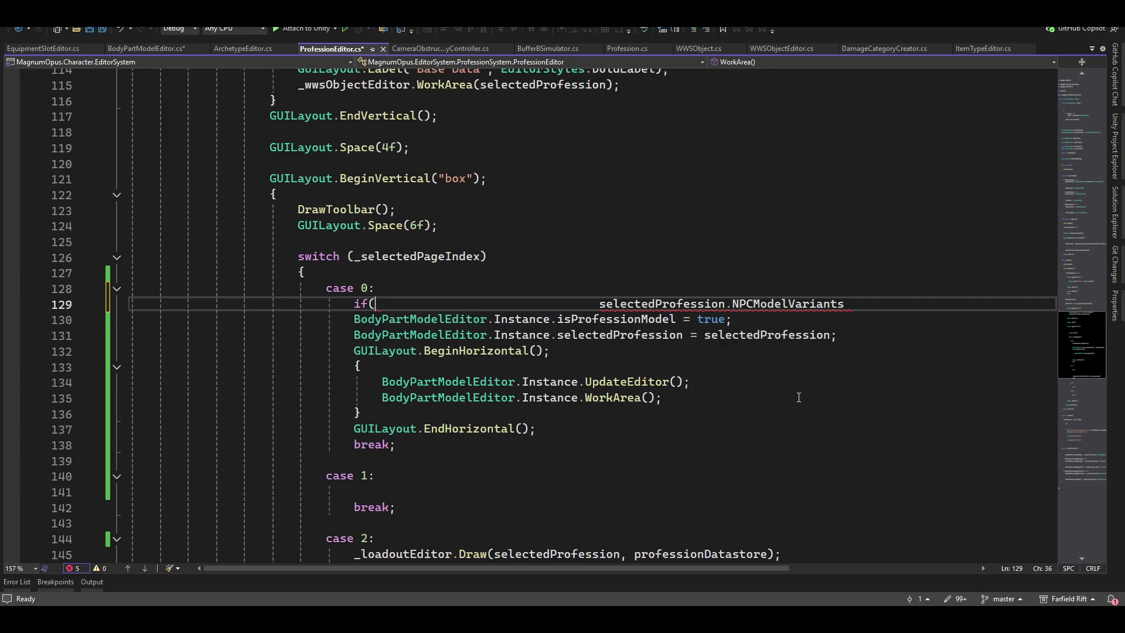
key("ctrl+shift+Right")
key("Delete")
key("End")
type(".Count")
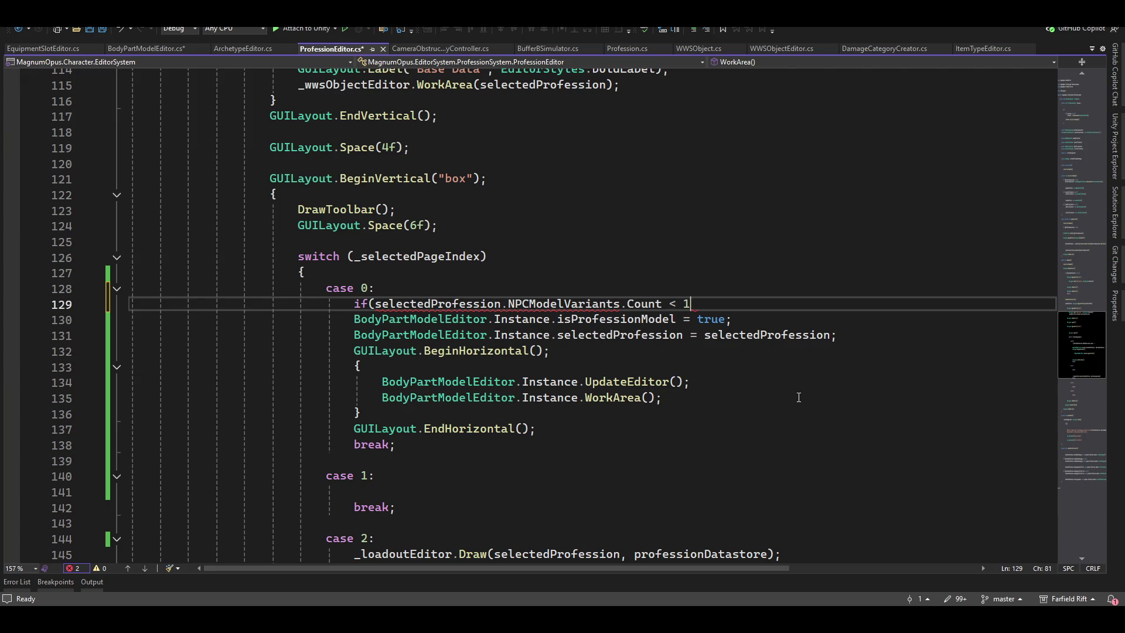
key("Return")
type("{")
key("Return")
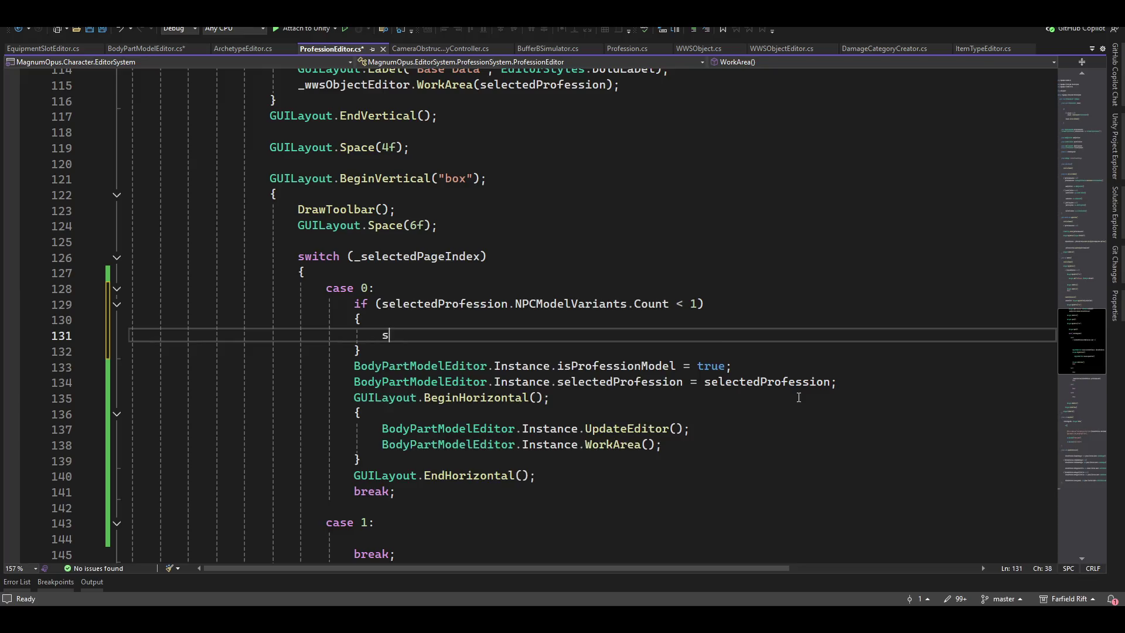
Inside the block, call selectedProfession.NPCModelVariants.Add(new Model { })
type("se")
type(".")
key("Down")
key("Down")
key("Down")
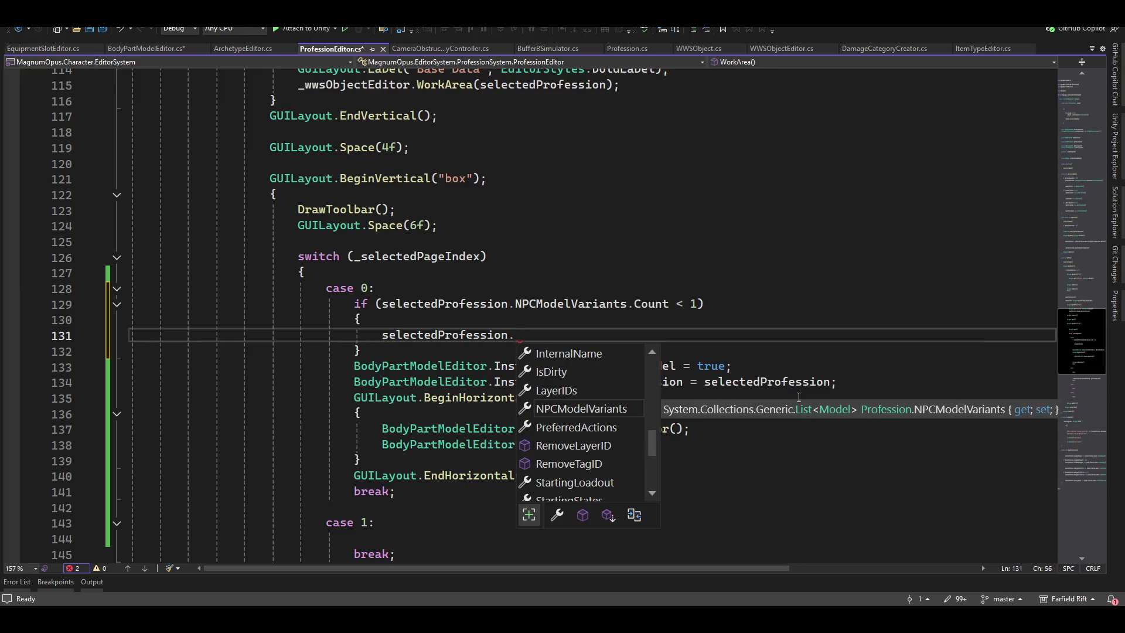
key("Tab")
type(".")
key("Escape")
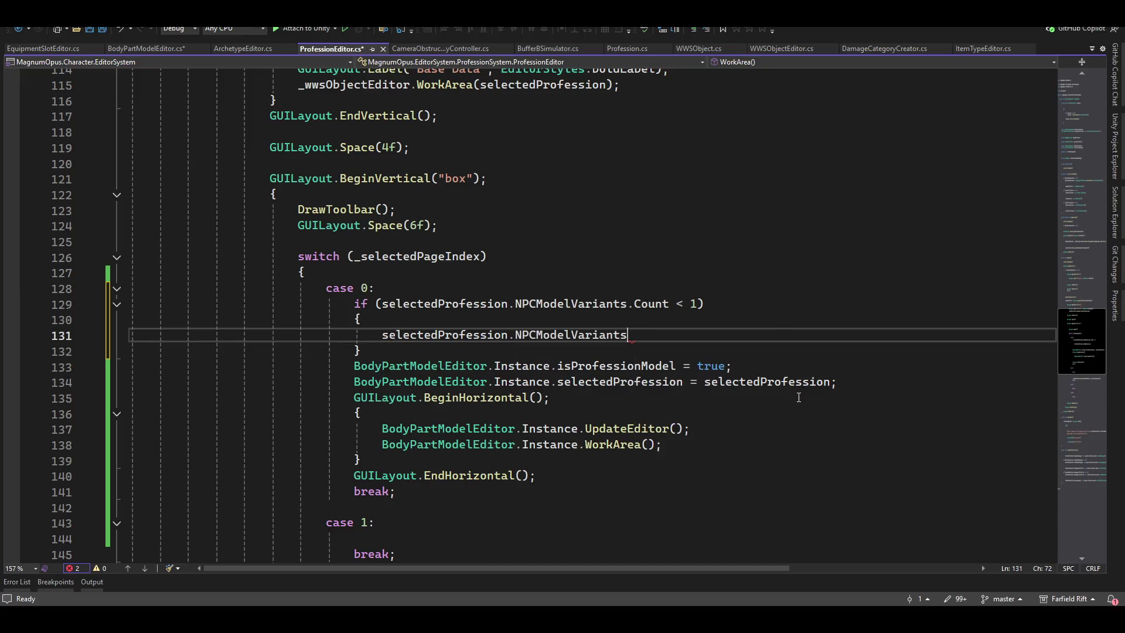
type(".a")
key("Tab")
type("(")
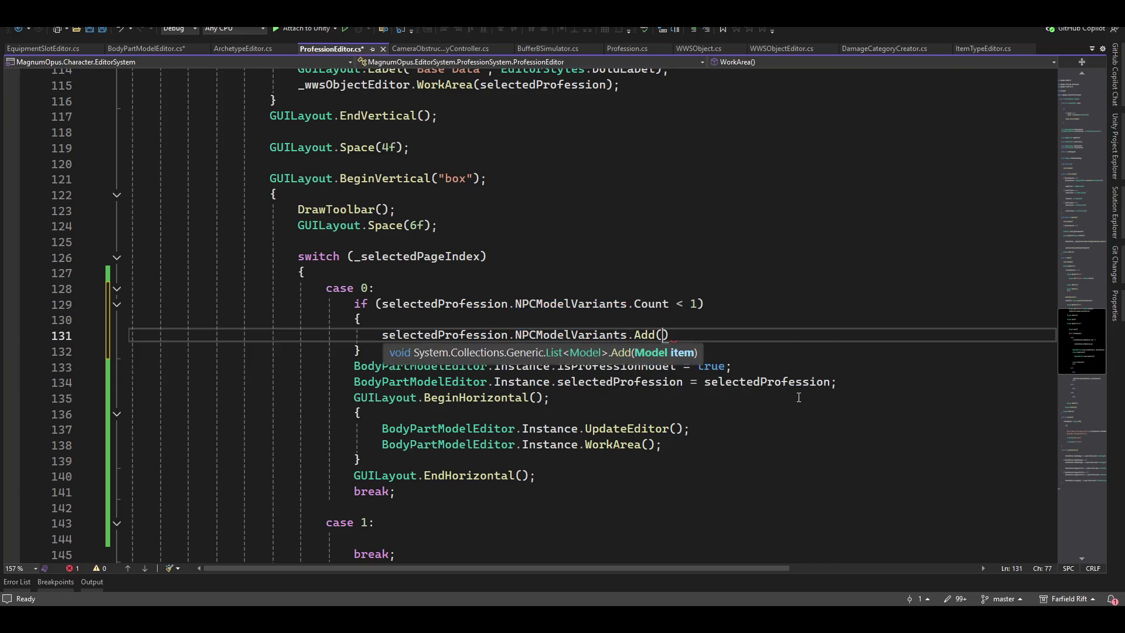
type("new Model ")
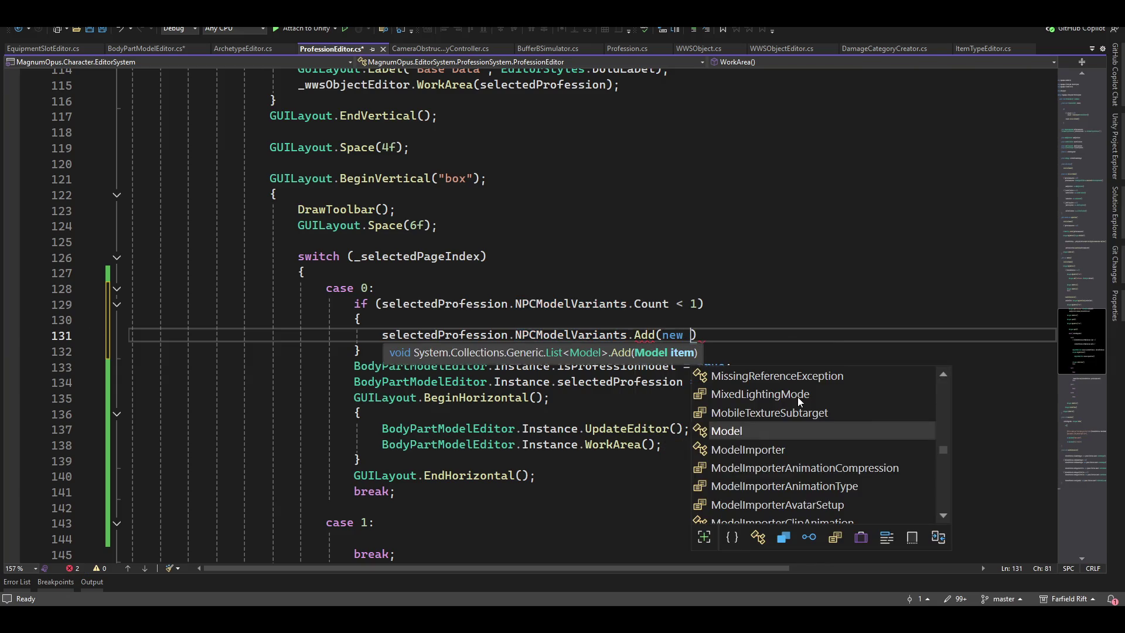
type("{ }")
Set the new model's InternalName to "Default Model" and save ProfessionEditor.cs
key("Left")
key("Left")
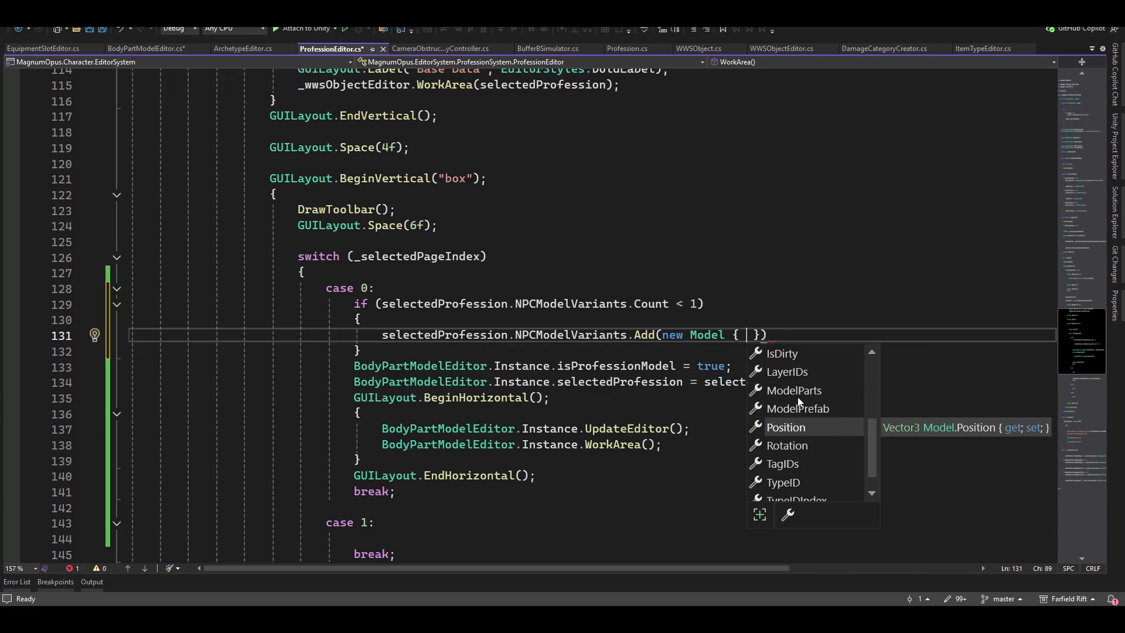
key("Up")
key("Down")
key("Down")
key("Up")
key("Up")
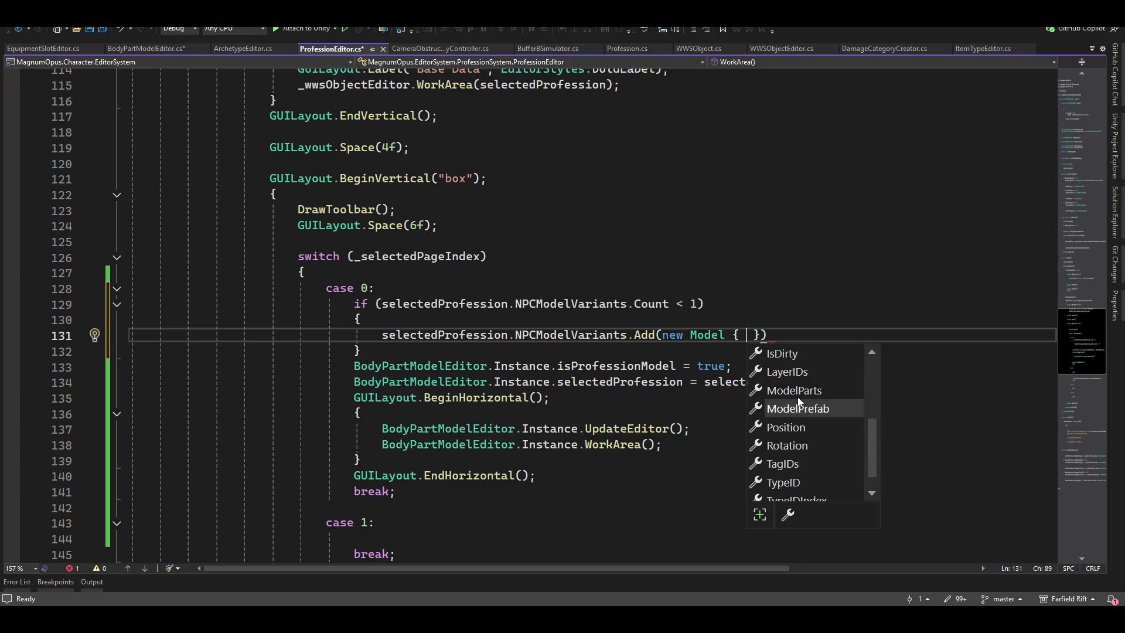
type("in")
key("Down")
key("Tab")
type("= \"")
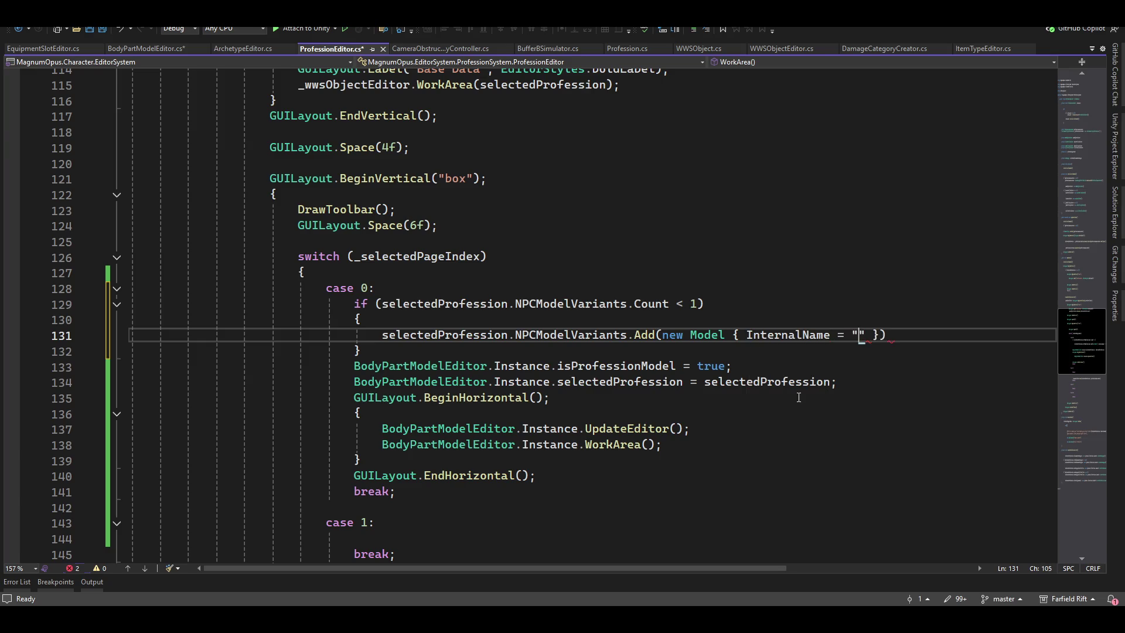
type("Default Model")
key("ctrl+s")
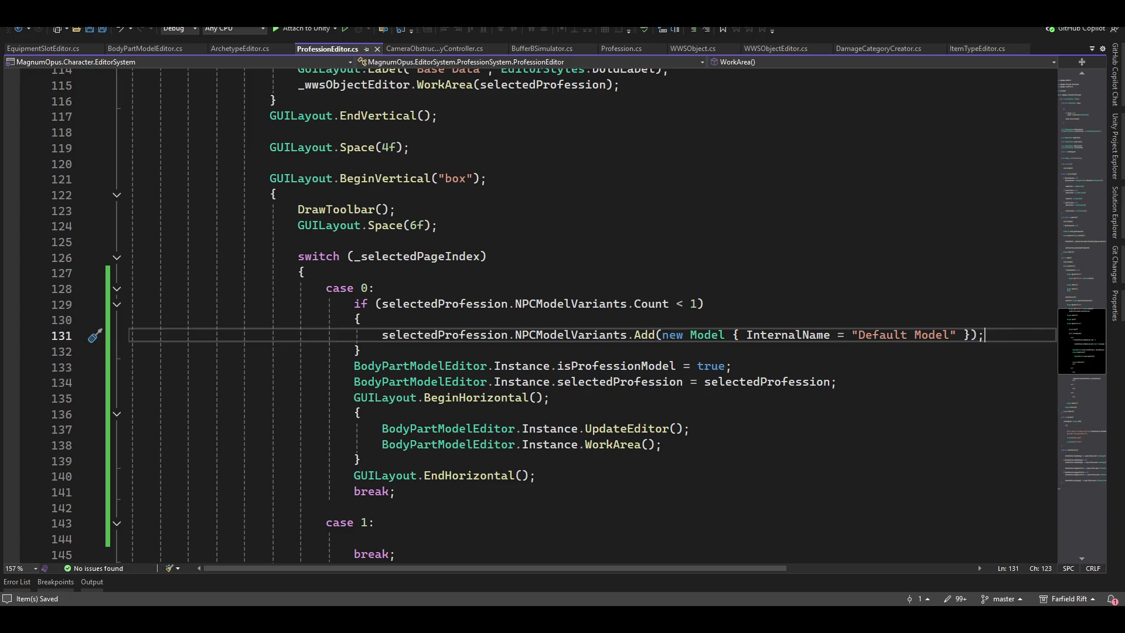
key("alt+Tab")
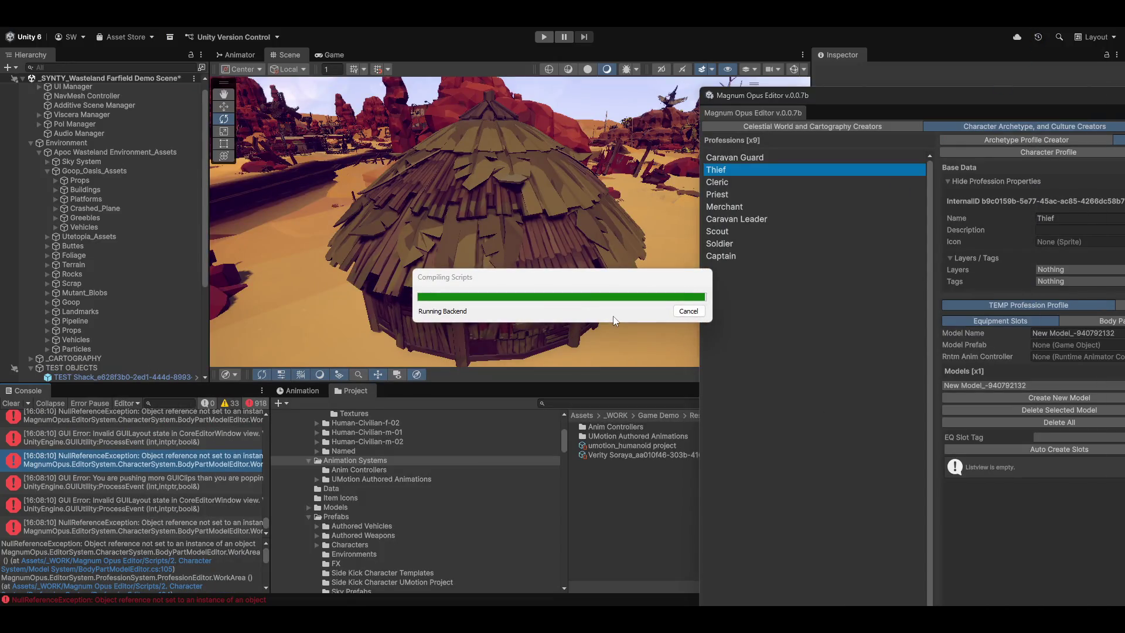
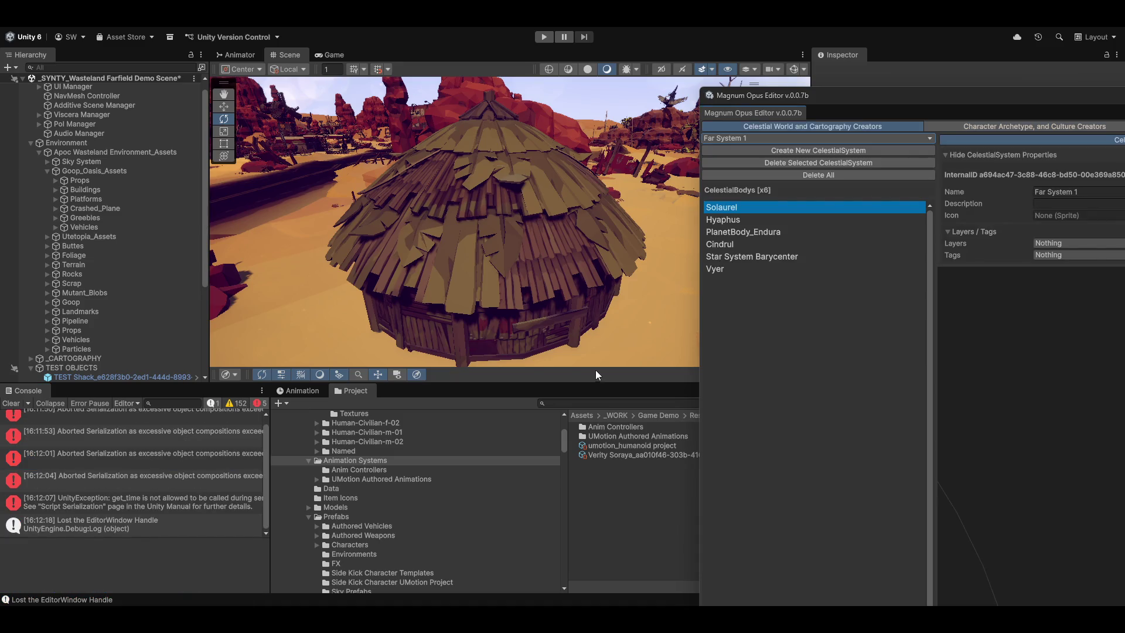
Clear the console, recentre the orbit view, and open the Character Archetype and Culture Creators section
left_click(6, 404)
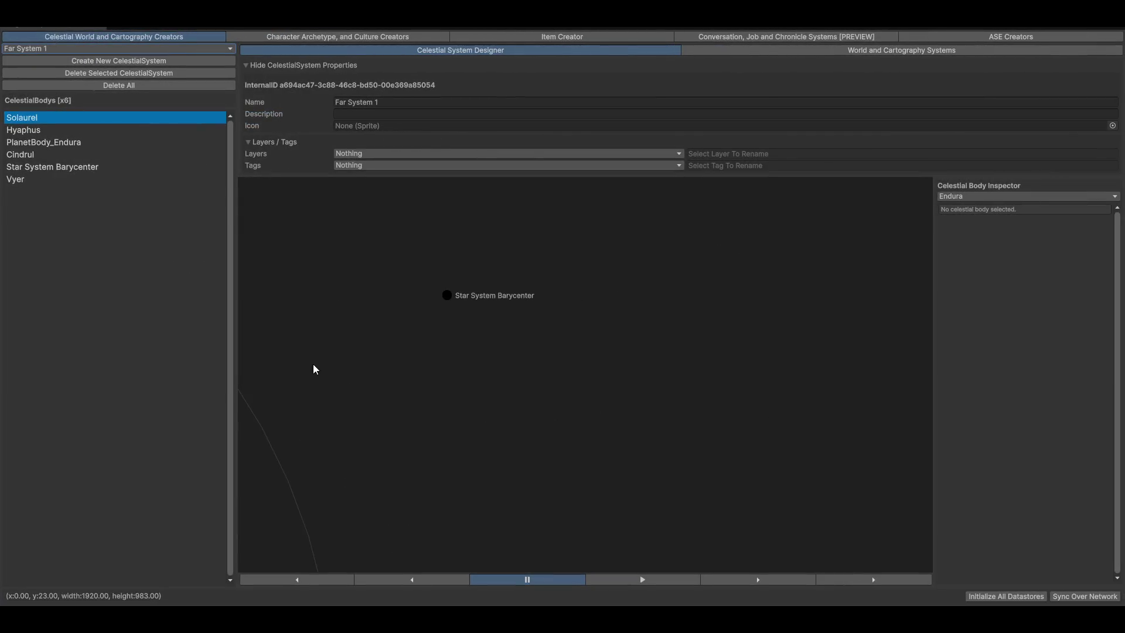
scroll(512, 352, "down", 3)
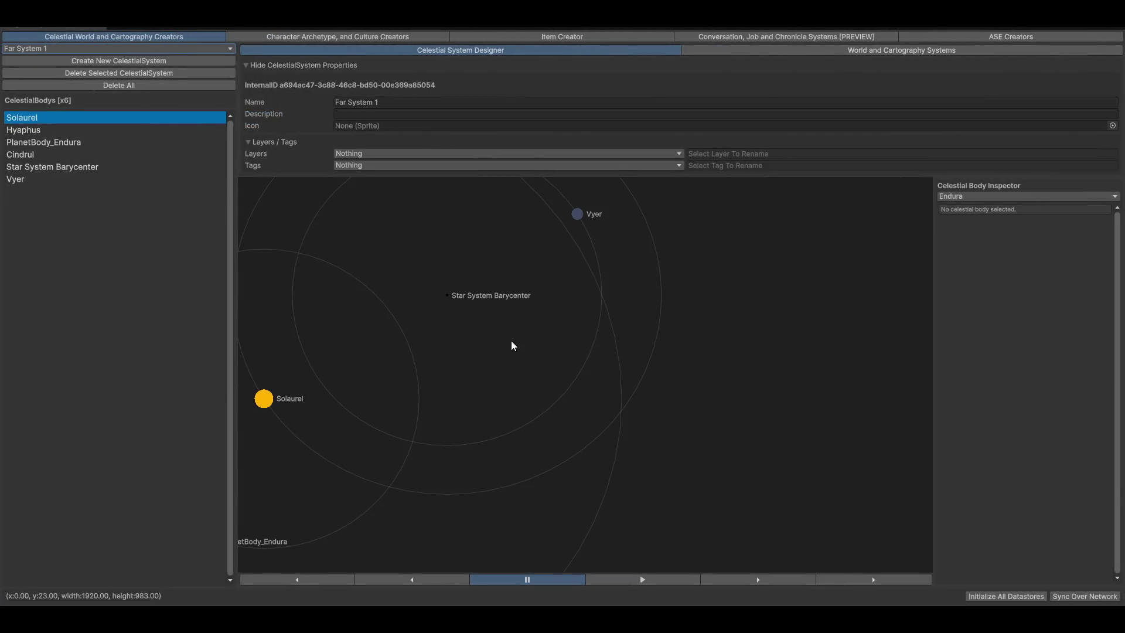
left_click_drag(507, 373, 530, 413)
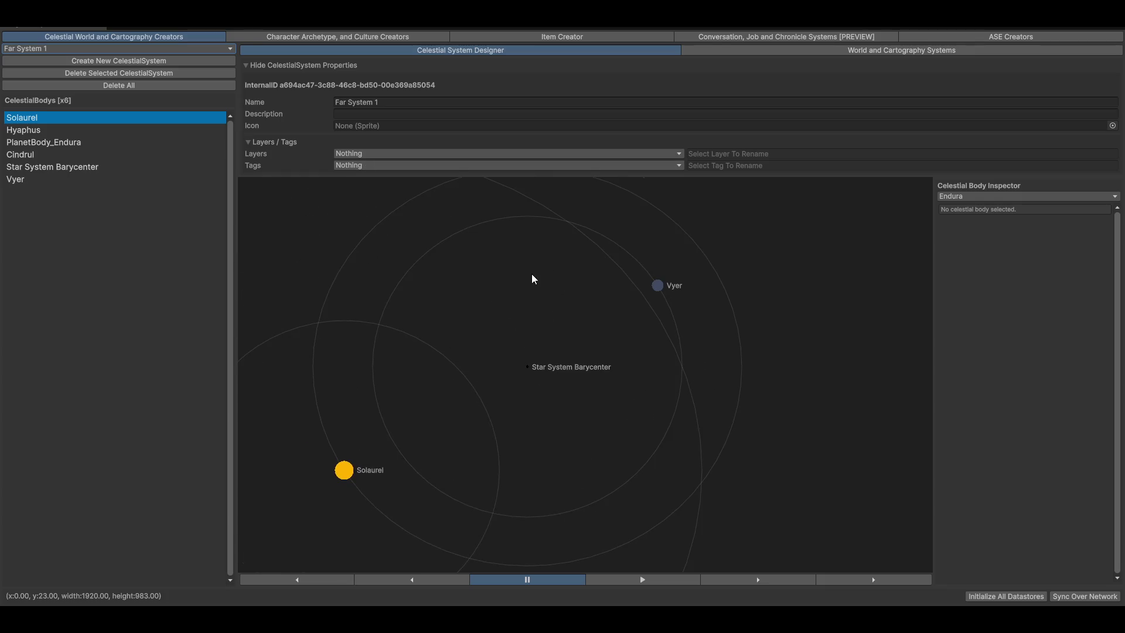
left_click(355, 37)
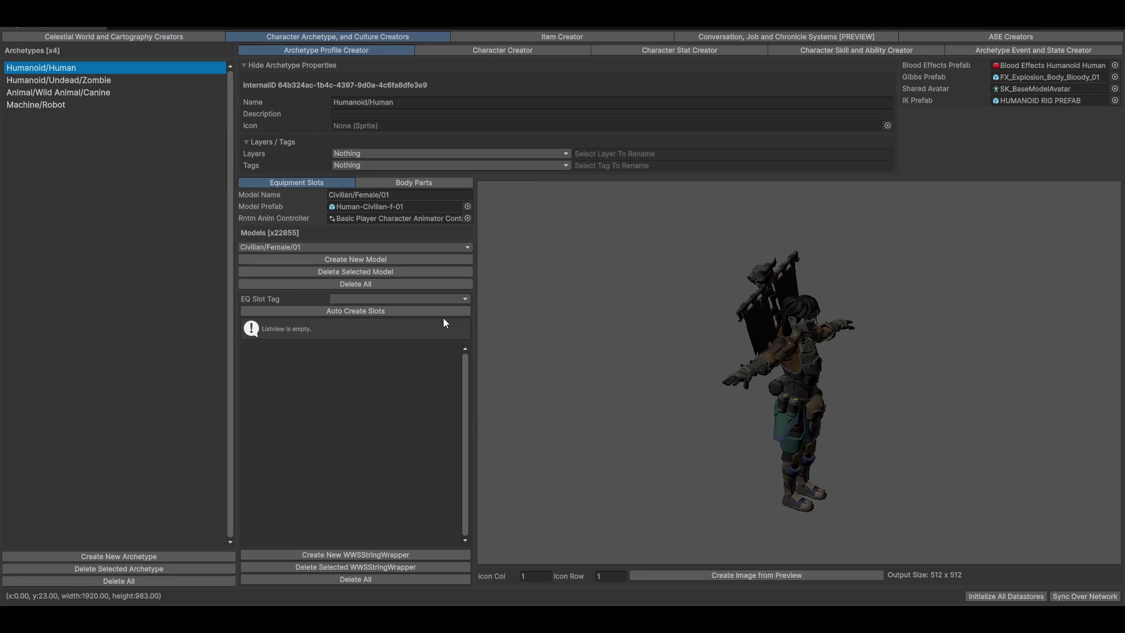
Switch to Character Creator, then Profession Creator, to show the Thief profession
left_click(503, 50)
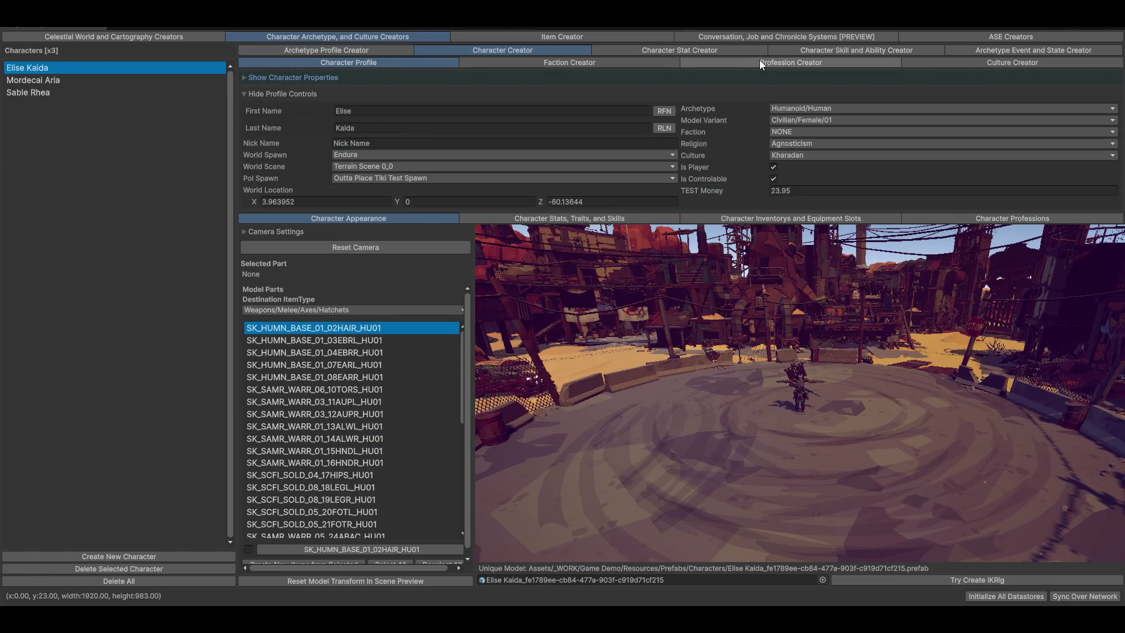
left_click(730, 62)
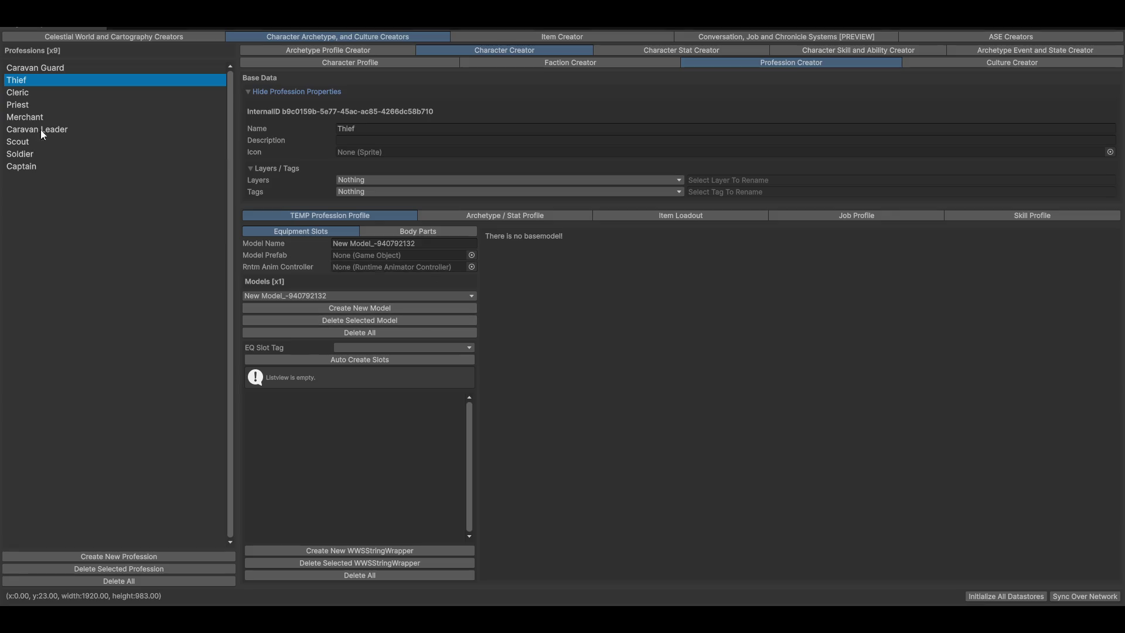
Delete the profession's selected model, create a new model, then delete it again
left_click(357, 322)
left_click(329, 295)
left_click(361, 302)
left_click(364, 308)
left_click(314, 320)
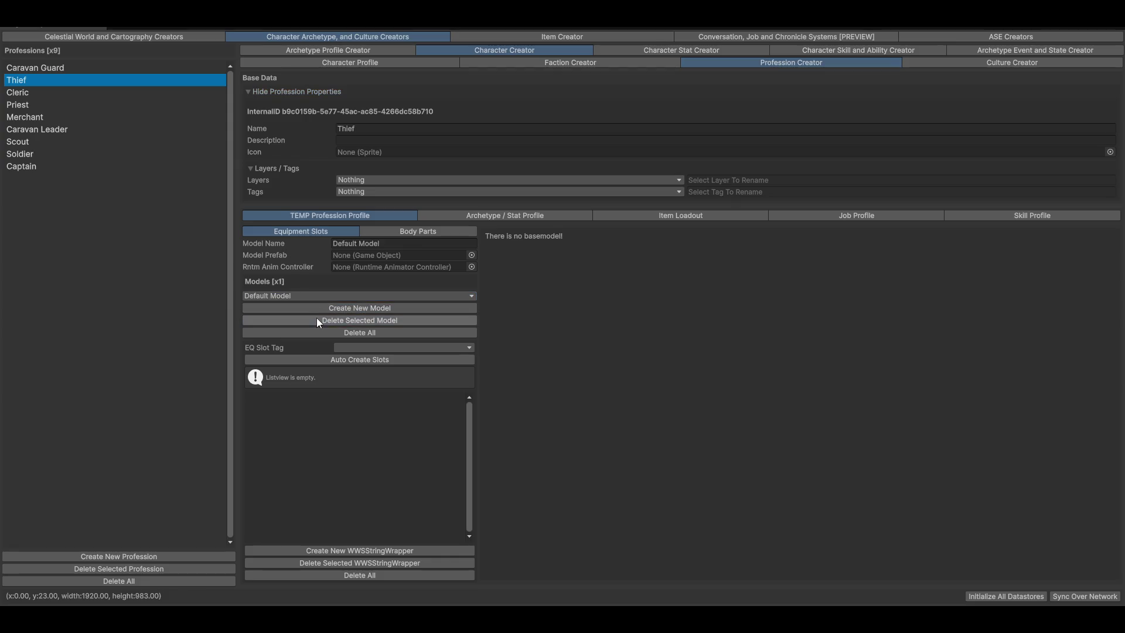
Step through the professions to Caravan Guard and check its model list
left_click(27, 91)
left_click(23, 106)
left_click(22, 116)
left_click(23, 133)
left_click(29, 143)
left_click(32, 156)
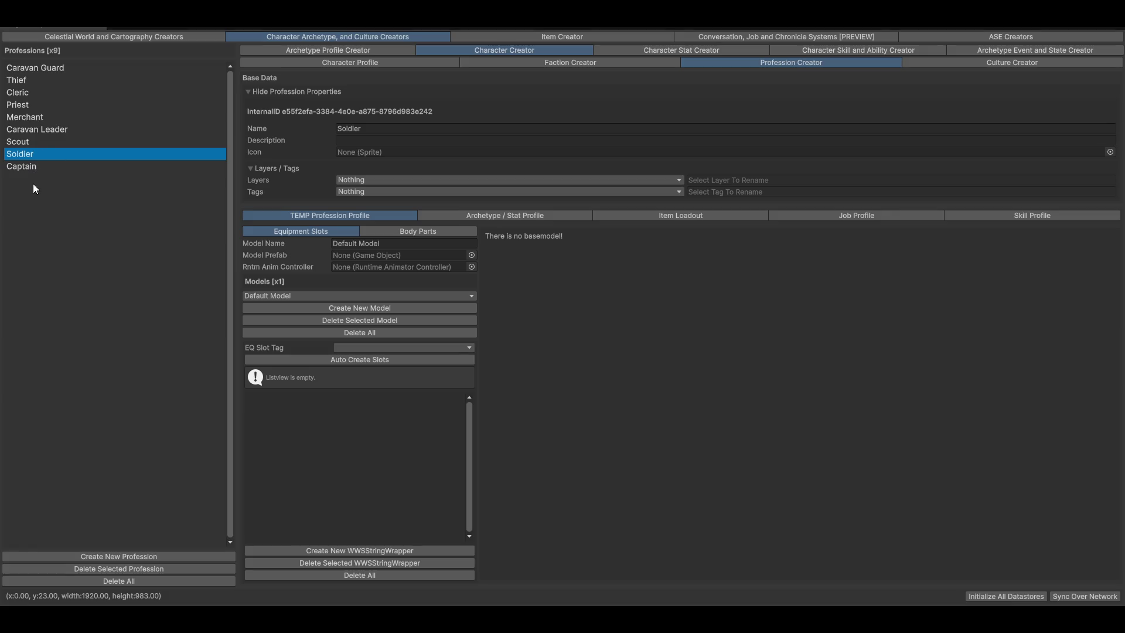
left_click(26, 166)
left_click(61, 69)
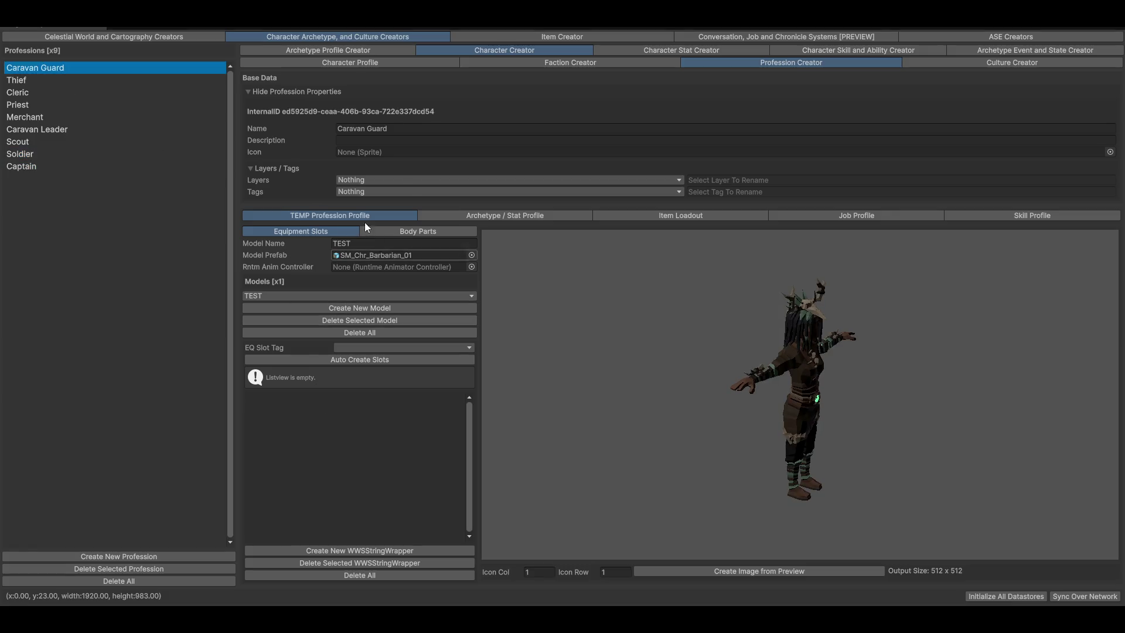
left_click(289, 295)
left_click(281, 304)
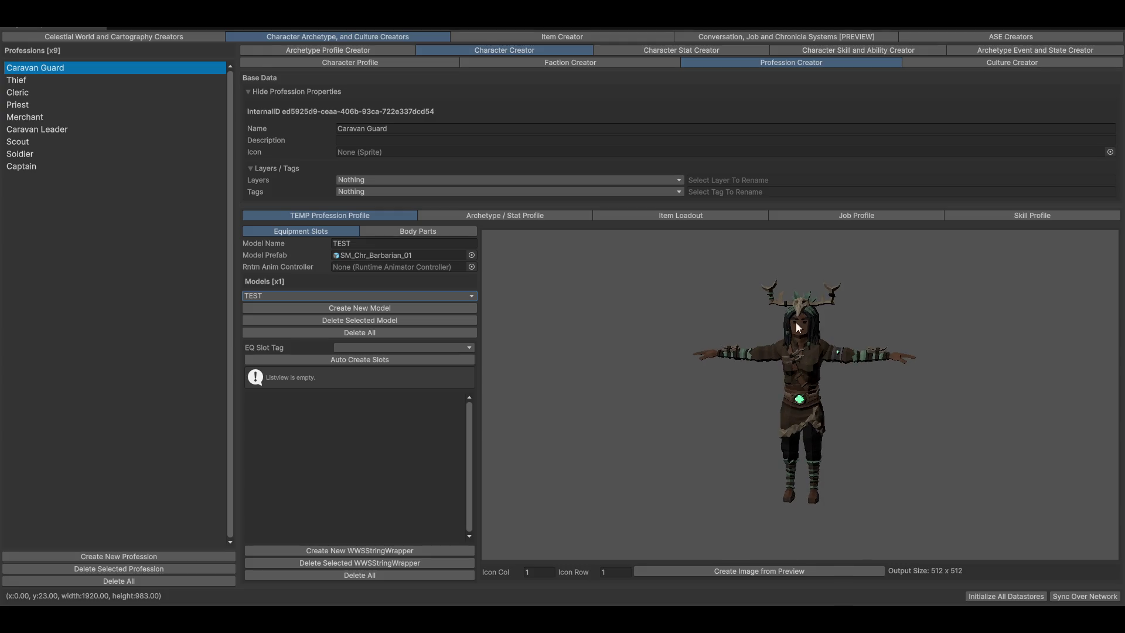
Rename the barbarian model from TEST to Test Barbarian, turning the preview to inspect it
left_click(353, 243)
left_click(357, 241)
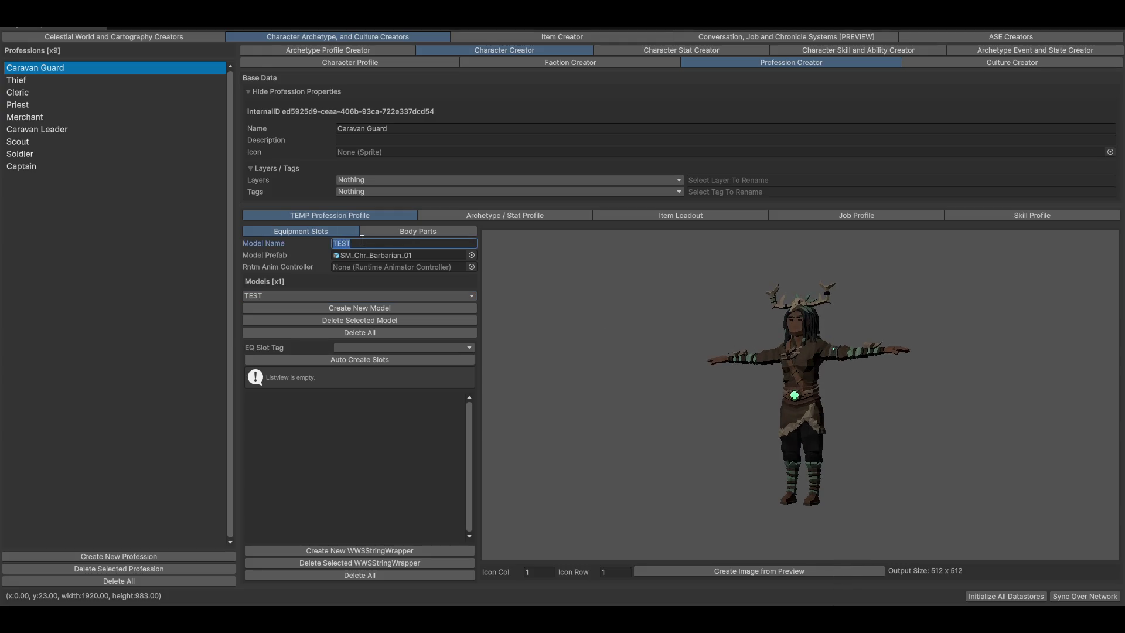
key("BackSpace")
type("Test Barbarian")
mouse_move(802, 336)
left_mouse_down()
mouse_move(921, 417)
mouse_move(811, 416)
left_mouse_up()
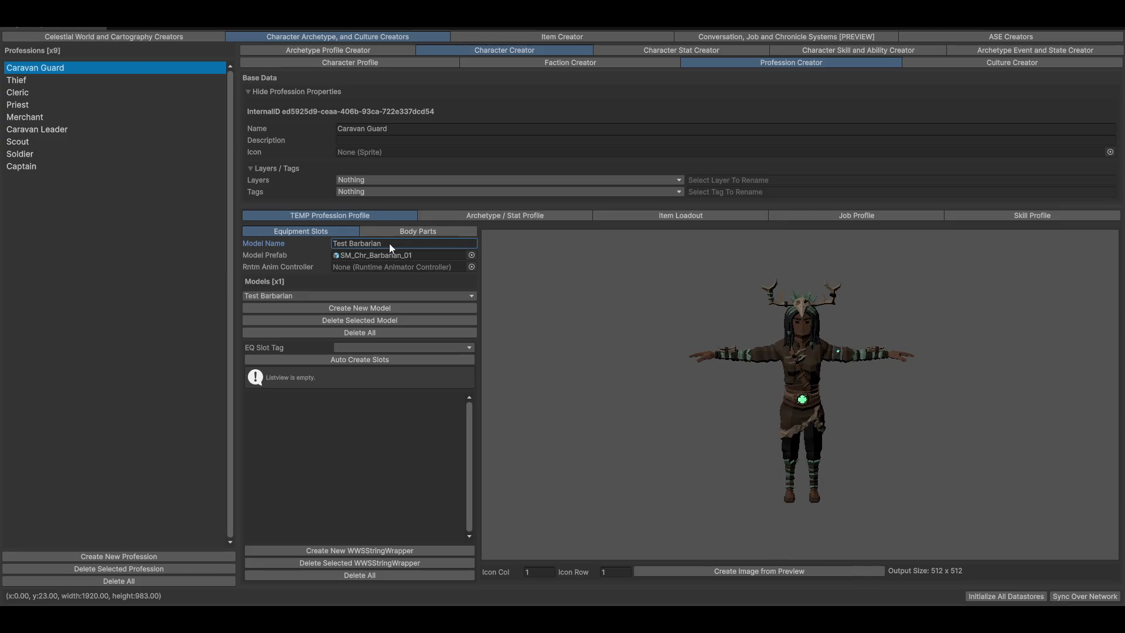
left_click(392, 244)
mouse_move(879, 358)
left_mouse_down()
mouse_move(900, 406)
mouse_move(638, 431)
mouse_move(758, 435)
left_mouse_up()
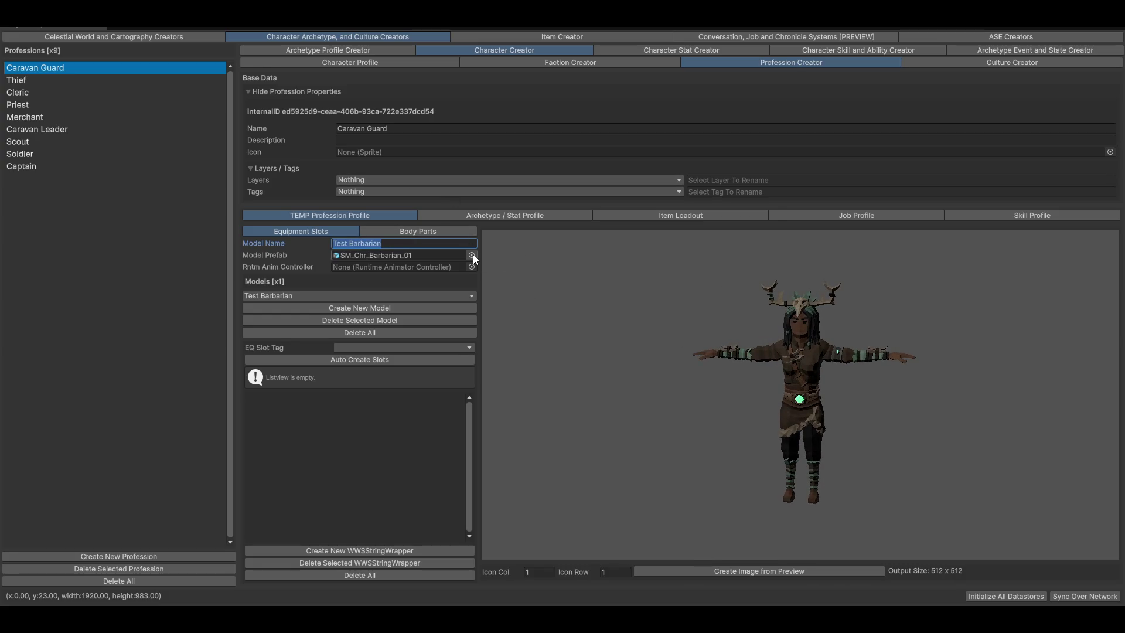
Add a second model to Caravan Guard, reselect Test Barbarian, and return to archetype profiles
left_click(269, 297)
left_click(319, 306)
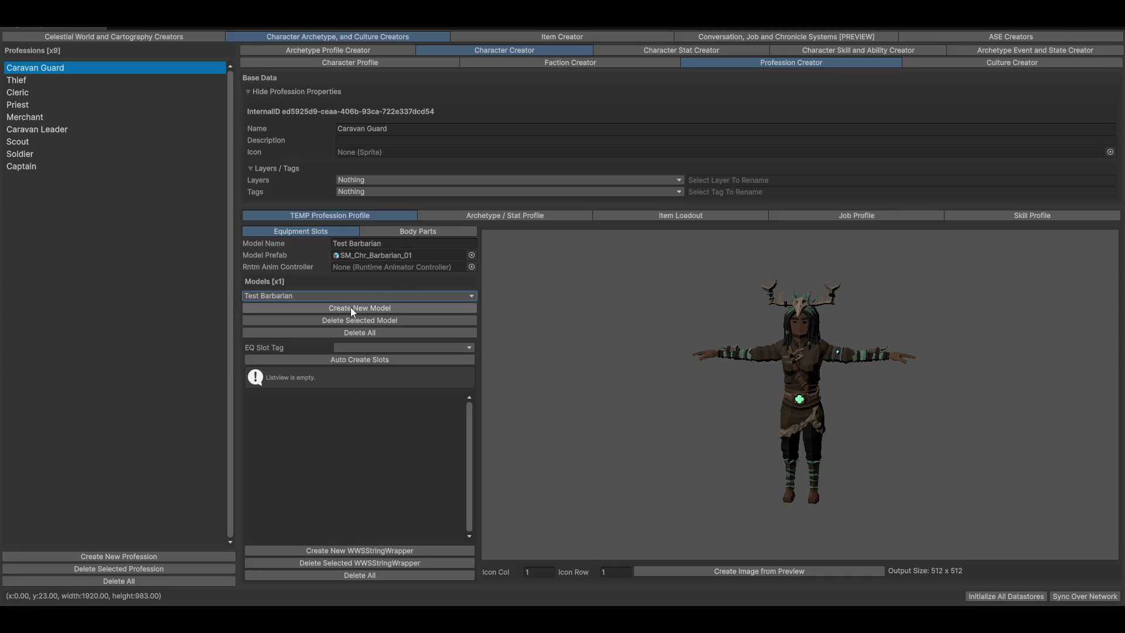
left_click(352, 307)
left_click(322, 295)
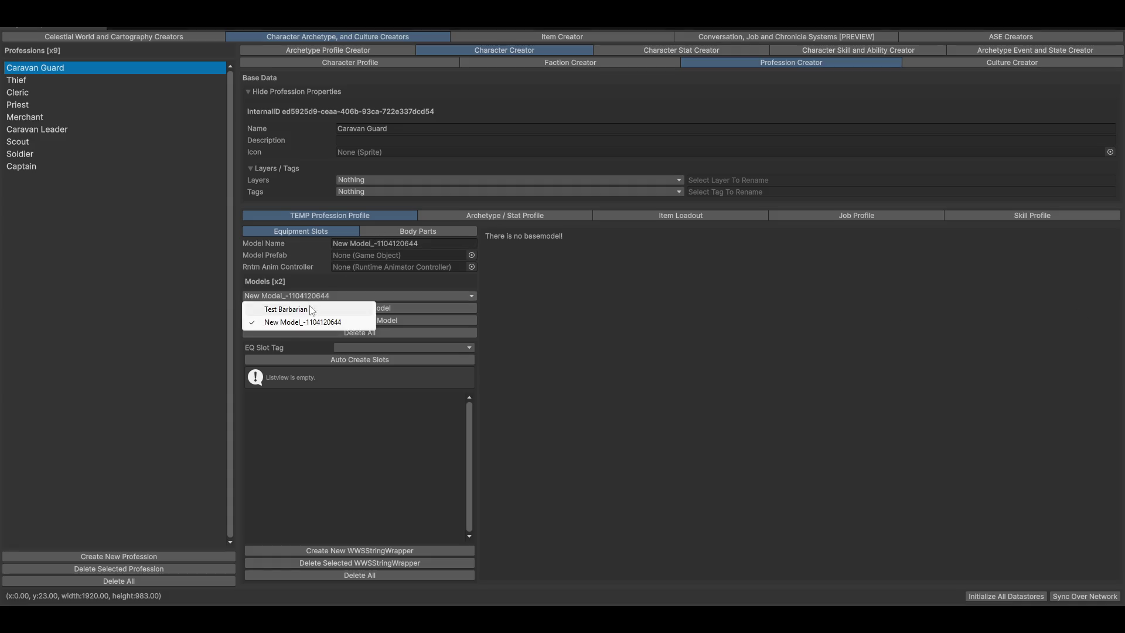
left_click(302, 307)
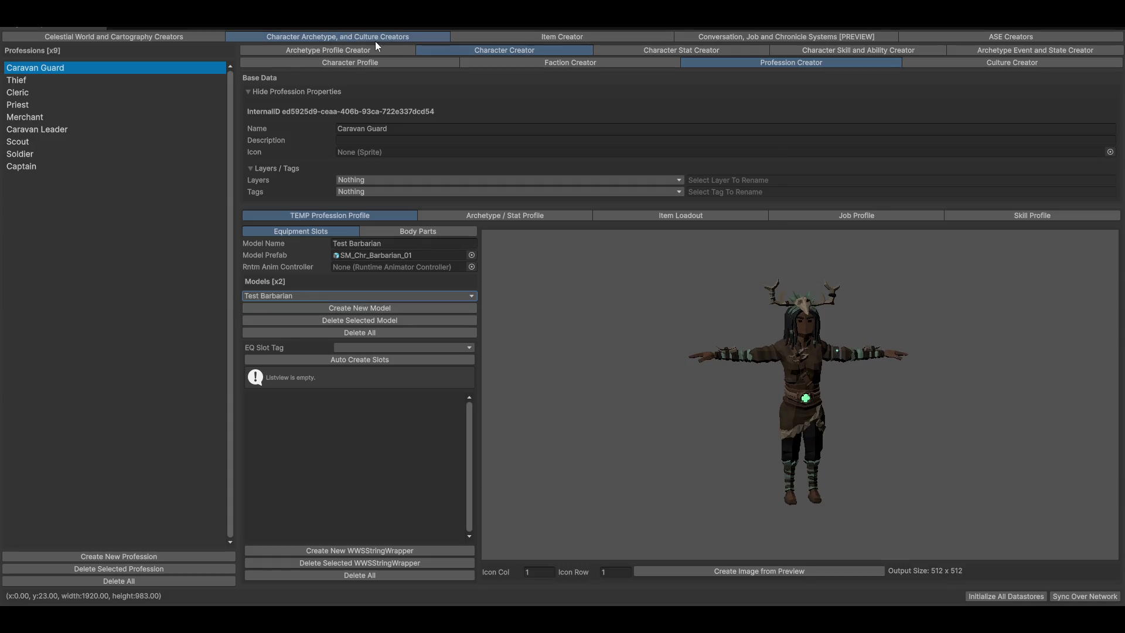
left_click(290, 49)
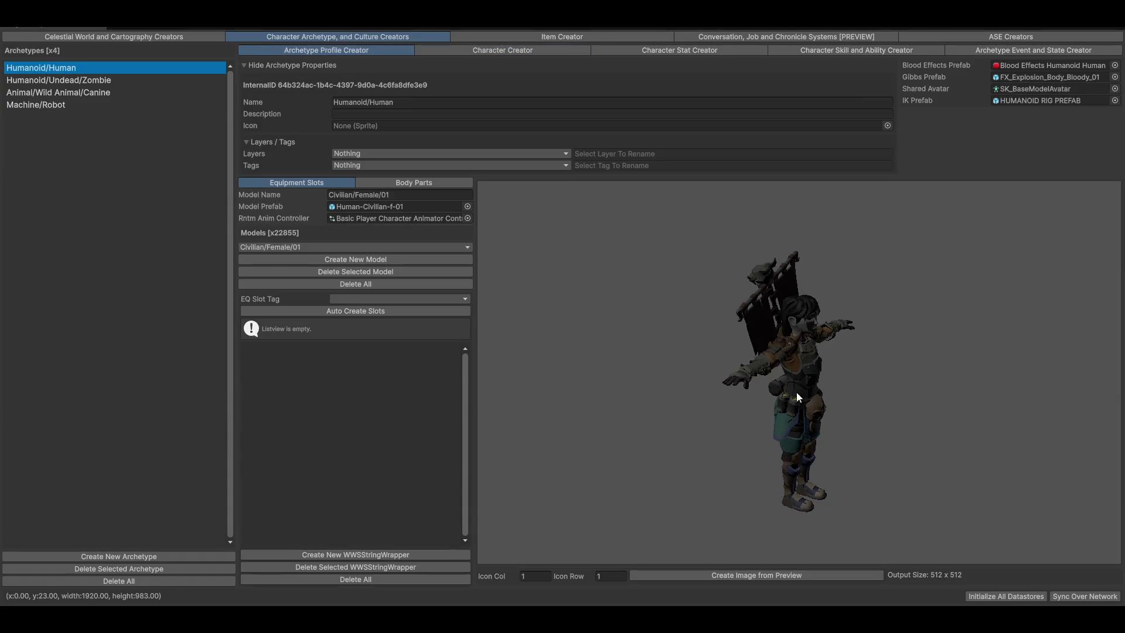
Show the Animal/Wild Animal/Canine archetype and preview its Coyote, Fox and Hellhound models
left_click(70, 92)
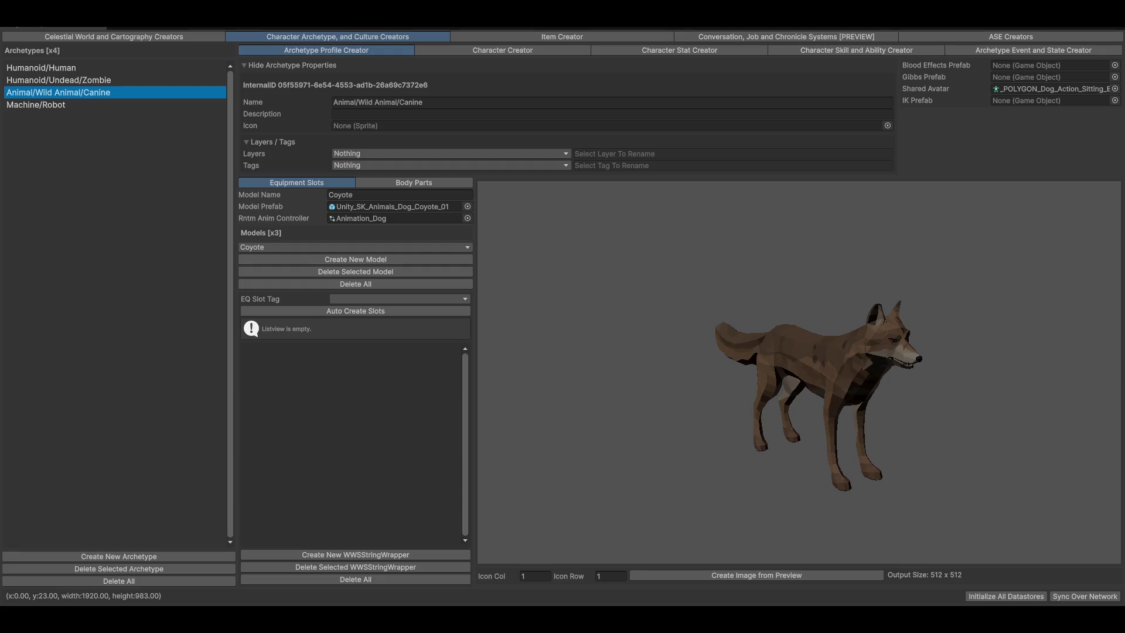
mouse_move(938, 411)
left_mouse_down()
mouse_move(614, 396)
mouse_move(819, 394)
mouse_move(713, 321)
left_mouse_up()
left_click(287, 247)
left_click(290, 272)
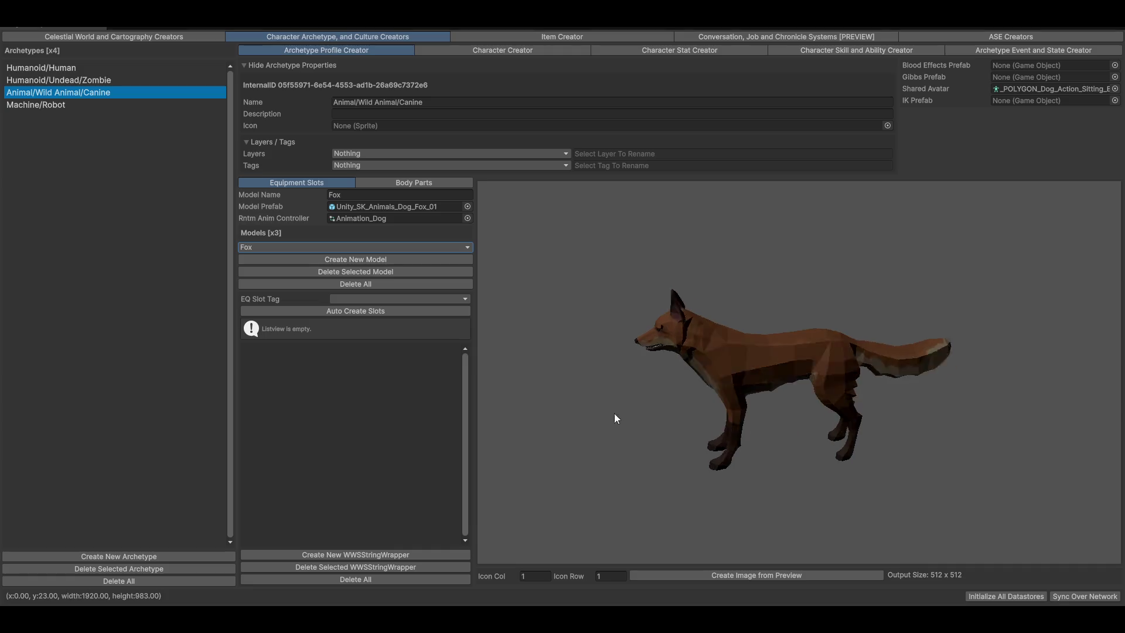
left_click(282, 248)
left_click(276, 286)
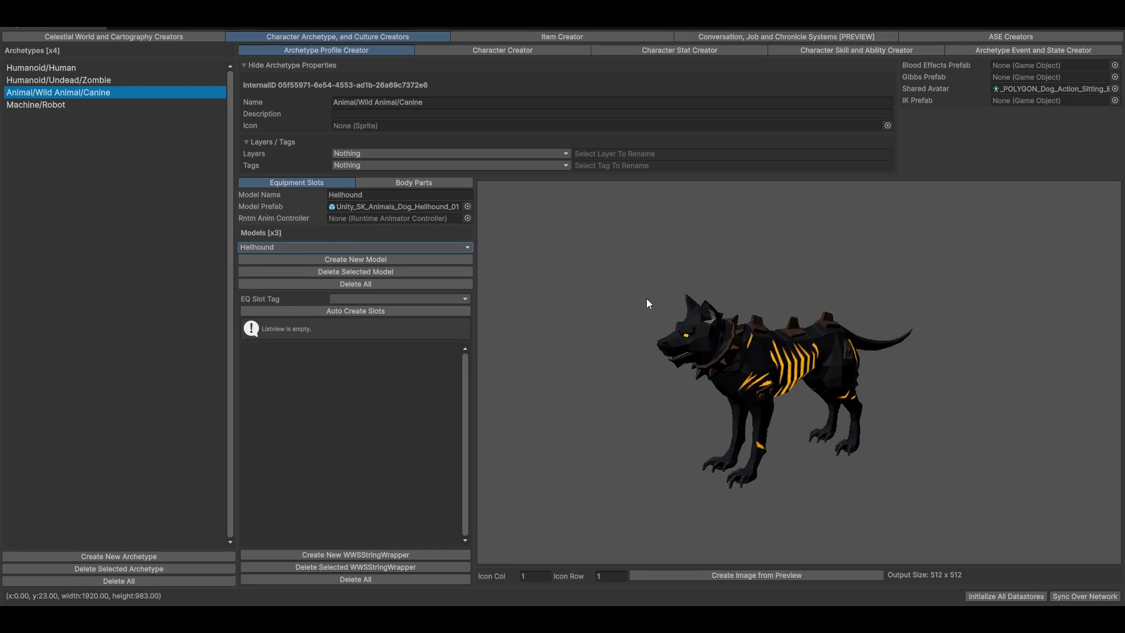
mouse_move(567, 271)
left_mouse_down()
mouse_move(884, 384)
mouse_move(945, 376)
mouse_move(666, 384)
mouse_move(765, 341)
left_mouse_up()
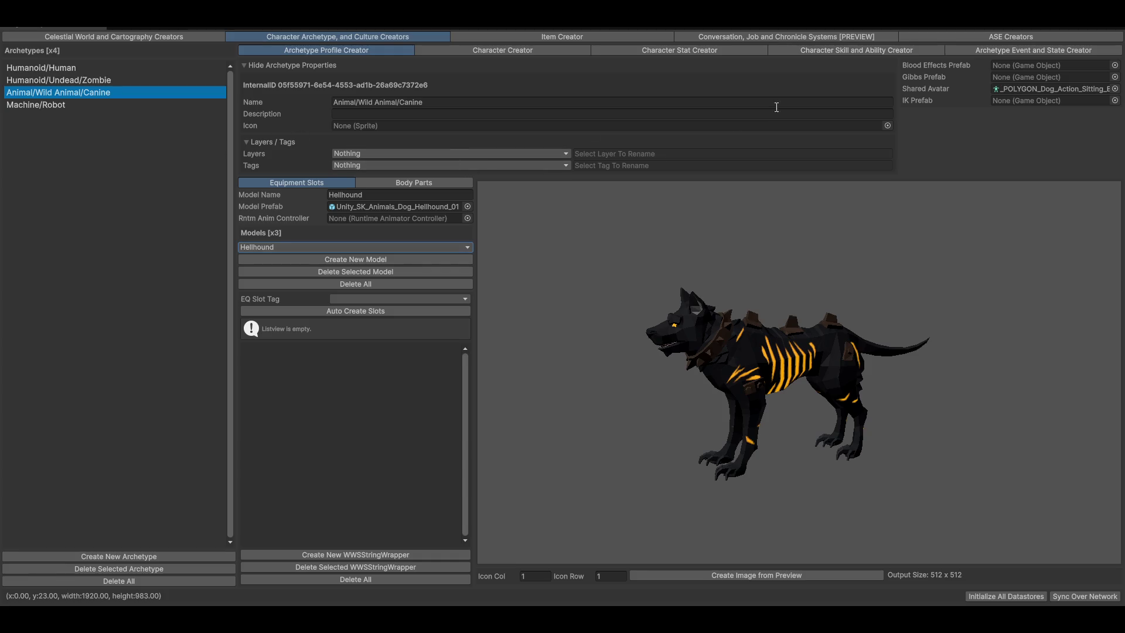
Open the Character Profile for the first Humanoid/Human character
left_click(462, 50)
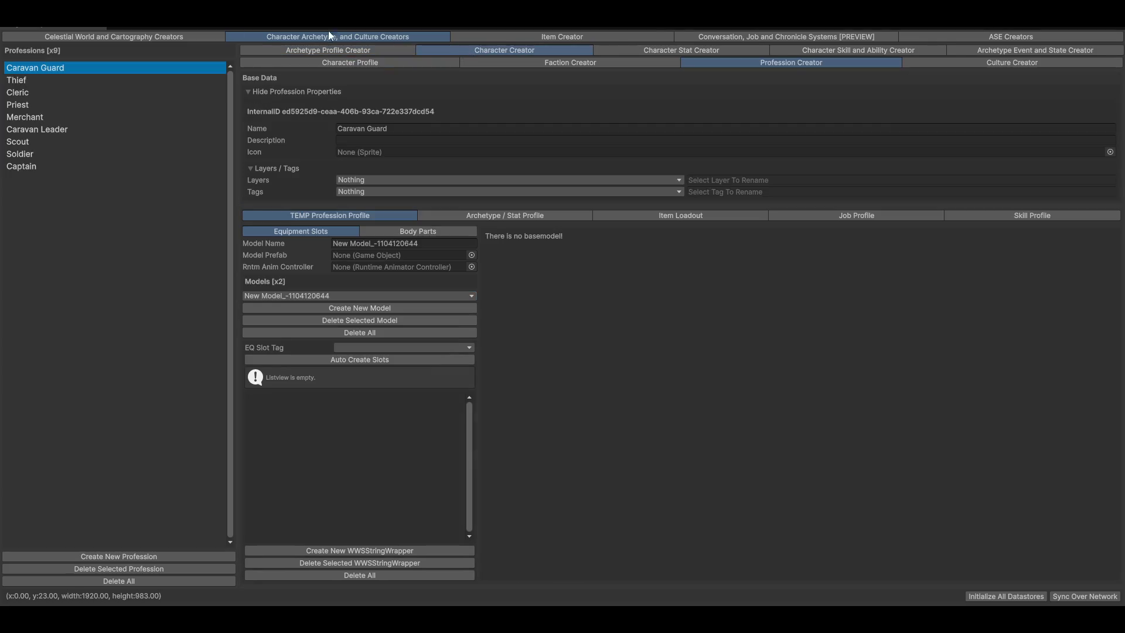
left_click(341, 49)
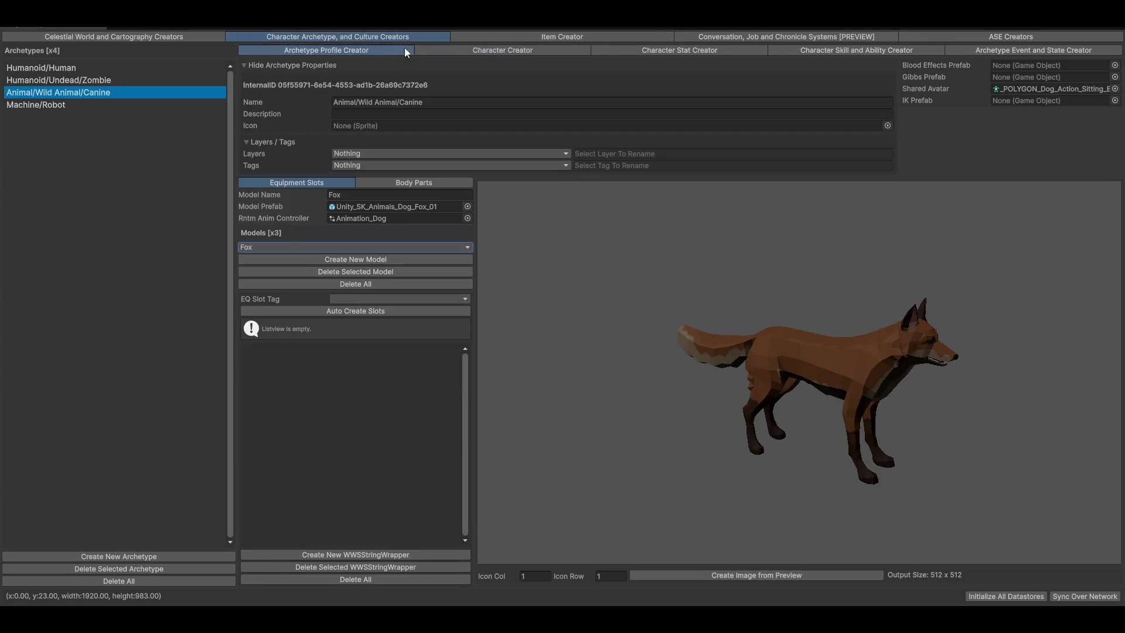
left_click(476, 50)
left_click(349, 62)
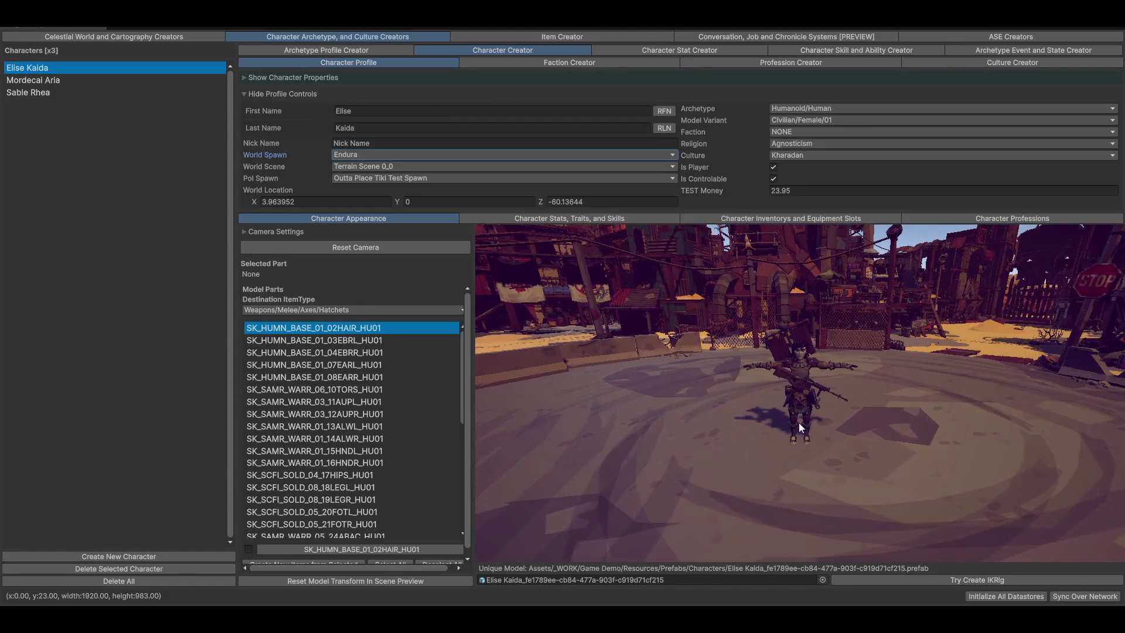
Create a new character and set its archetype to Machine/Robot
left_click(53, 557)
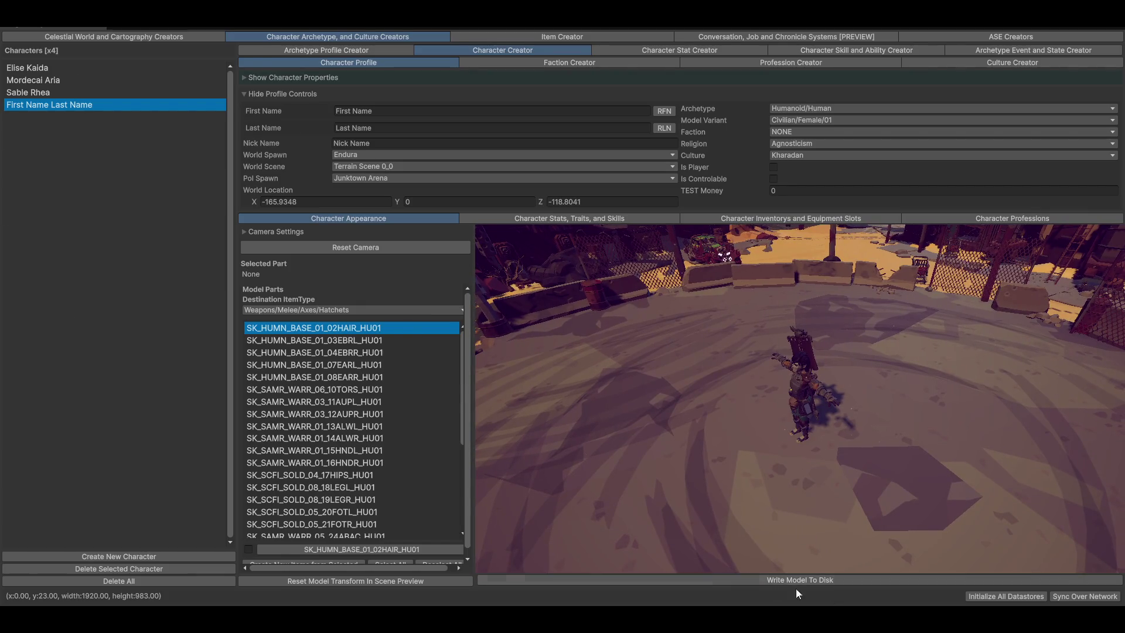
left_click(801, 109)
mouse_move(809, 146)
left_click(890, 150)
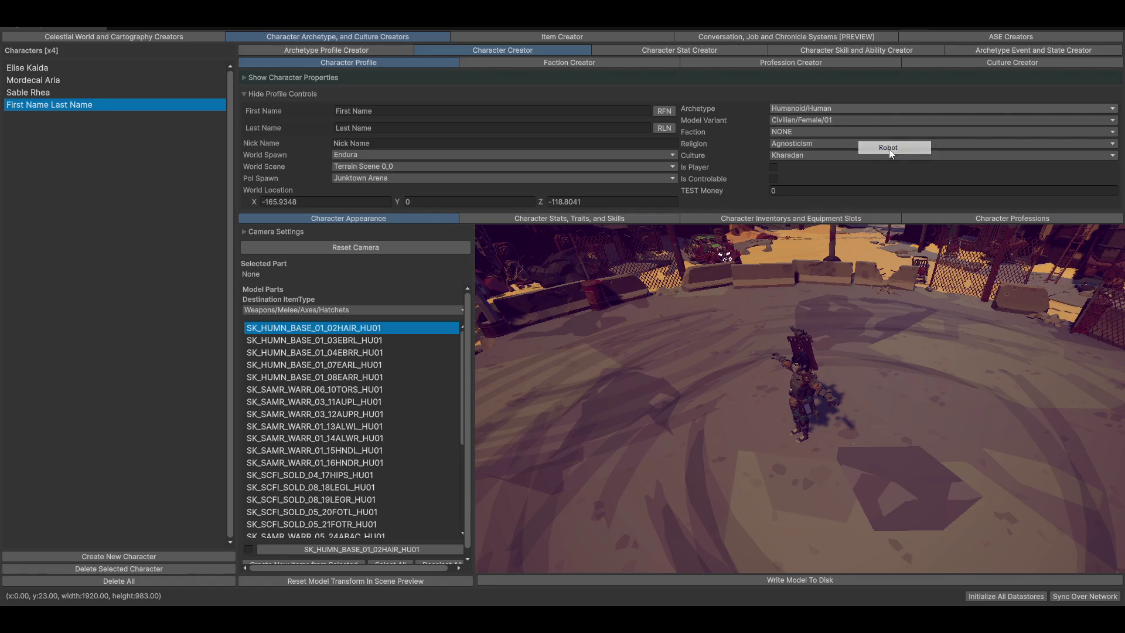
left_click(890, 150)
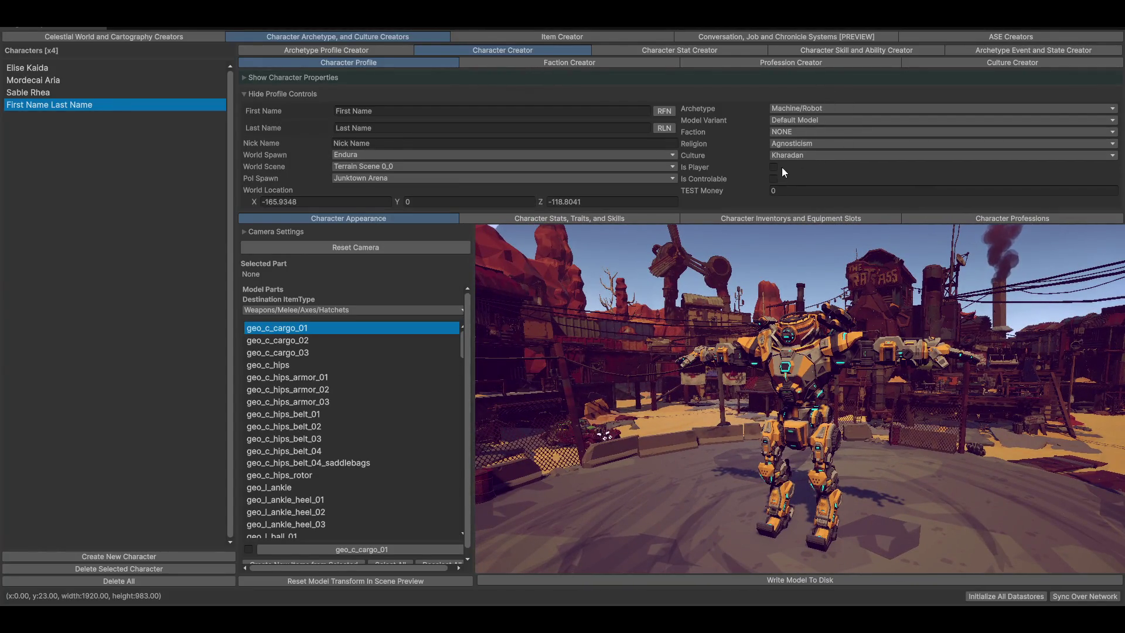
left_click(806, 120)
mouse_move(805, 137)
mouse_move(882, 138)
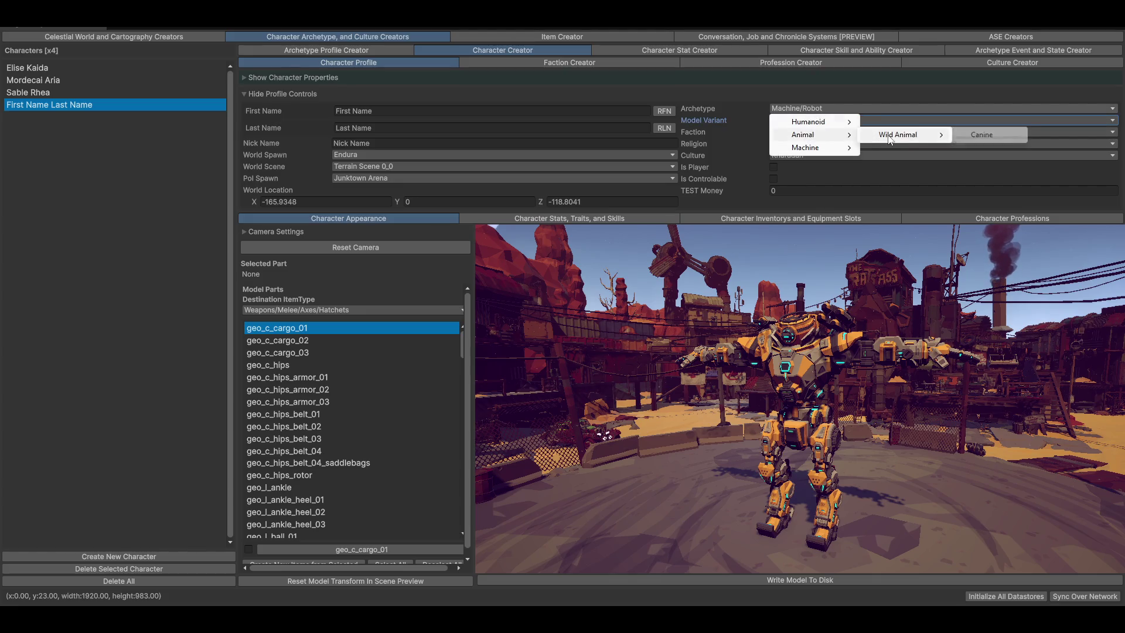
left_click(985, 134)
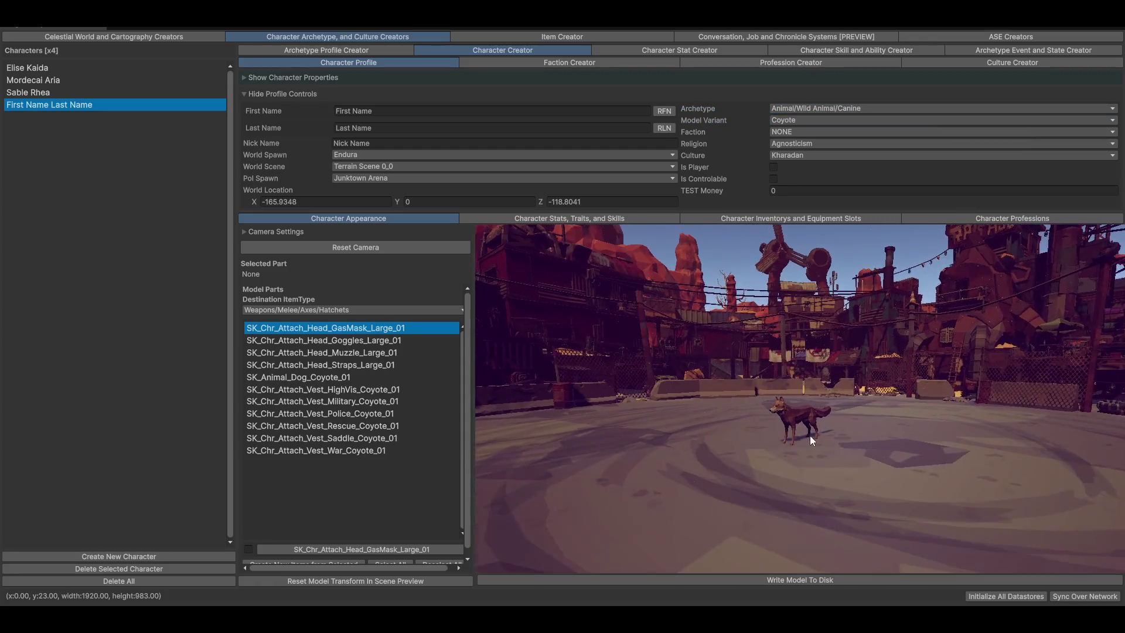
scroll(814, 427, "up", 3)
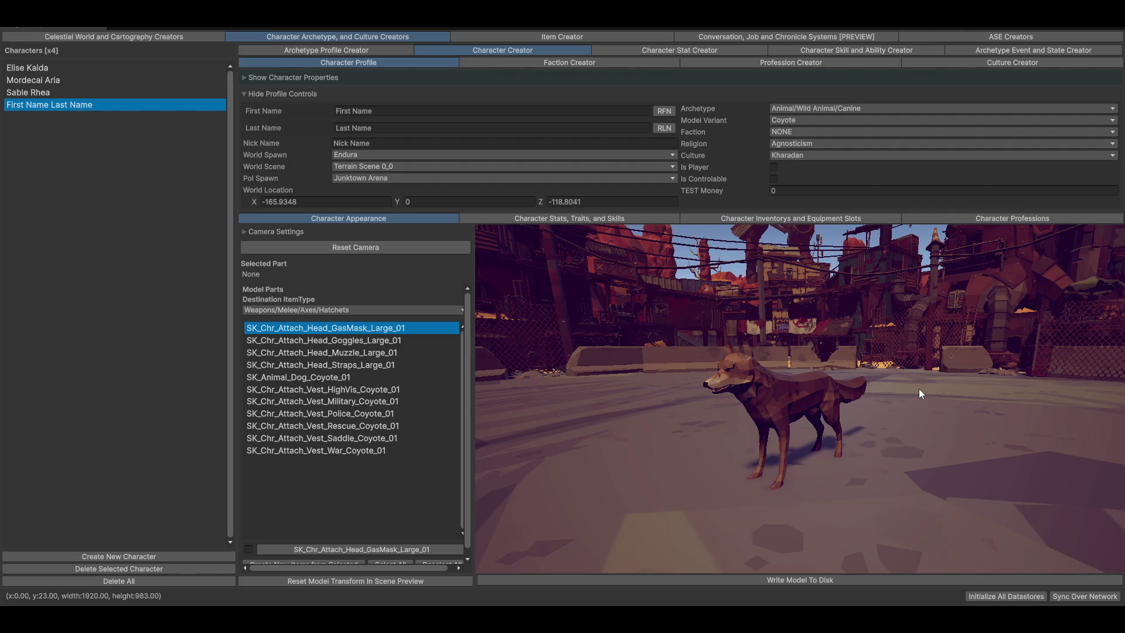
left_click(57, 95)
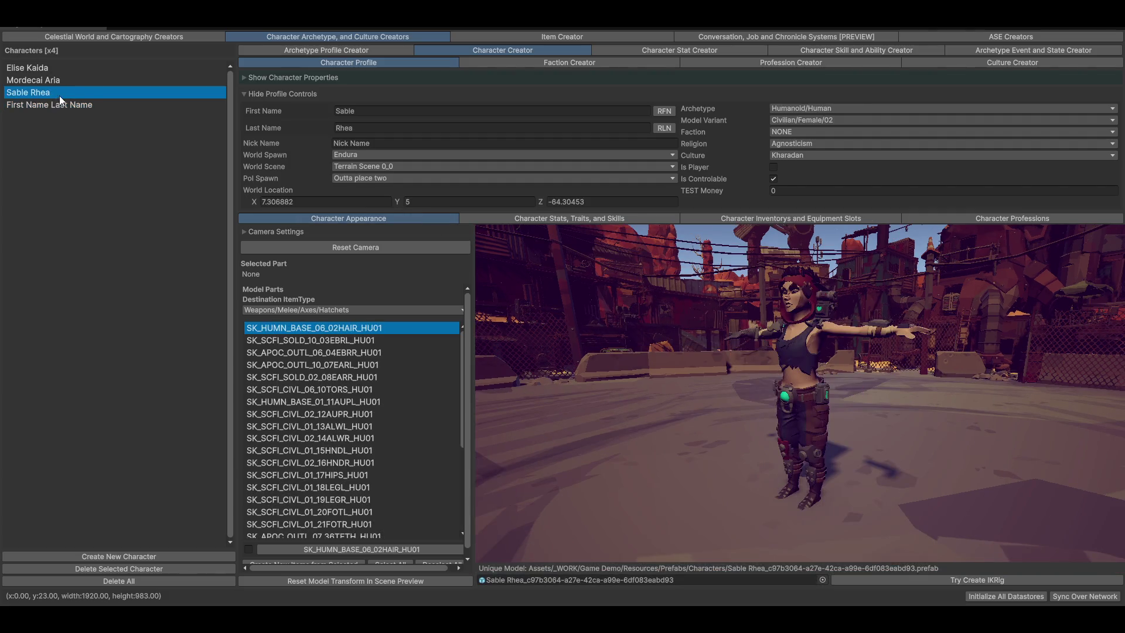
left_click(57, 106)
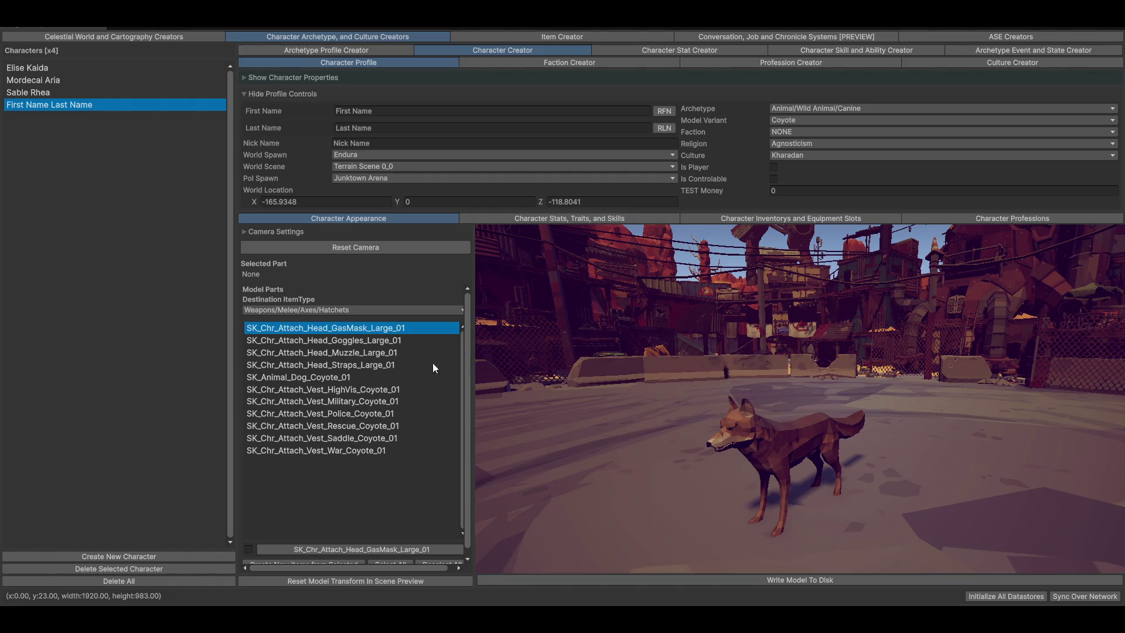
left_click(348, 378)
left_click(335, 361)
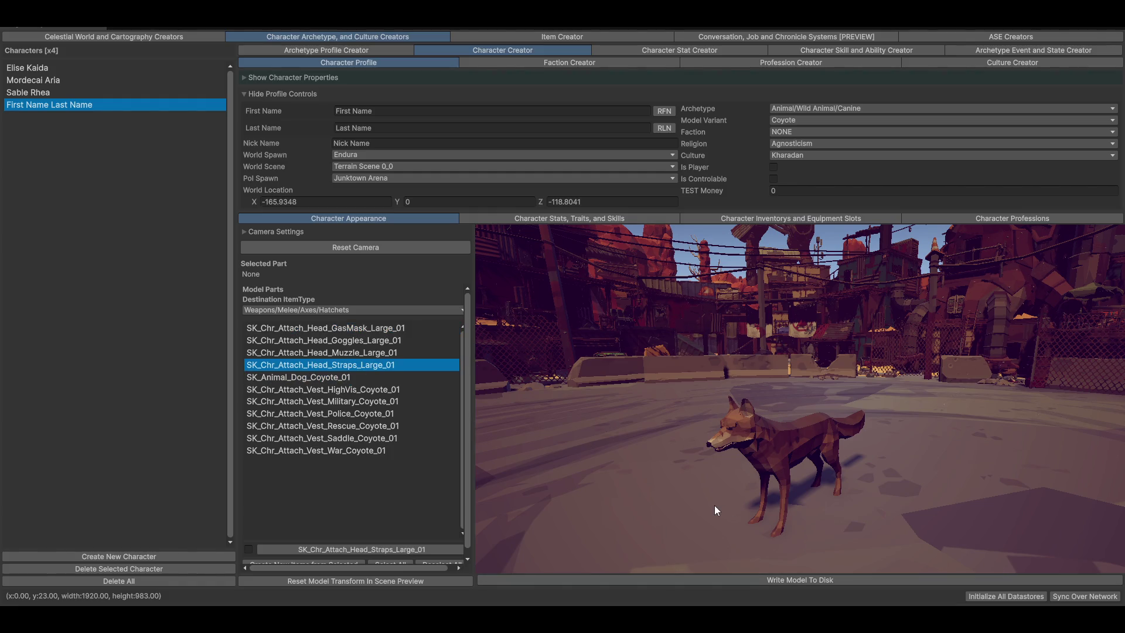
scroll(715, 505, "up", 5)
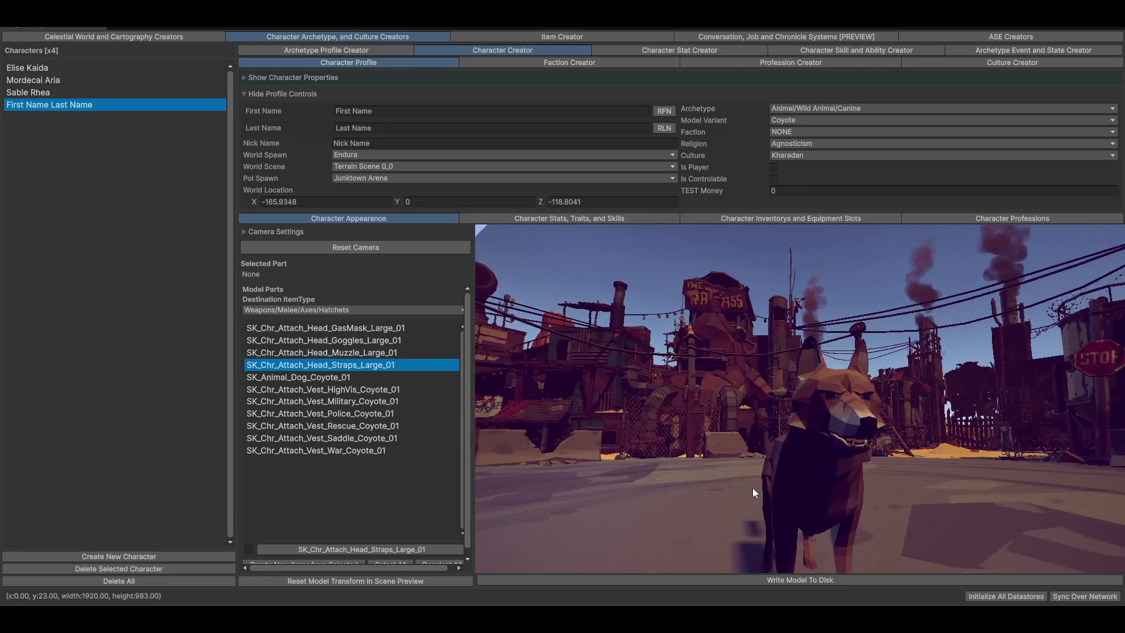
mouse_move(773, 492)
left_mouse_down()
mouse_move(956, 413)
mouse_move(931, 449)
left_mouse_up()
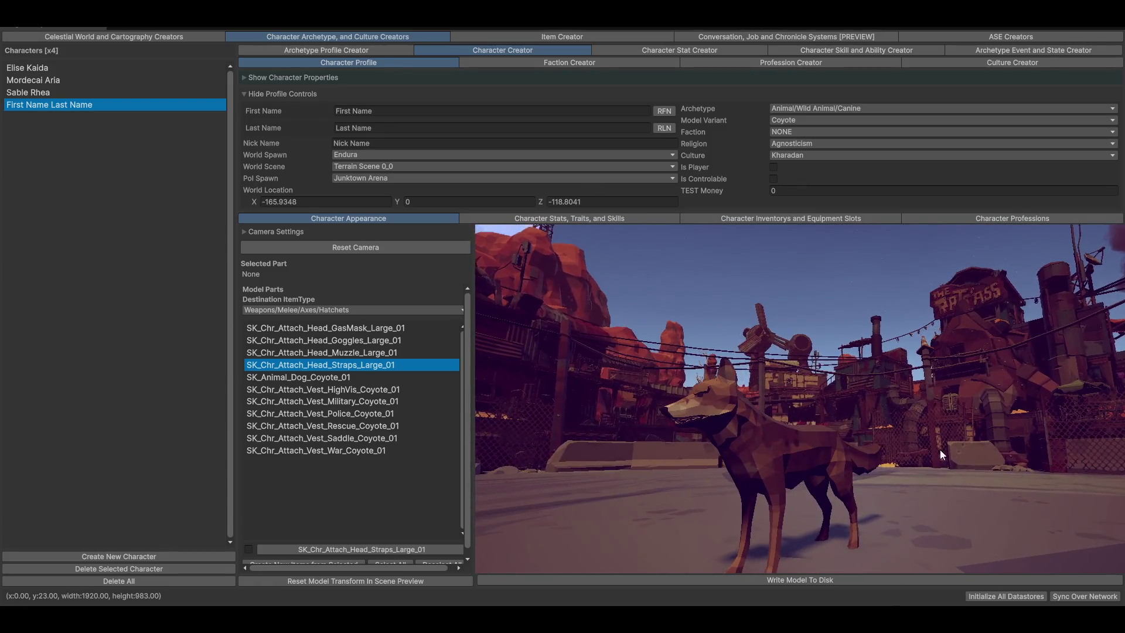
Open the Animation_Dog controller, enter Actions, and open the 1_Standing_Bark clip's import settings
left_click(327, 51)
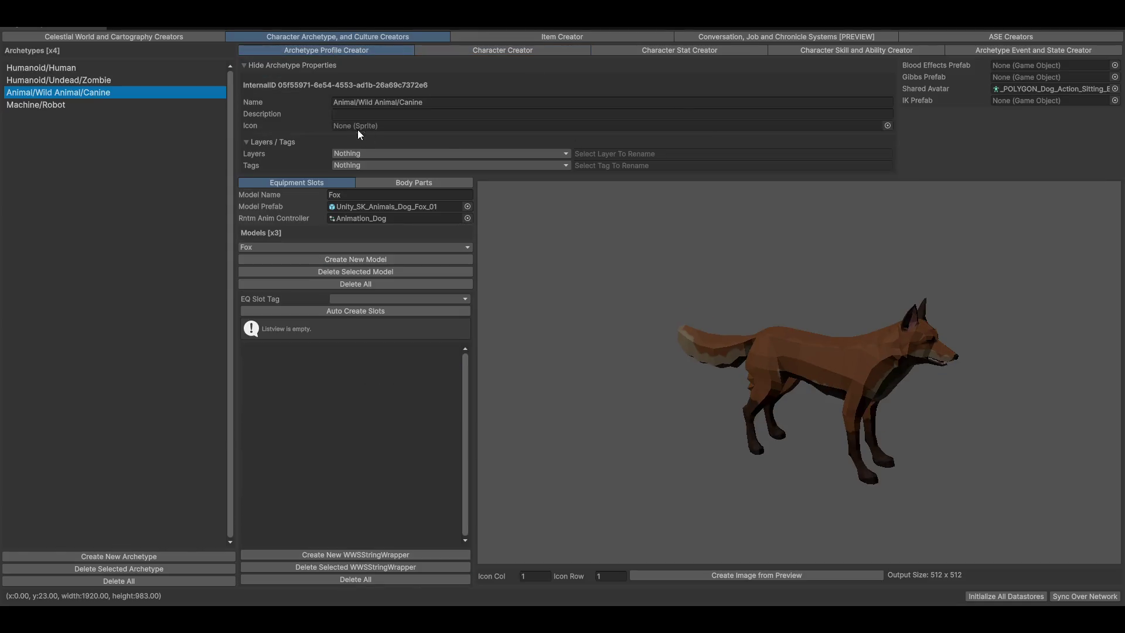
double_click(361, 219)
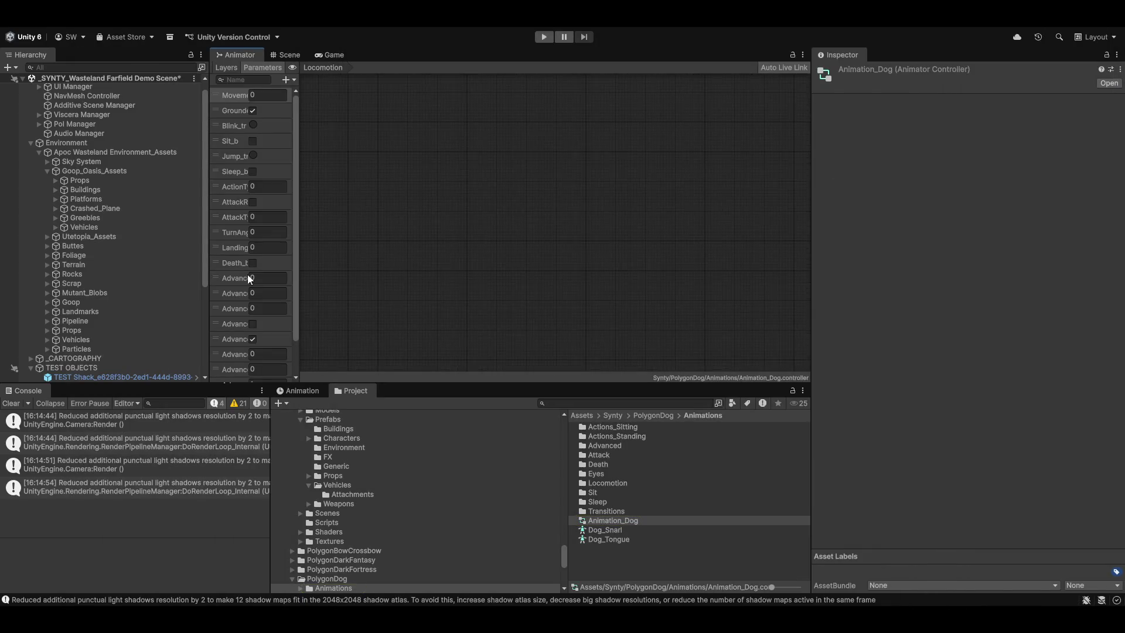
mouse_move(298, 125)
left_mouse_down()
mouse_move(468, 126)
mouse_move(459, 126)
left_mouse_up()
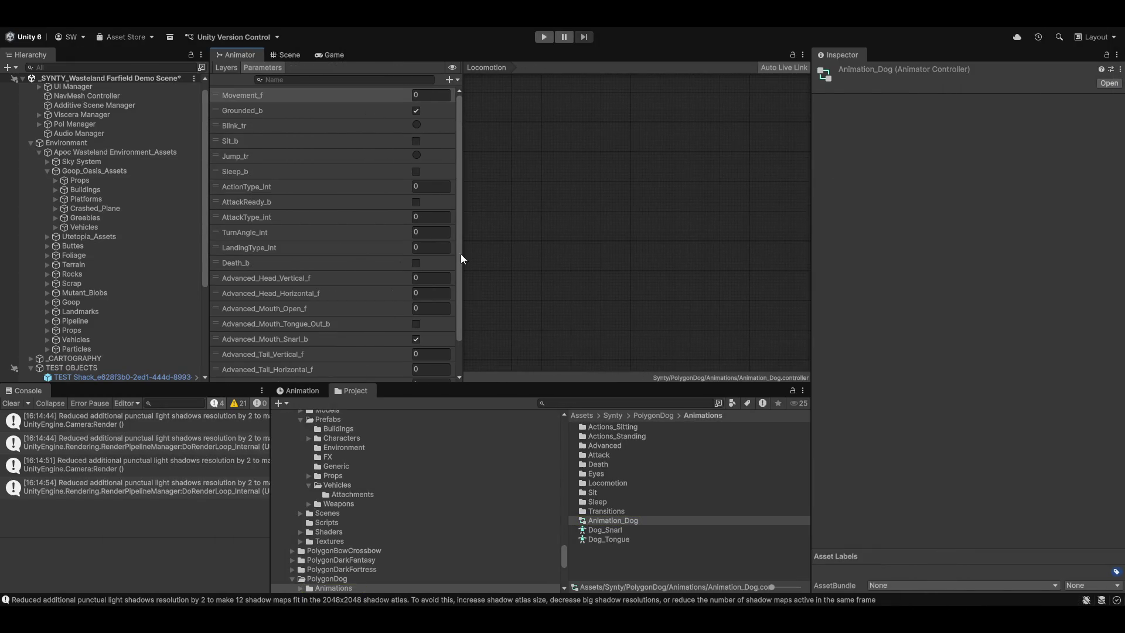
scroll(598, 217, "up", 8)
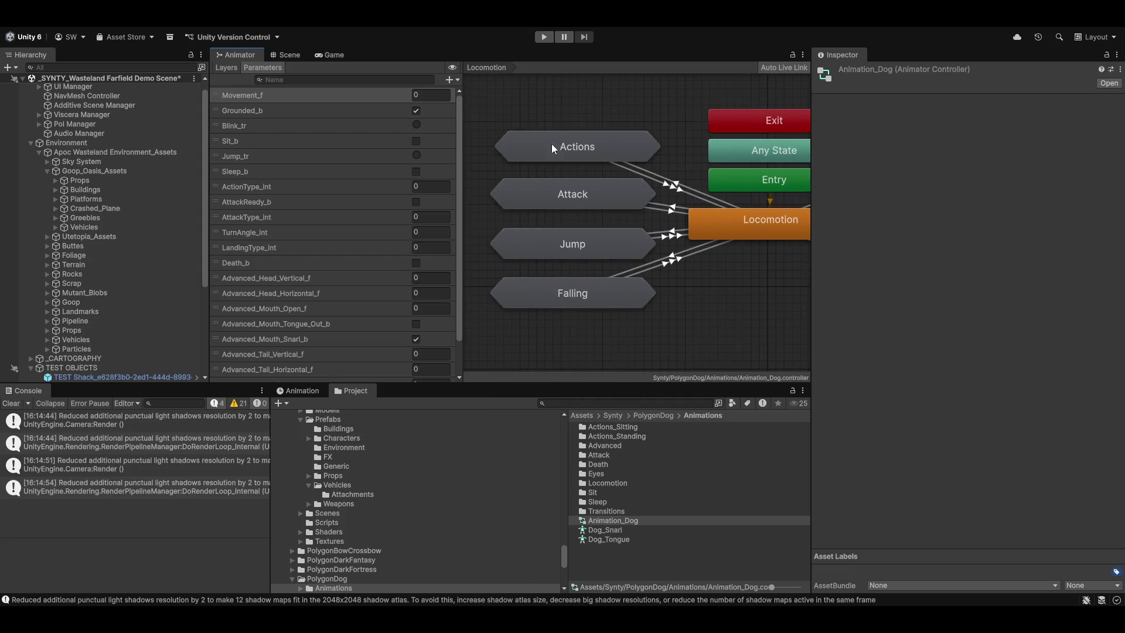
double_click(577, 147)
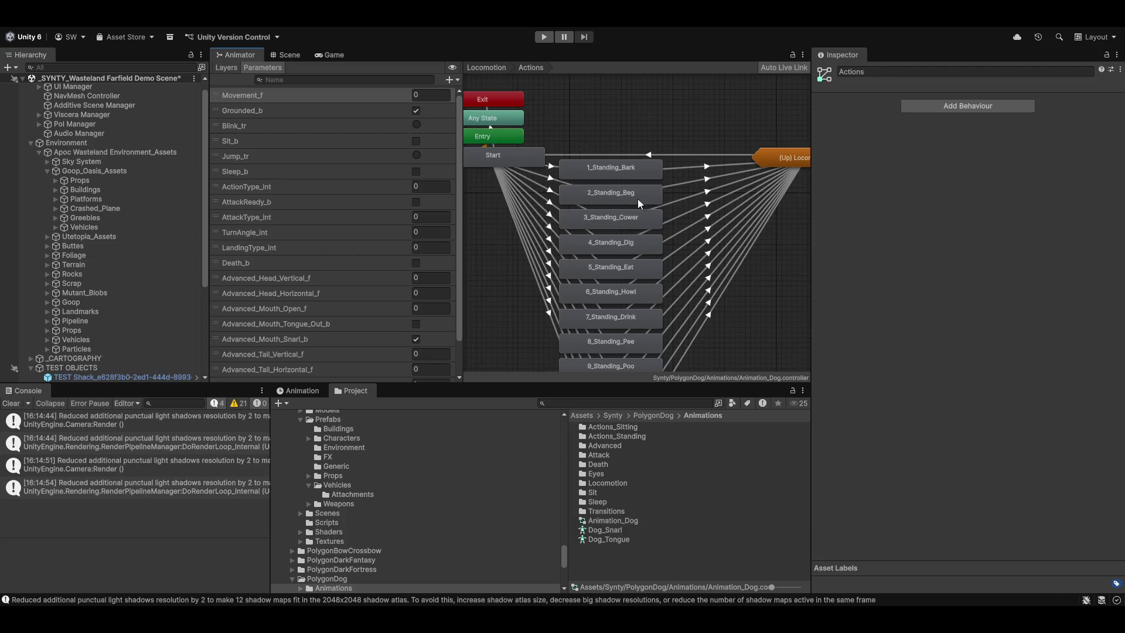
left_click(618, 169)
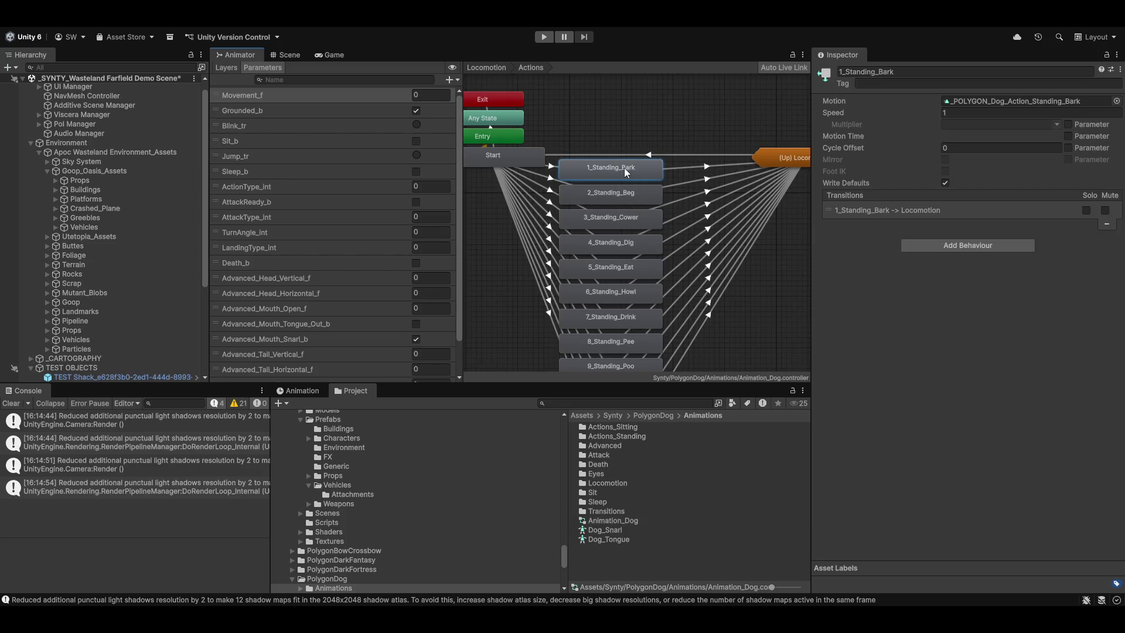
double_click(626, 172)
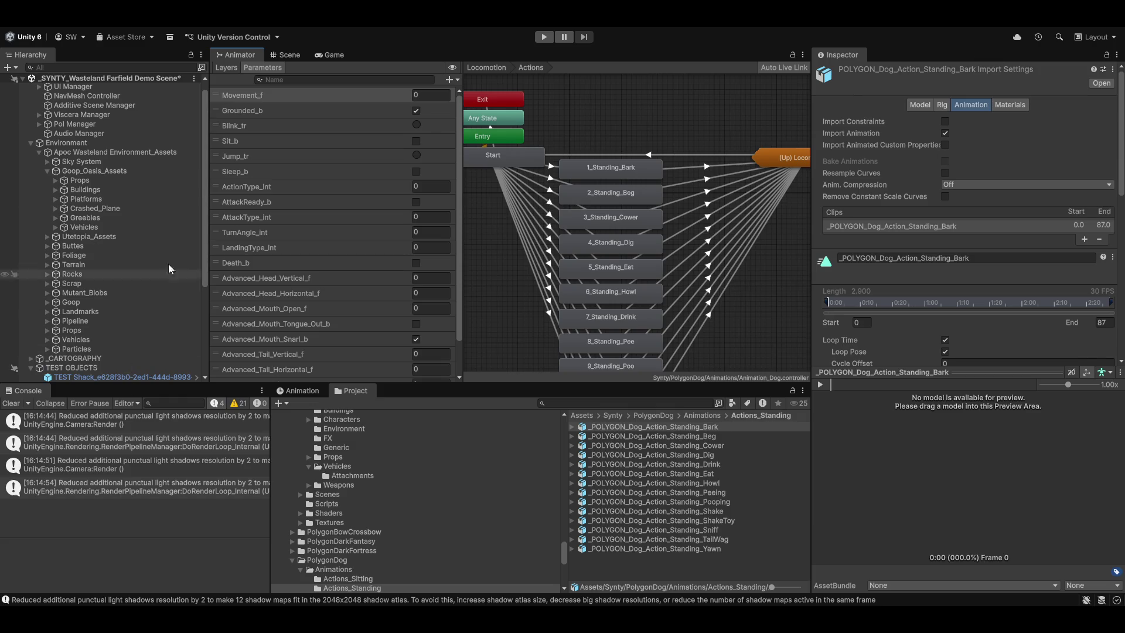
Expand Visual Authoring Root and select the Unity_SK_Animals_Dog_Coyote_01 model
scroll(93, 316, "down", 5)
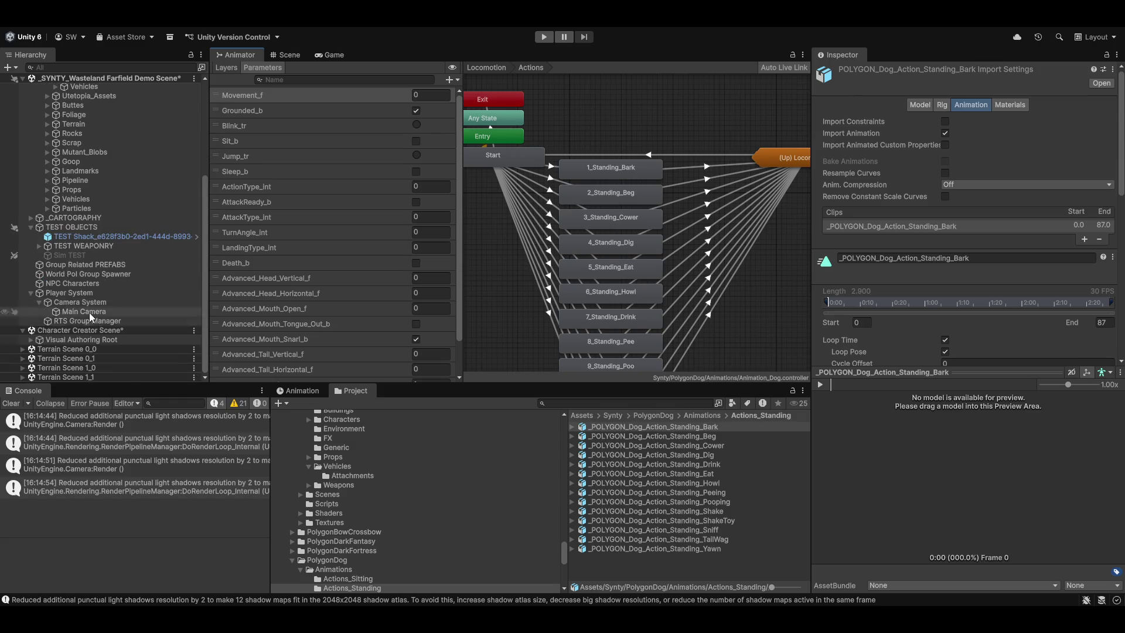
left_click(31, 340)
scroll(52, 357, "down", 3)
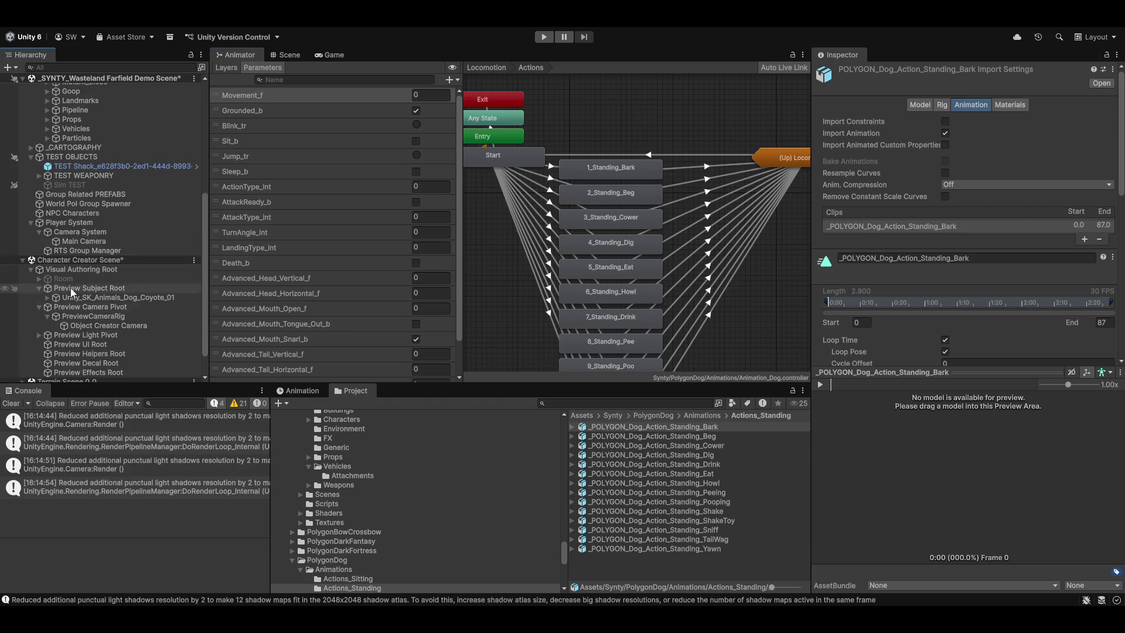
left_click(104, 298)
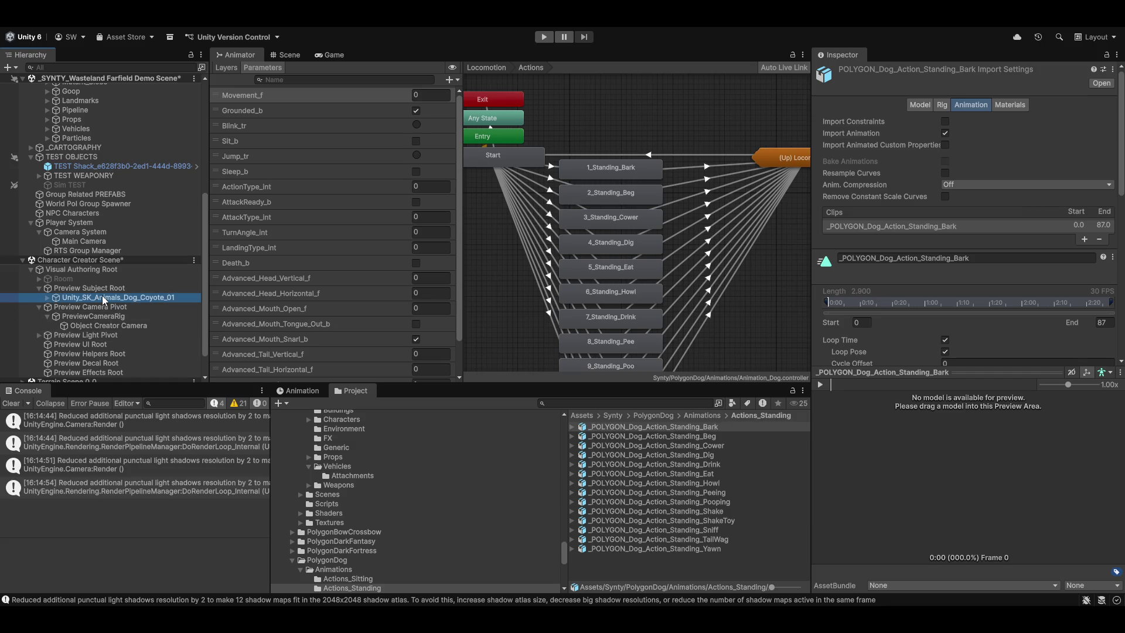
Use the coyote as preview model and play the Standing_Bark and Standing_Beg clips maximized
left_click_drag(451, 339, 983, 466)
left_click(820, 384)
key("shift+space")
mouse_move(800, 459)
left_mouse_down()
mouse_move(721, 266)
mouse_move(709, 340)
left_mouse_up()
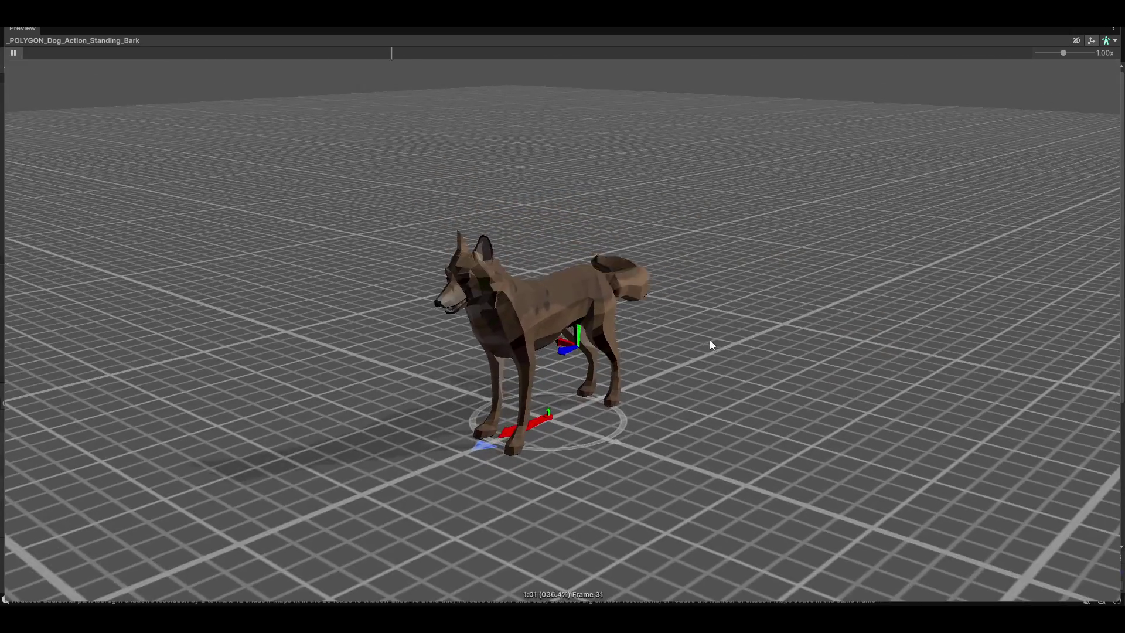
scroll(748, 336, "up", 2)
scroll(776, 305, "up", 2)
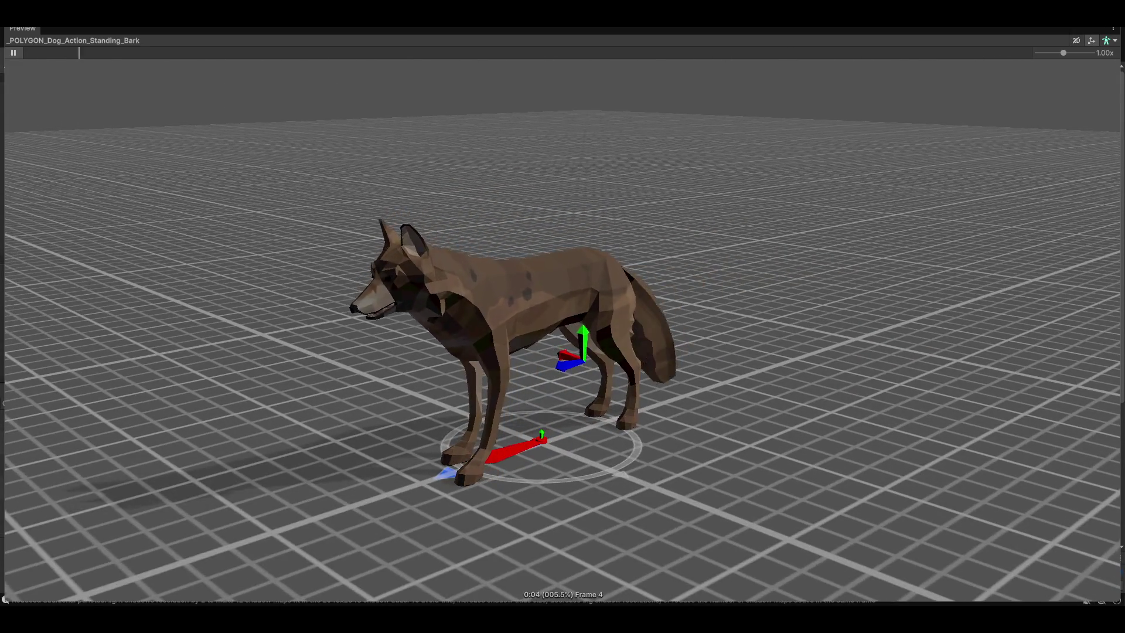
key("shift+space")
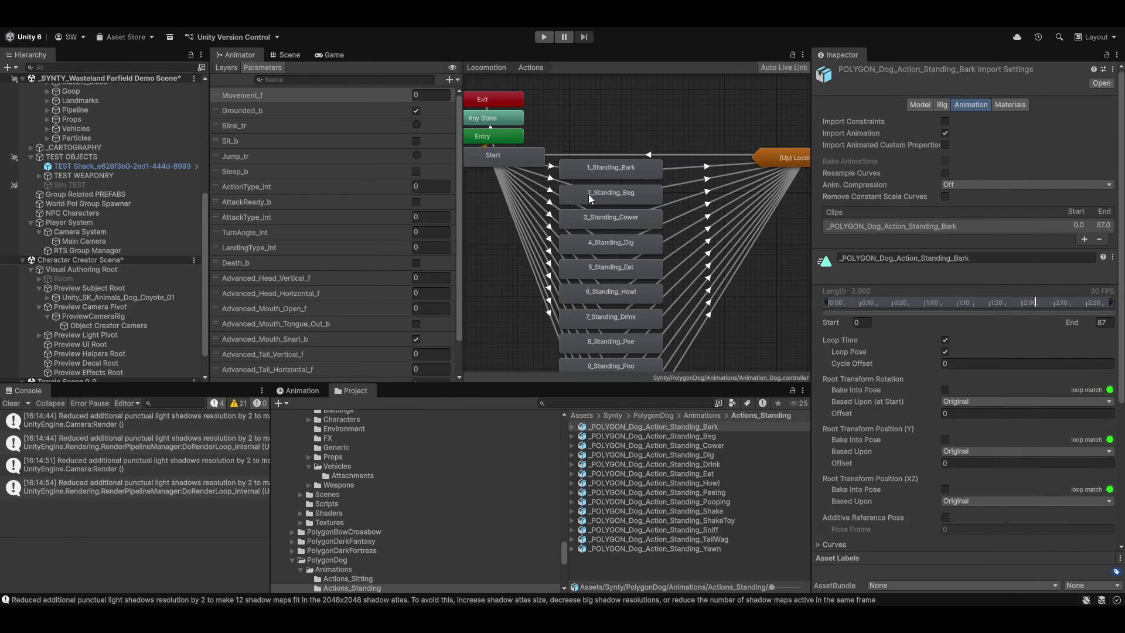
key("Down")
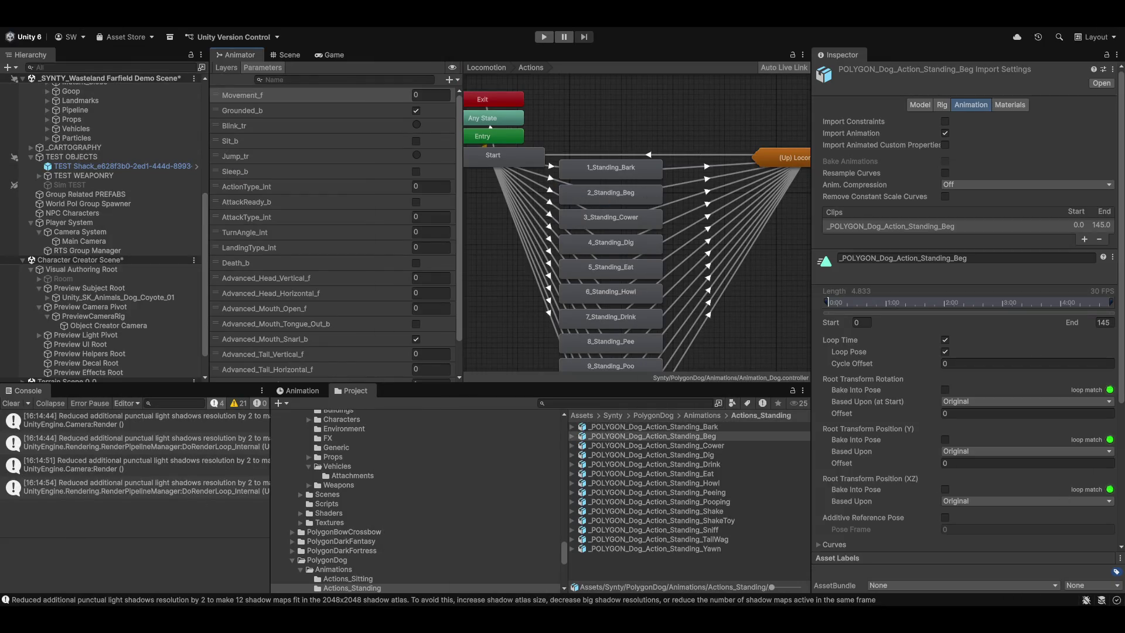
key("shift+space")
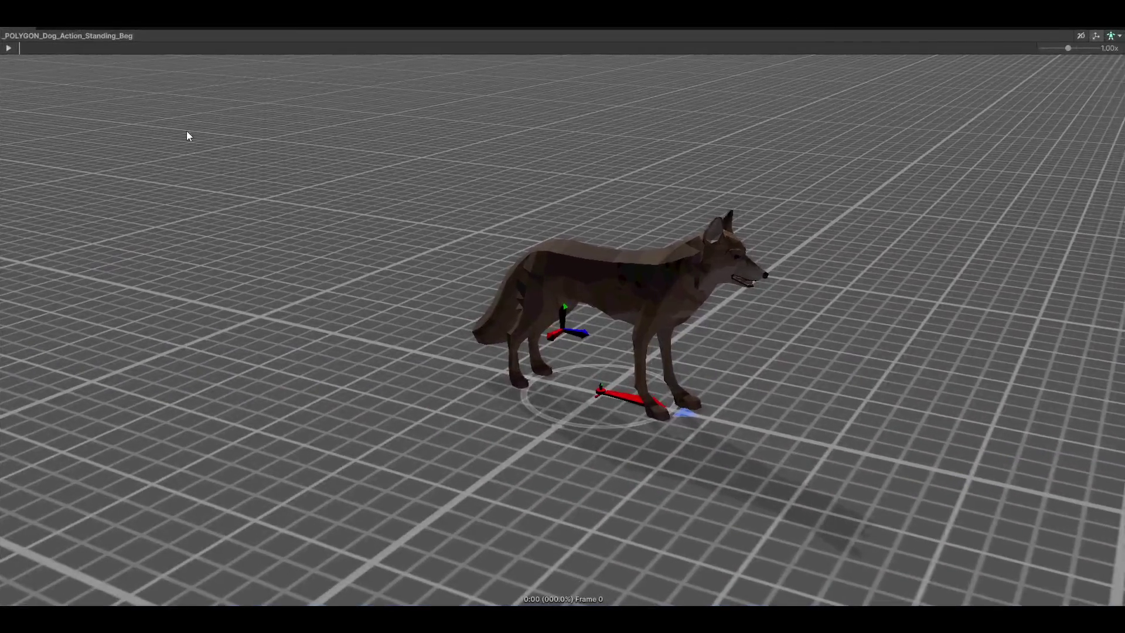
left_click(12, 49)
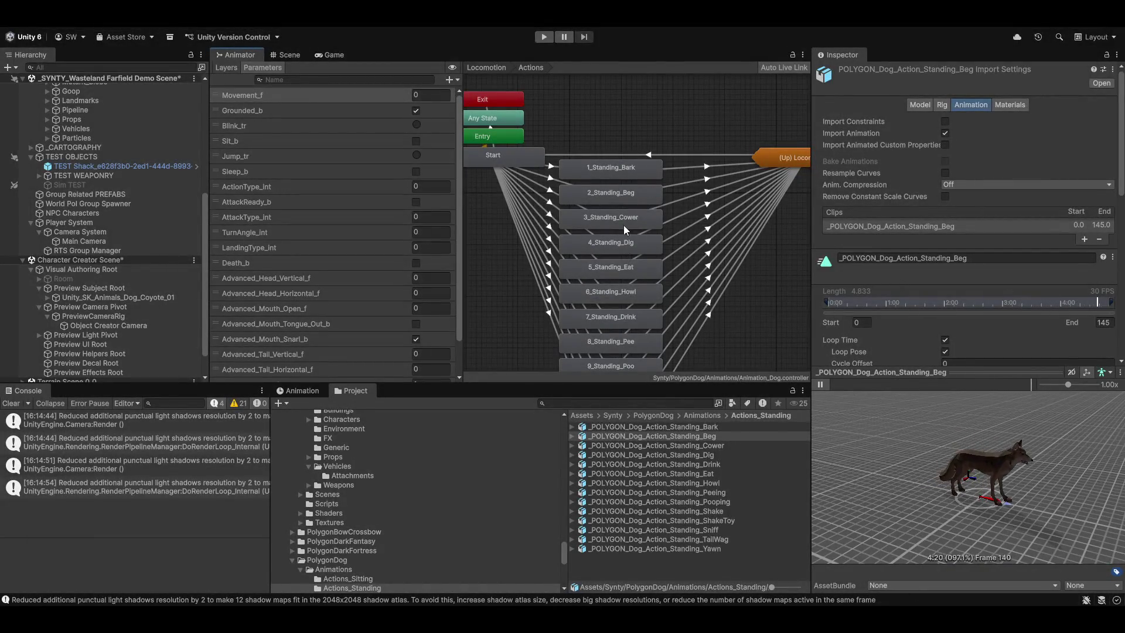
Open the 3_Standing_Cower clip and play it on the coyote from several angles
left_click(621, 217)
double_click(622, 214)
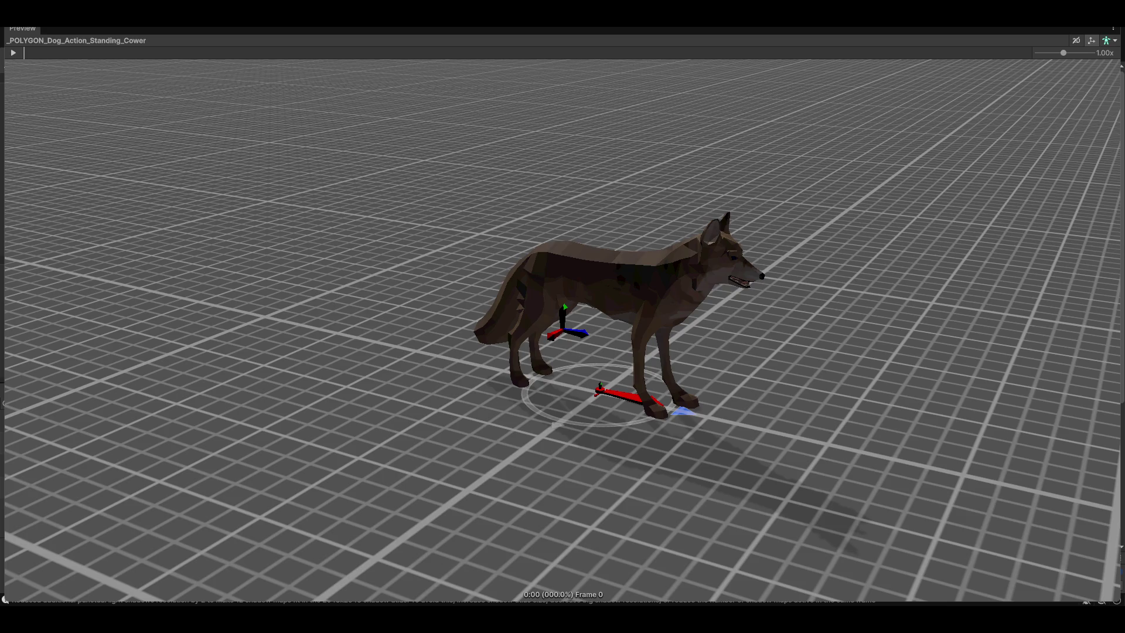
left_click_drag(783, 249, 809, 261)
left_click(13, 53)
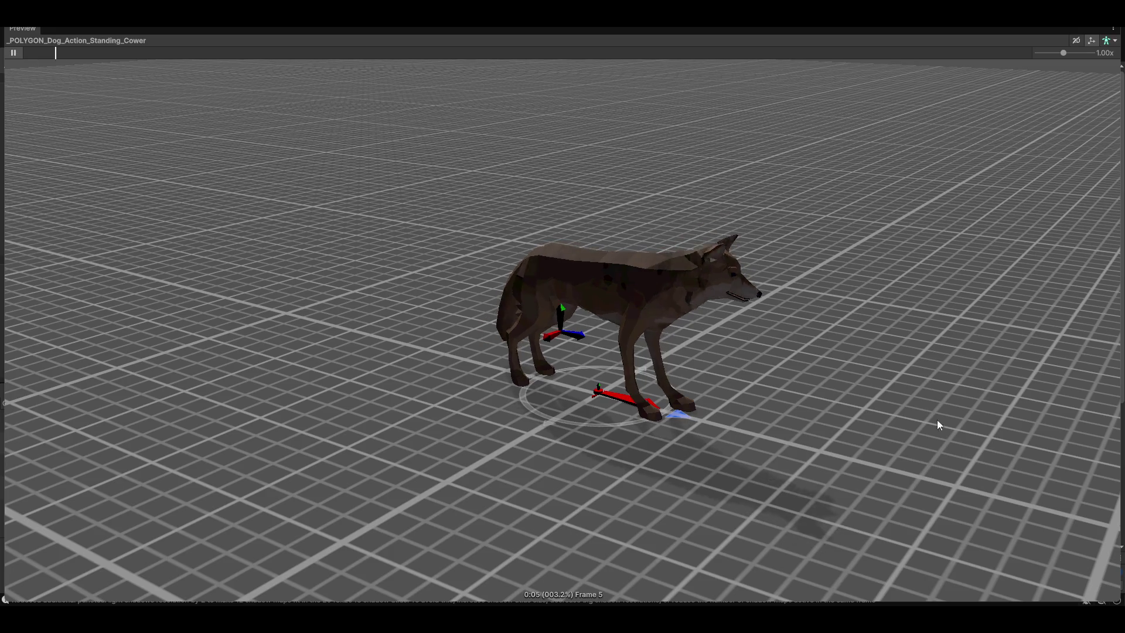
mouse_move(978, 417)
left_mouse_down()
mouse_move(380, 344)
mouse_move(693, 371)
mouse_move(736, 402)
mouse_move(656, 435)
left_mouse_up()
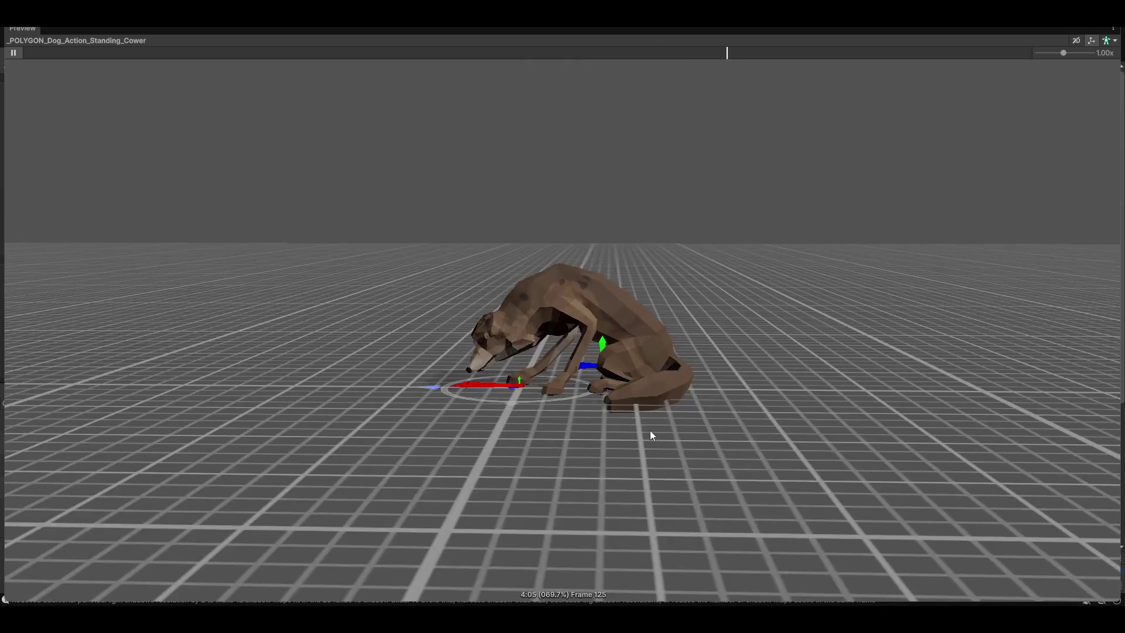
mouse_move(417, 382)
left_mouse_down()
mouse_move(589, 375)
mouse_move(801, 475)
mouse_move(748, 355)
mouse_move(799, 402)
left_mouse_up()
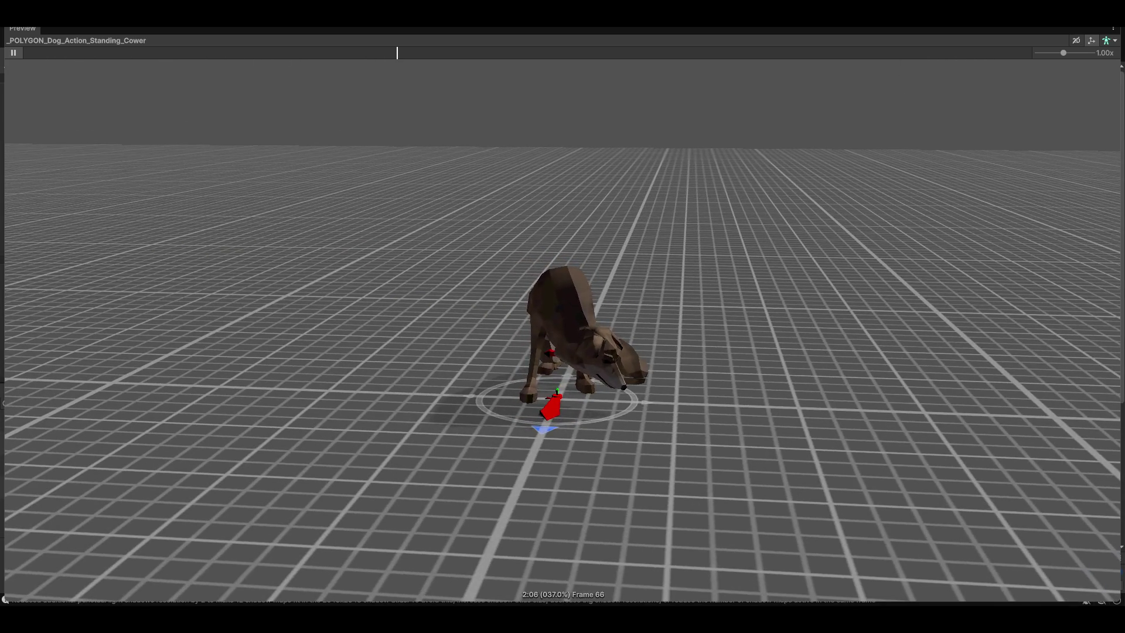
key("shift+space")
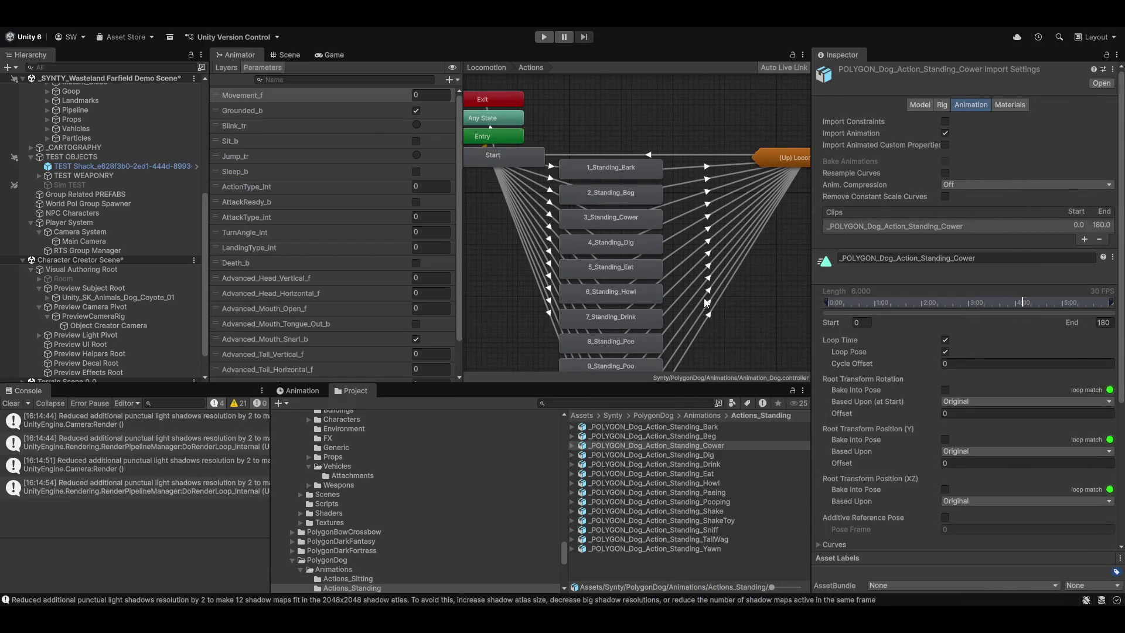
Open the 5_Standing_Eat clip and play it in the maximized preview
left_click(619, 271)
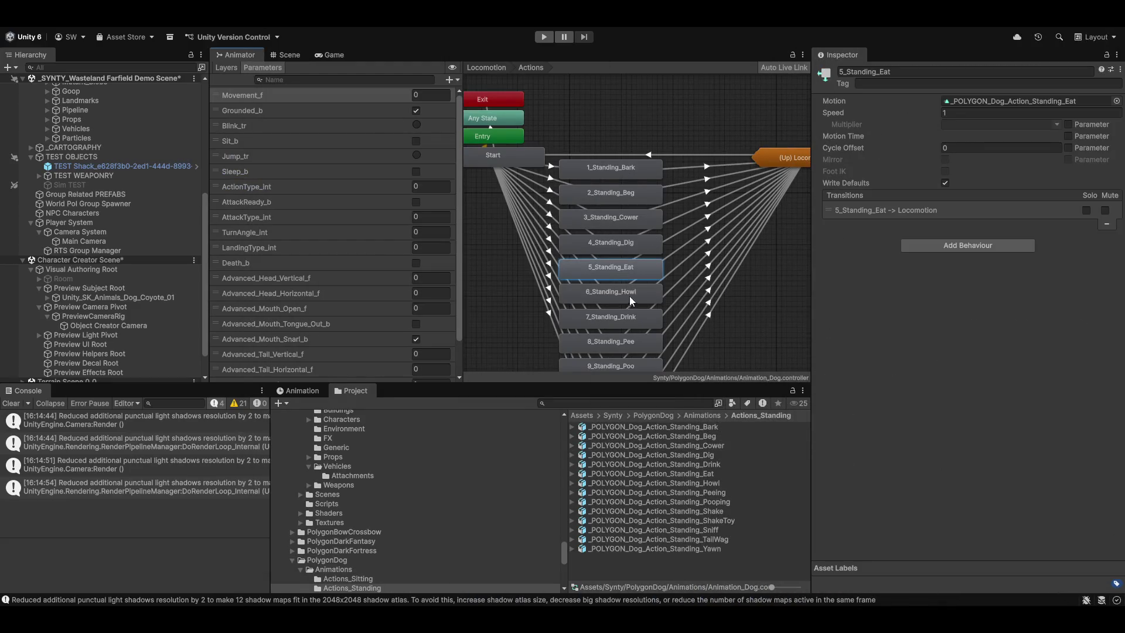
double_click(619, 272)
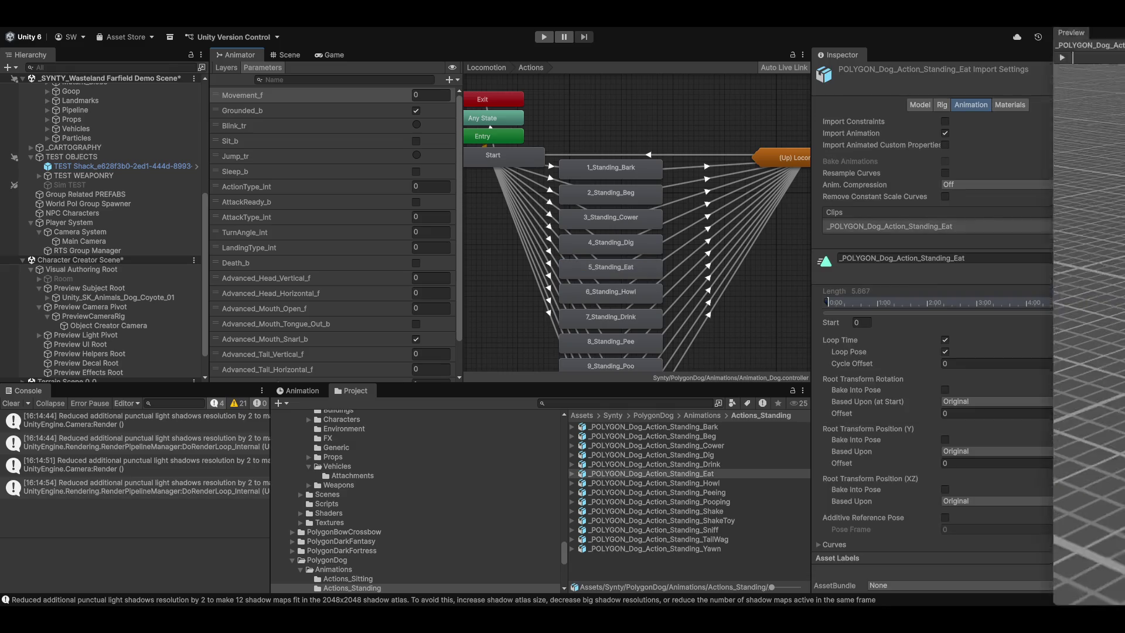
key("shift+space")
left_click(9, 48)
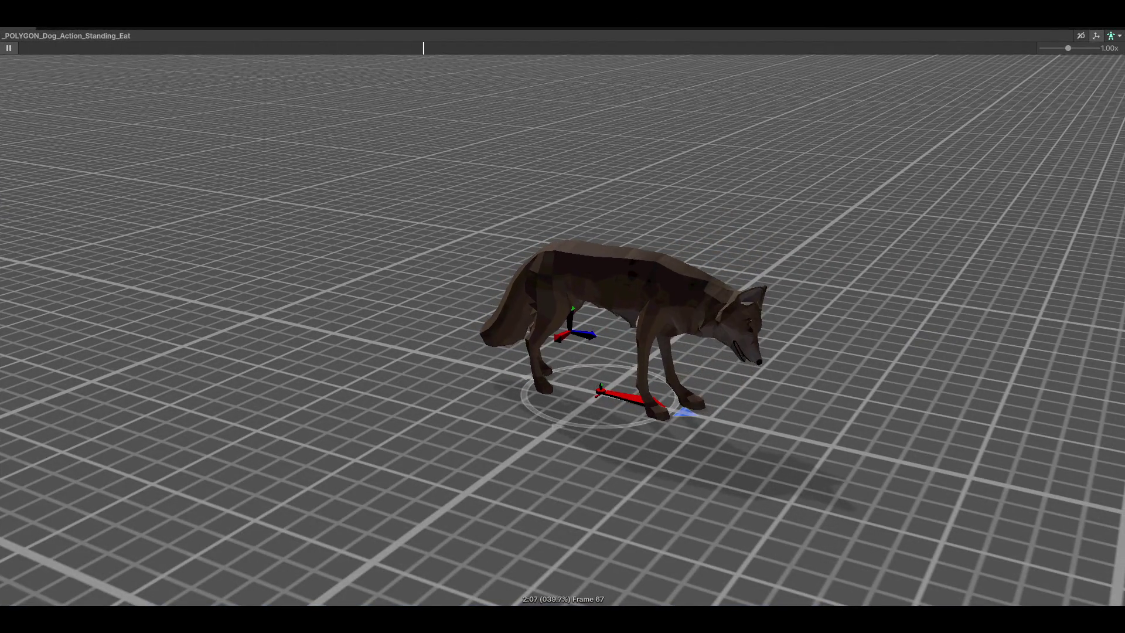
key("shift+space")
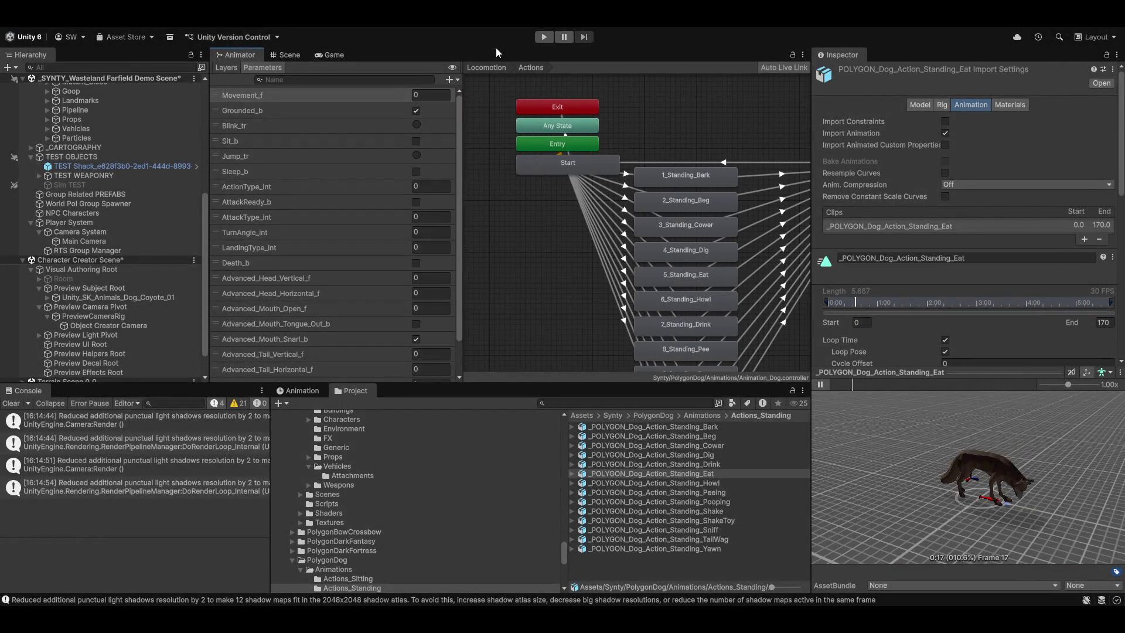
Go to the Attack sub-state machine and open the Attack_Bite clip's import settings
left_click(487, 68)
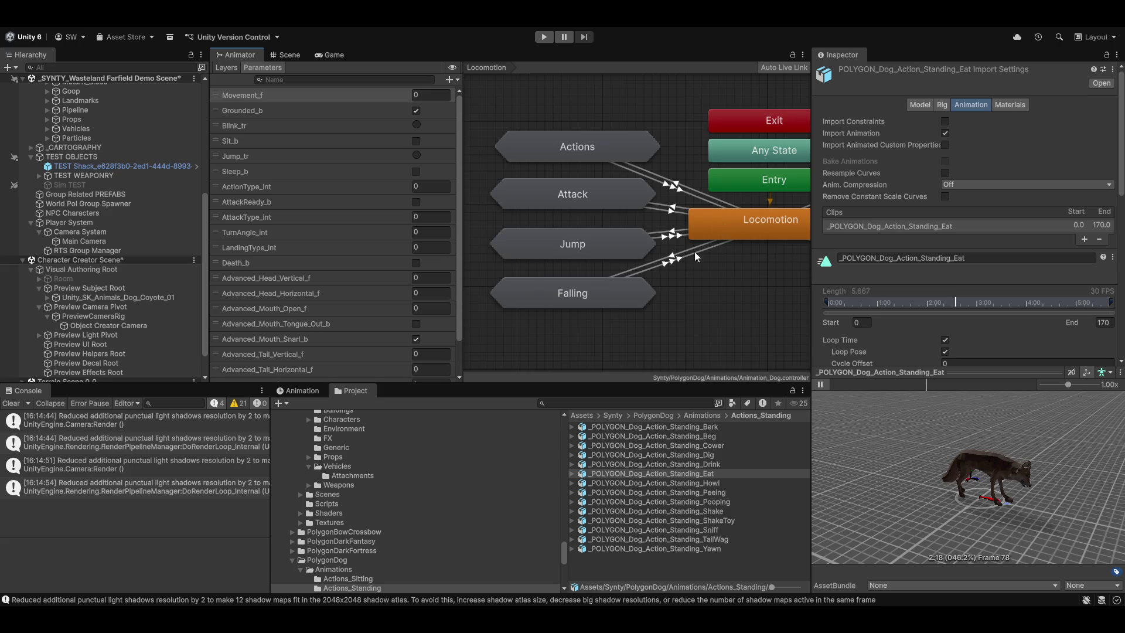
double_click(520, 201)
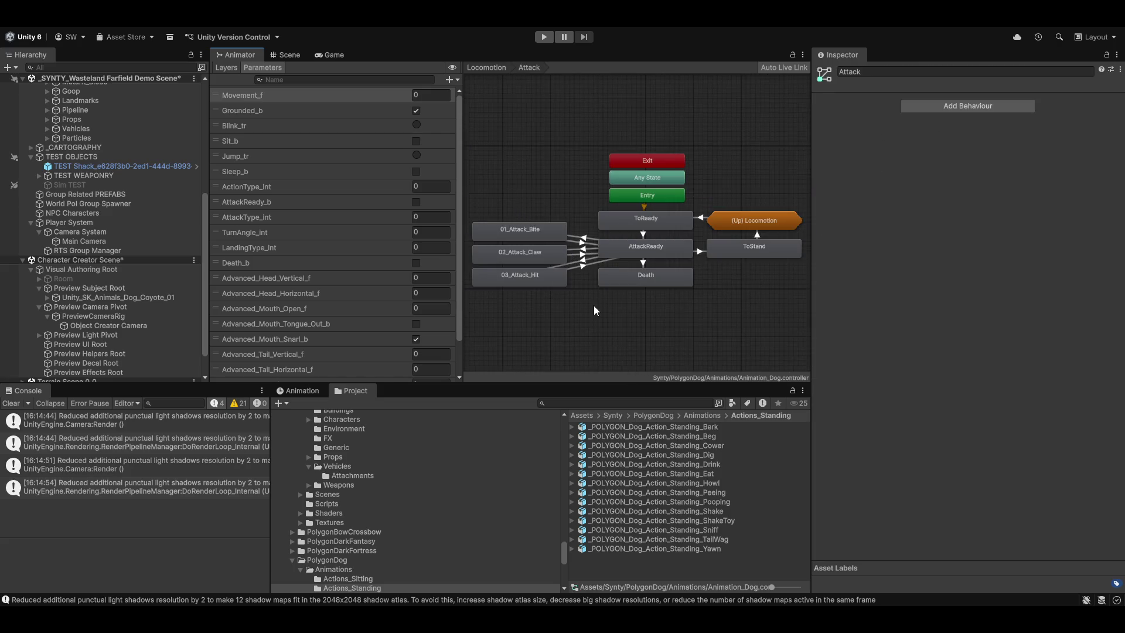
scroll(598, 311, "up", 3)
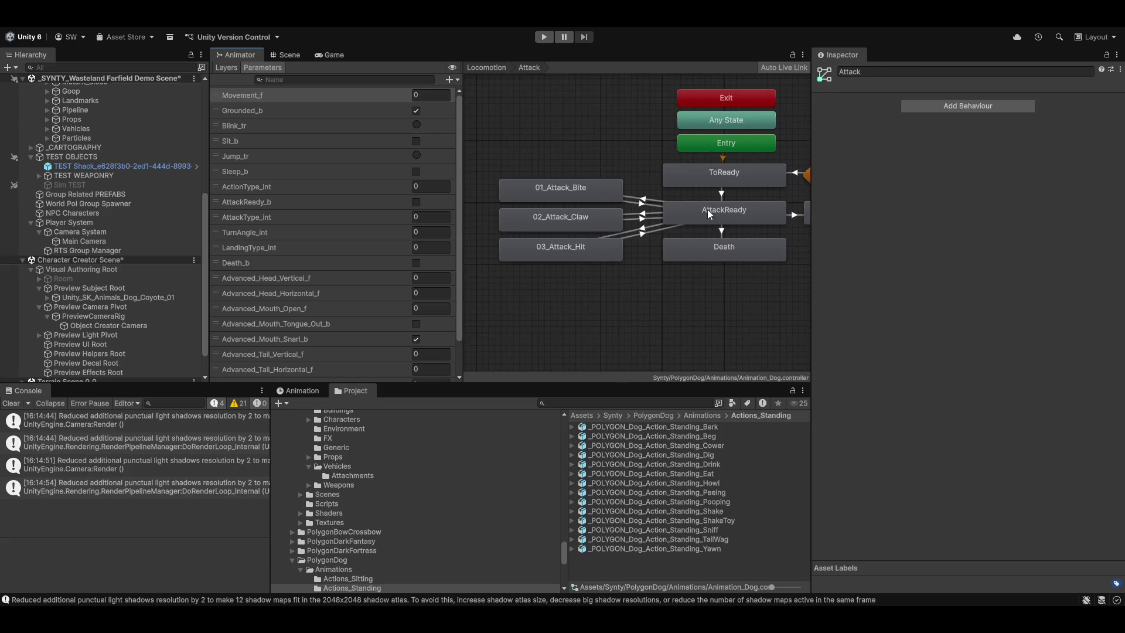
double_click(549, 192)
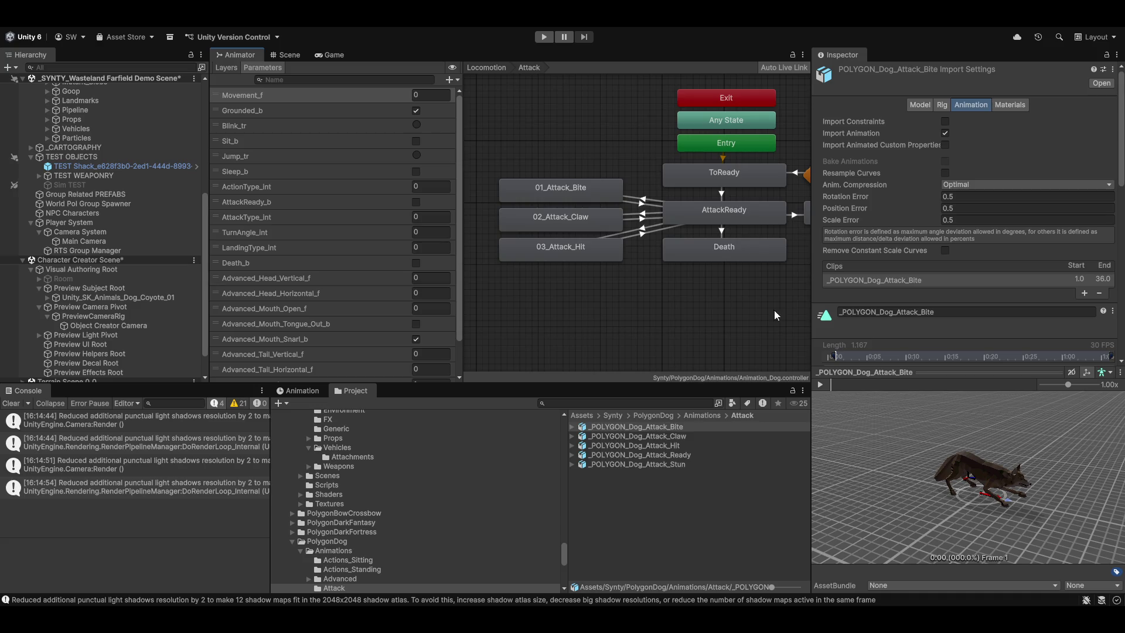
Play the bite attack in a full-screen preview, then clear the console
double_click(915, 372)
mouse_move(916, 371)
left_mouse_down()
mouse_move(613, 381)
mouse_move(708, 376)
mouse_move(701, 369)
mouse_move(772, 434)
mouse_move(680, 432)
left_mouse_up()
left_click(13, 53)
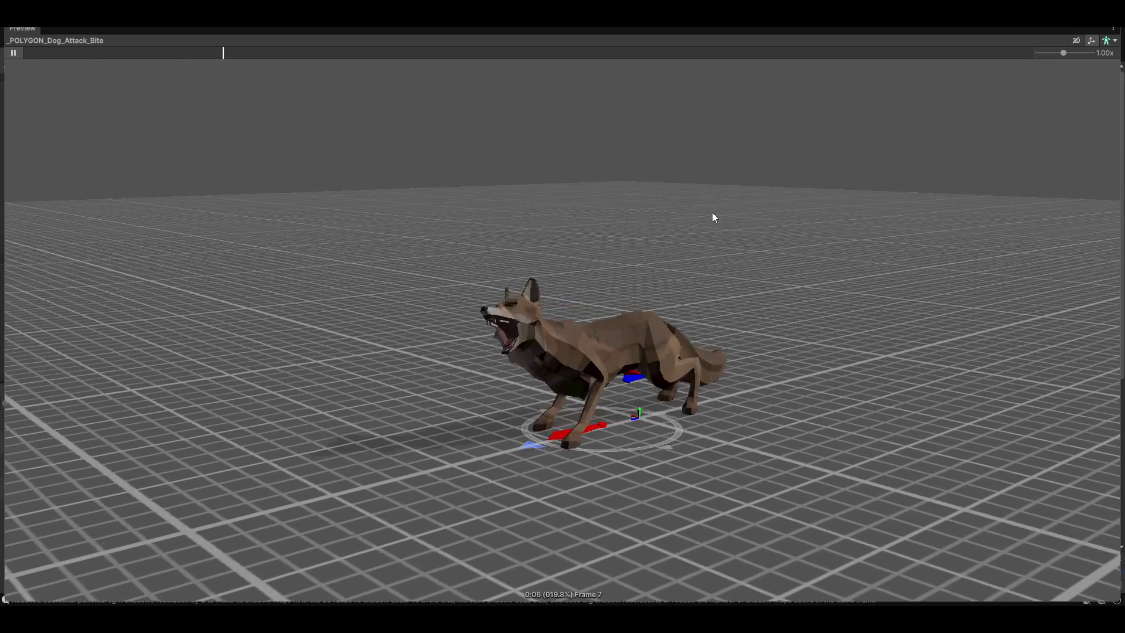
mouse_move(636, 325)
left_mouse_down()
mouse_move(673, 393)
mouse_move(666, 331)
left_mouse_up()
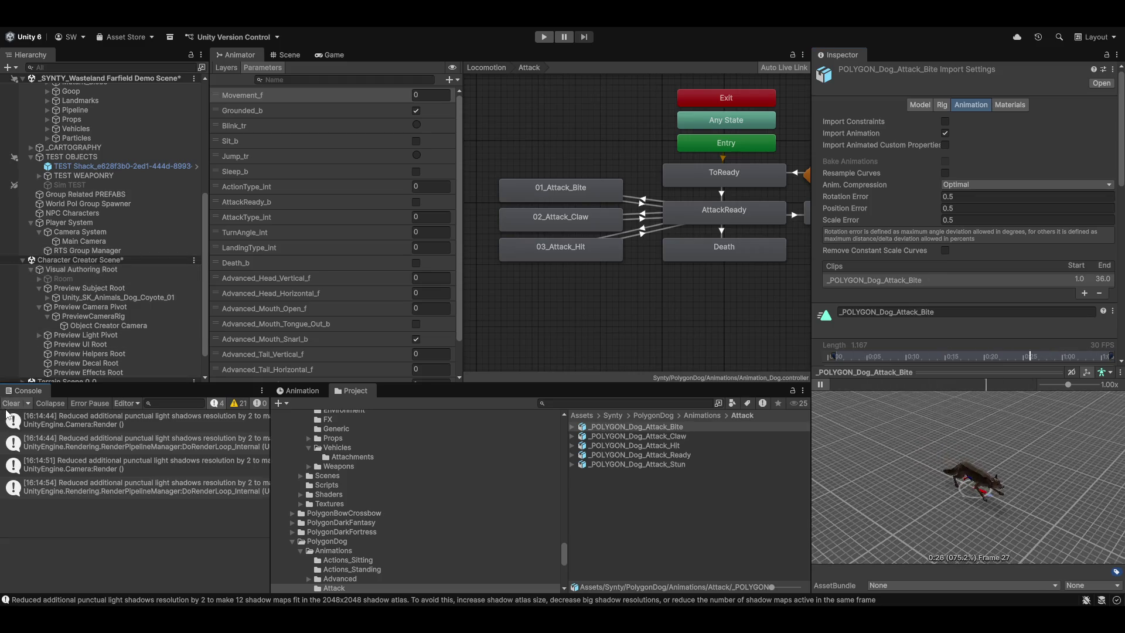
left_click(10, 403)
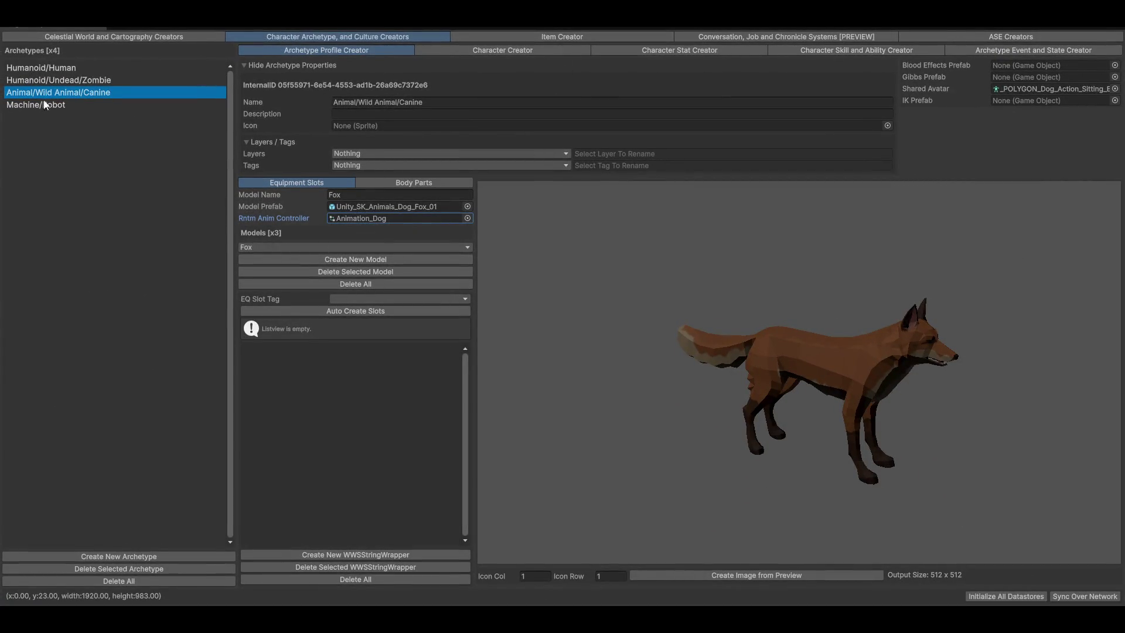
In Character Creator, set the new character's name to Spirit Dog
left_click(546, 52)
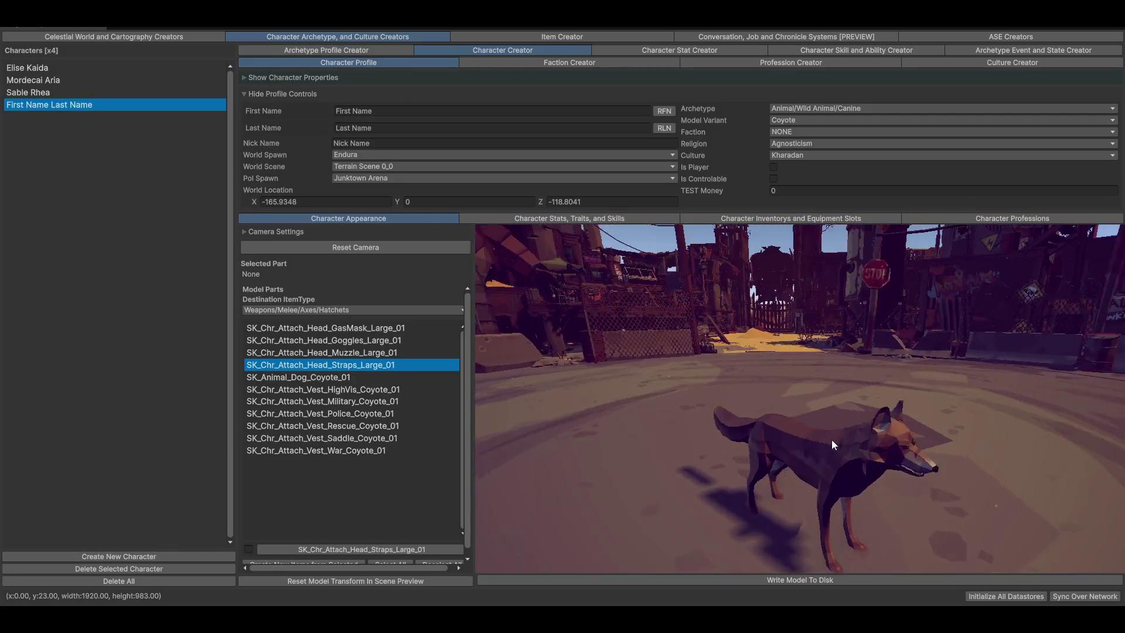
left_click(450, 110)
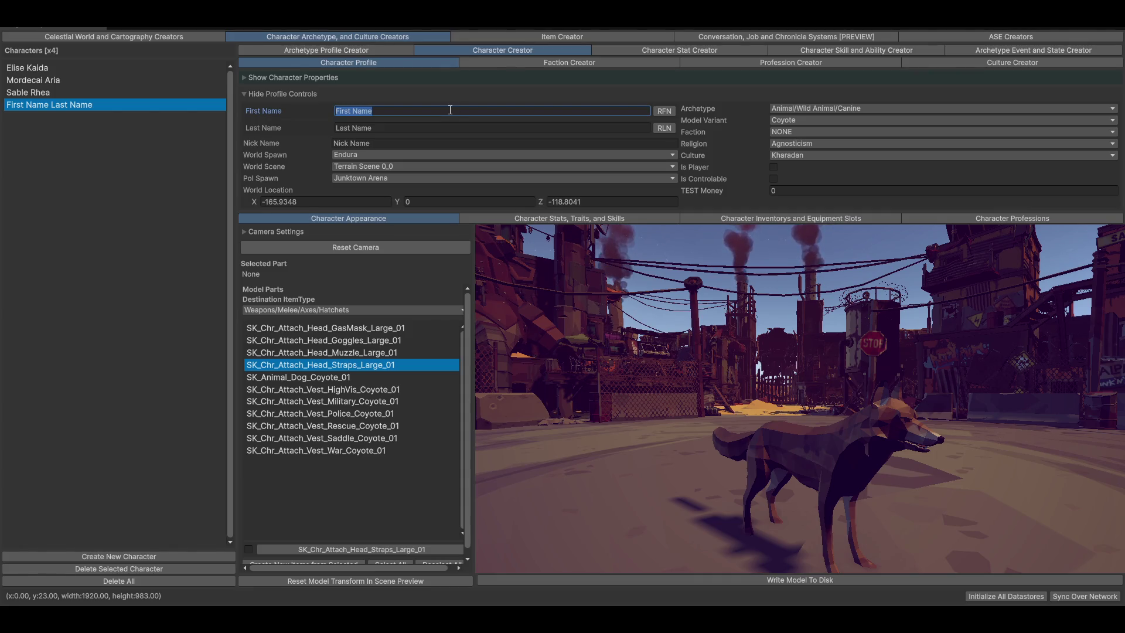
type("Spirit")
key("Tab")
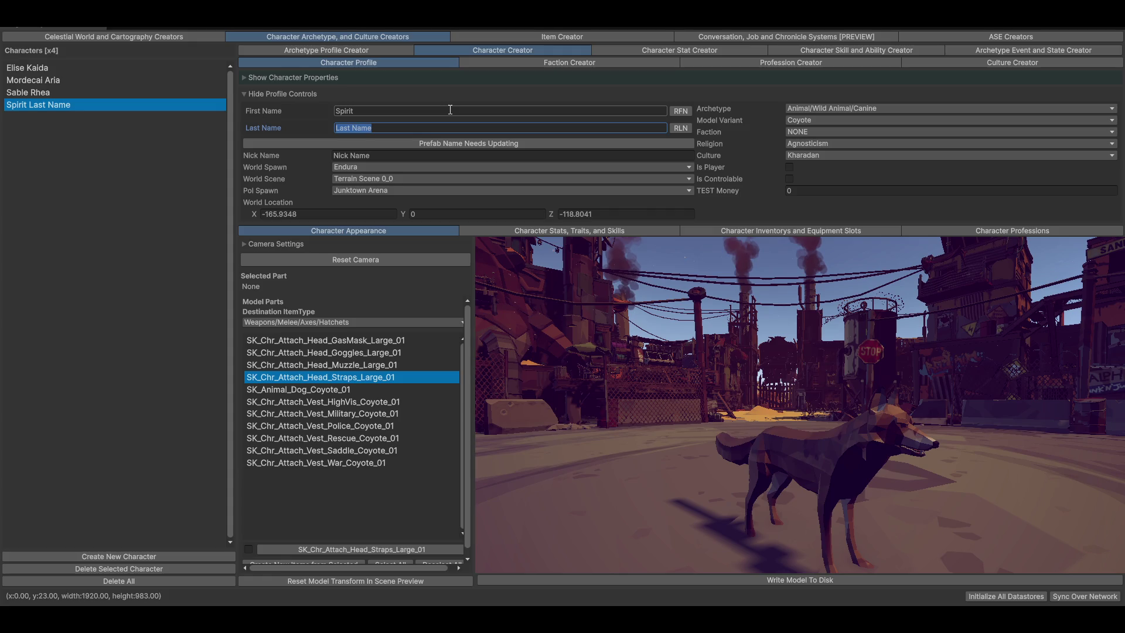
type("Dog")
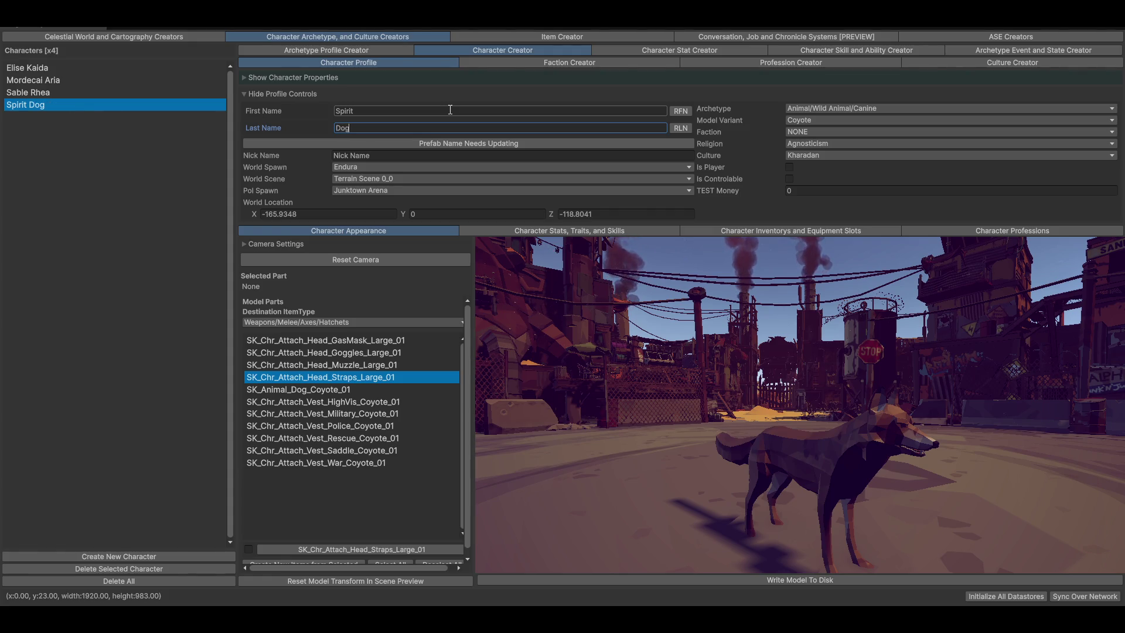
Write the model to disk, update the prefab name, and open the skill and ability creator
left_click(802, 579)
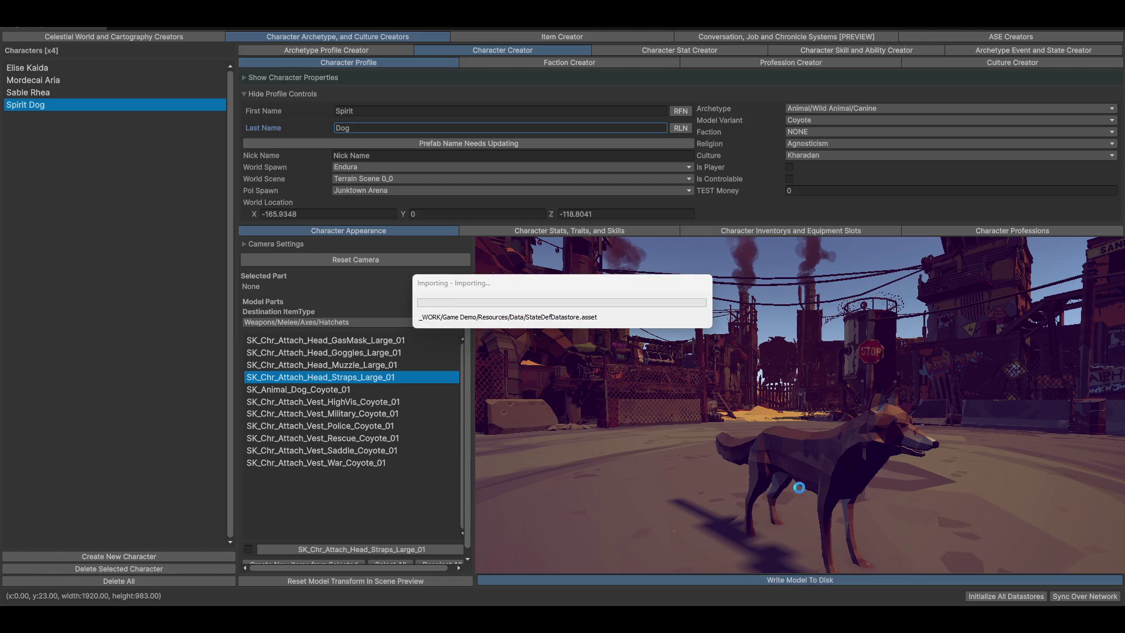
mouse_move(807, 407)
left_mouse_down()
mouse_move(868, 435)
mouse_move(782, 429)
mouse_move(846, 435)
mouse_move(915, 410)
mouse_move(768, 401)
left_mouse_up()
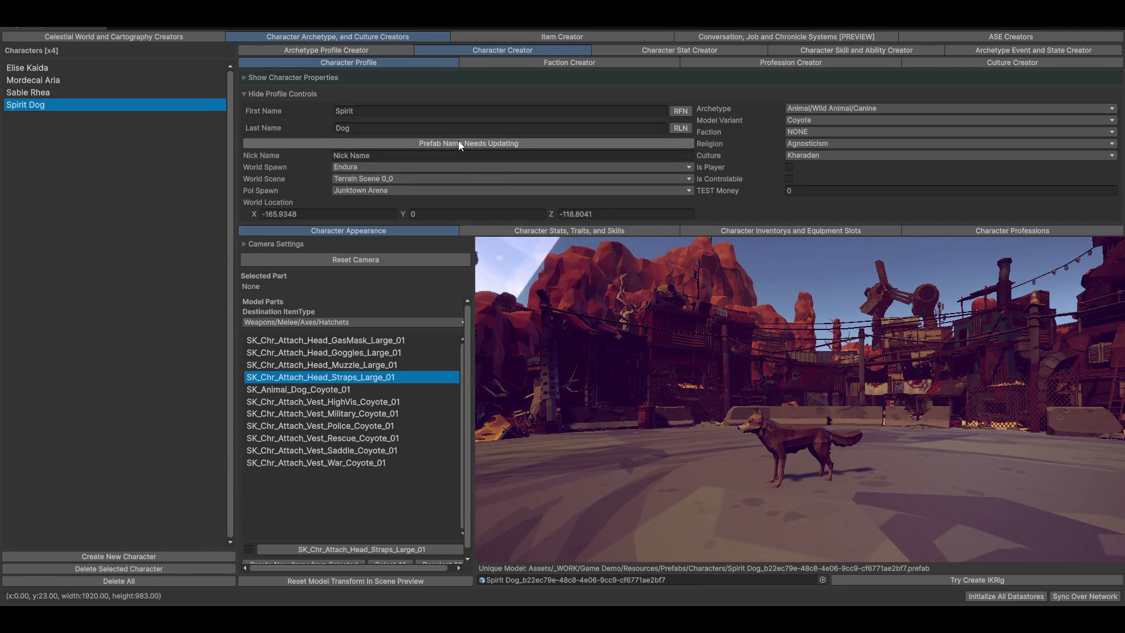
left_click(460, 142)
left_click_drag(770, 434, 755, 329)
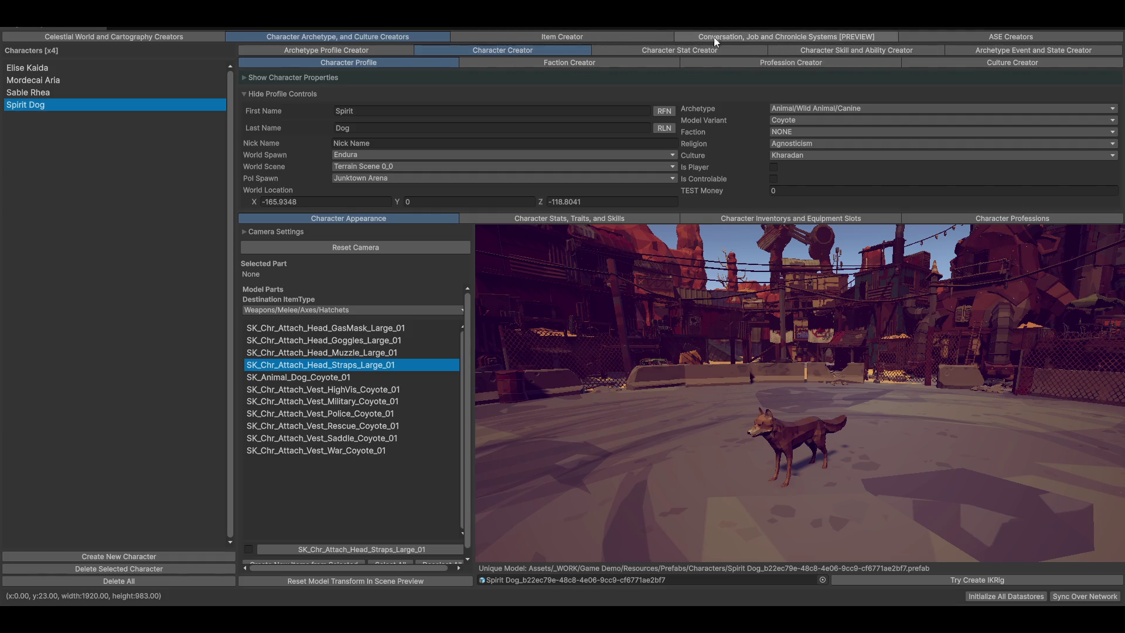
left_click(833, 51)
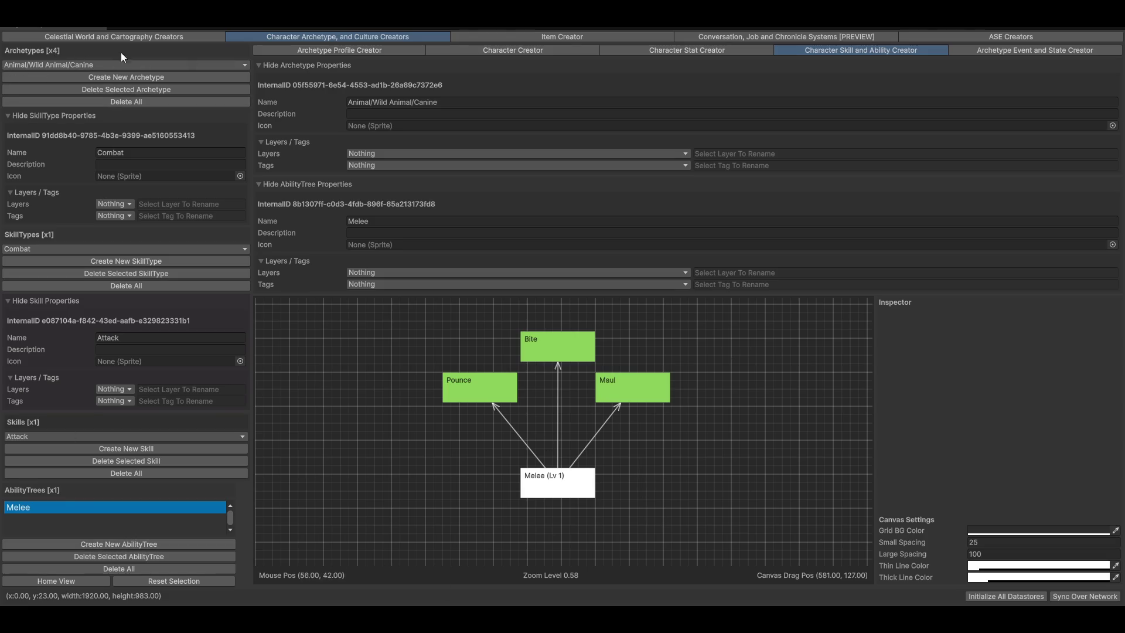
Inspect the Pounce, Bite and Maul nodes and Maul's Animator setting, then restore the window size
scroll(737, 484, "up", 2)
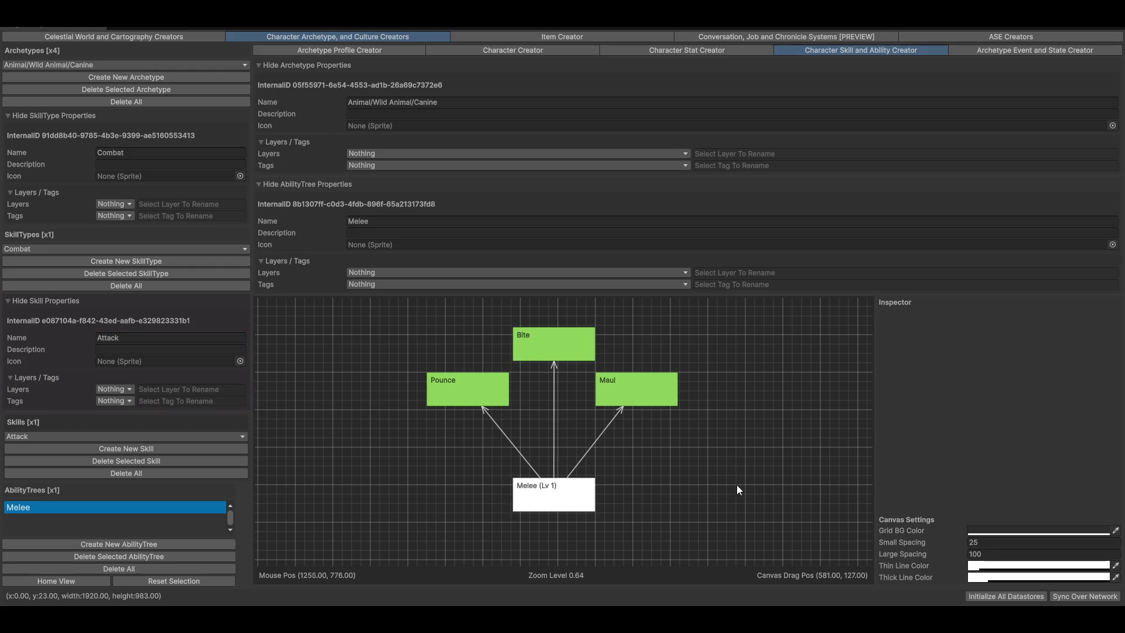
left_click(441, 375)
left_click(538, 324)
left_click(622, 375)
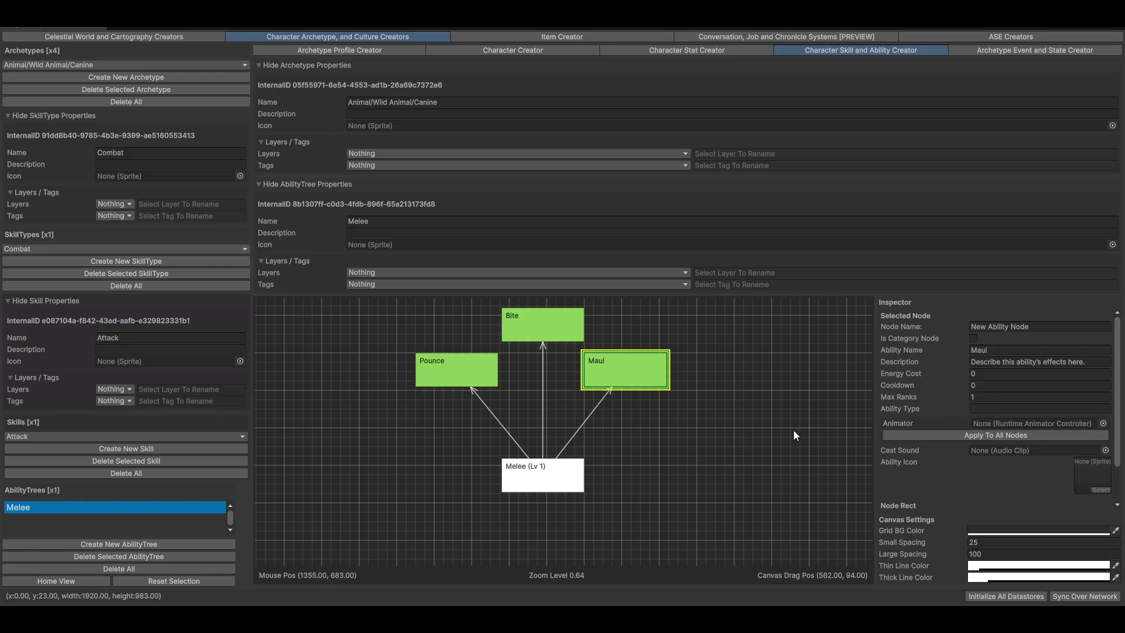
left_click_drag(780, 444, 767, 446)
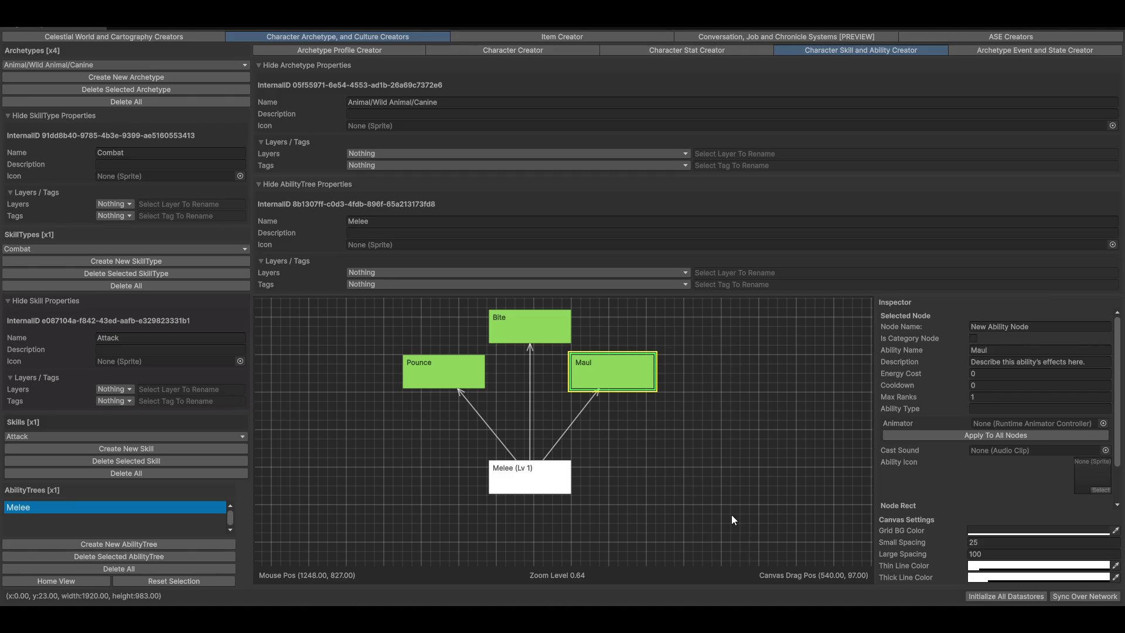
scroll(747, 514, "down", 3)
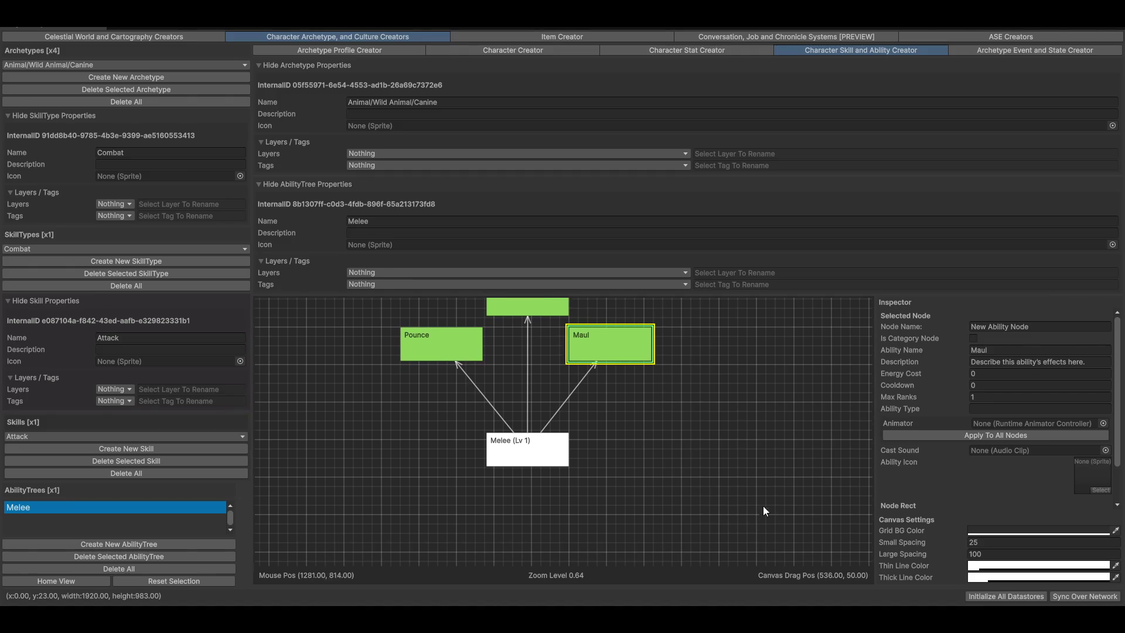
scroll(751, 508, "up", 4)
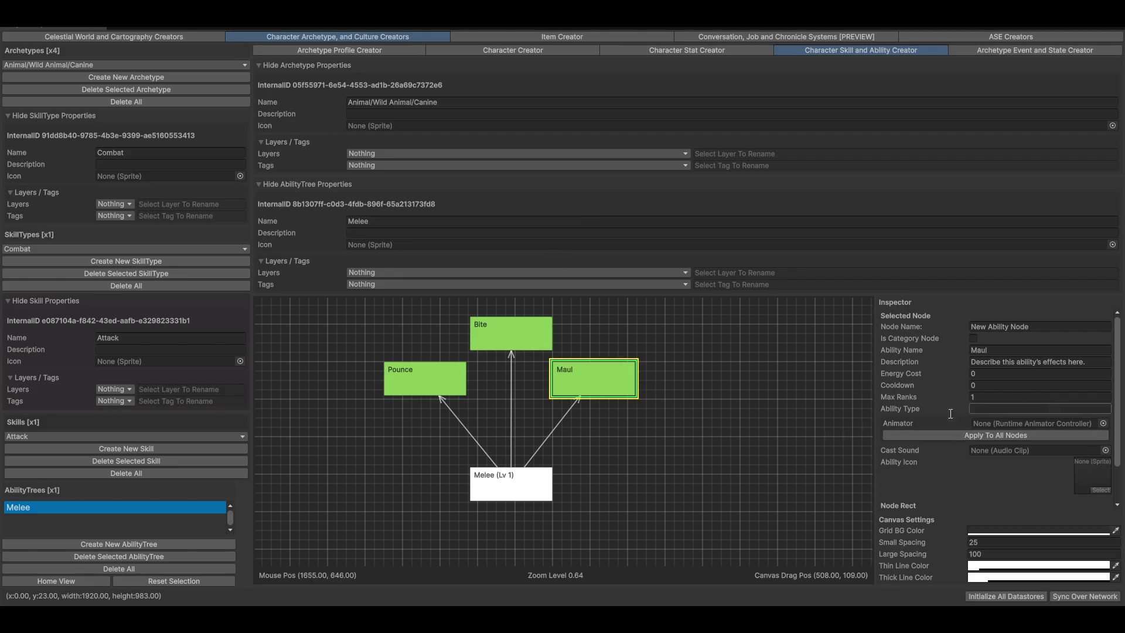
left_click(1012, 424)
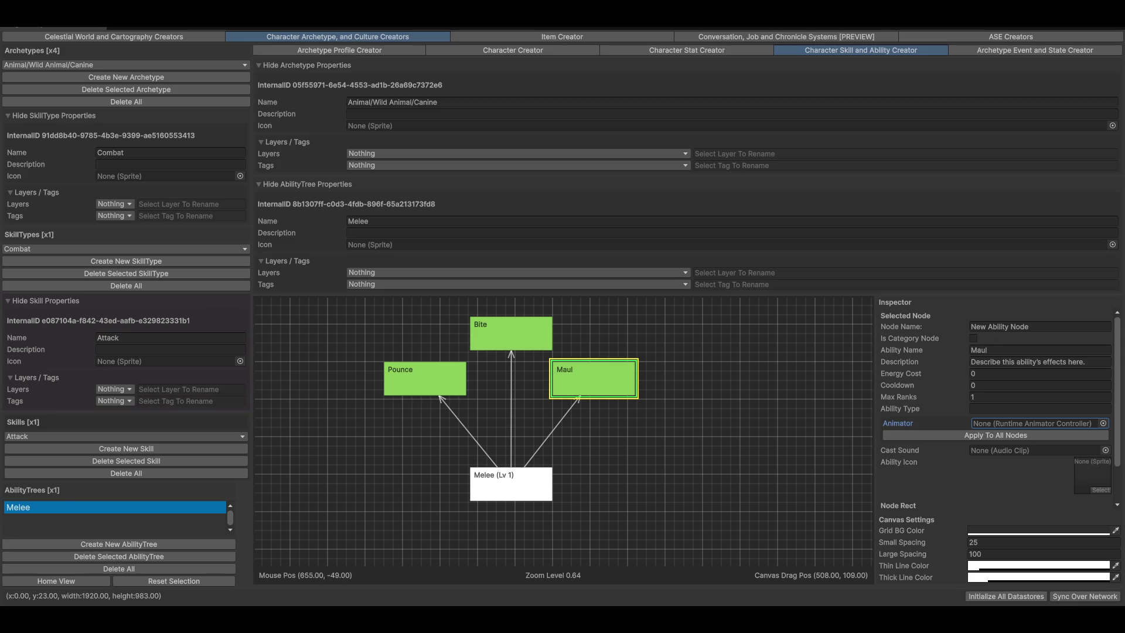
mouse_move(265, 27)
left_mouse_down()
mouse_move(265, 346)
mouse_move(1124, 351)
left_mouse_up()
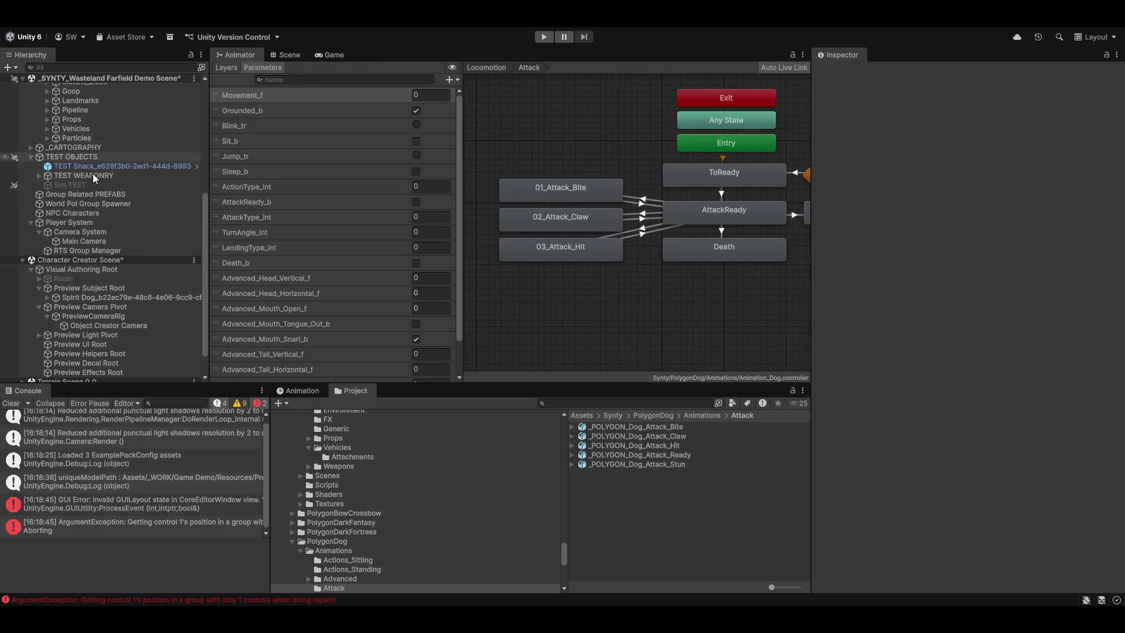
scroll(88, 173, "up", 8)
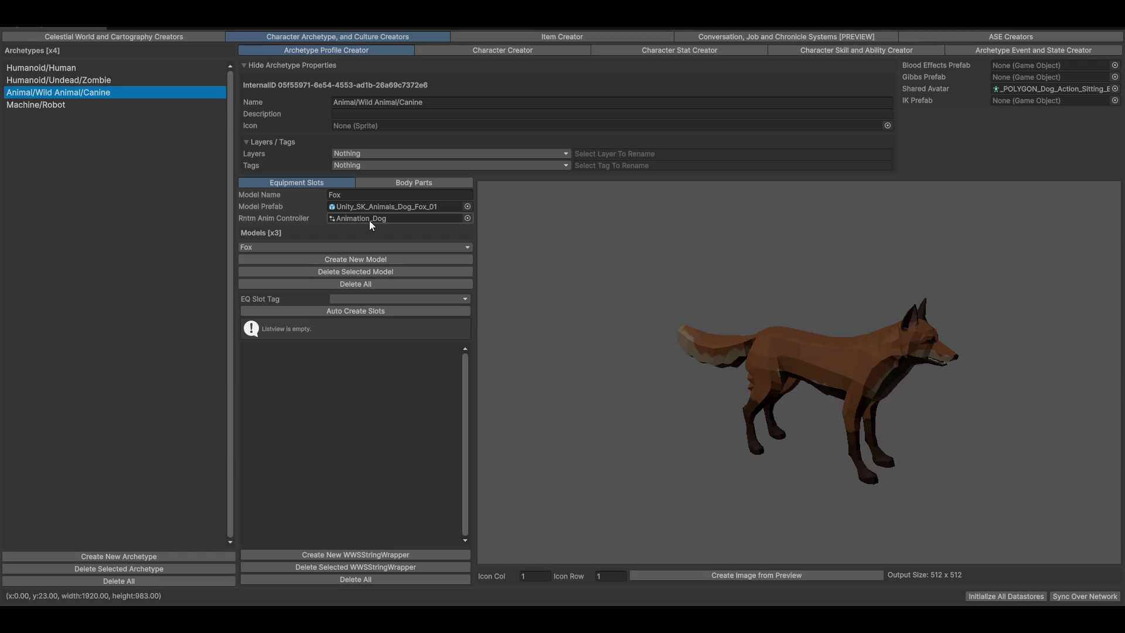
Back in the skill and ability creator, set Maul's Animator to Animation_Dog
left_click(853, 51)
left_click(1104, 423)
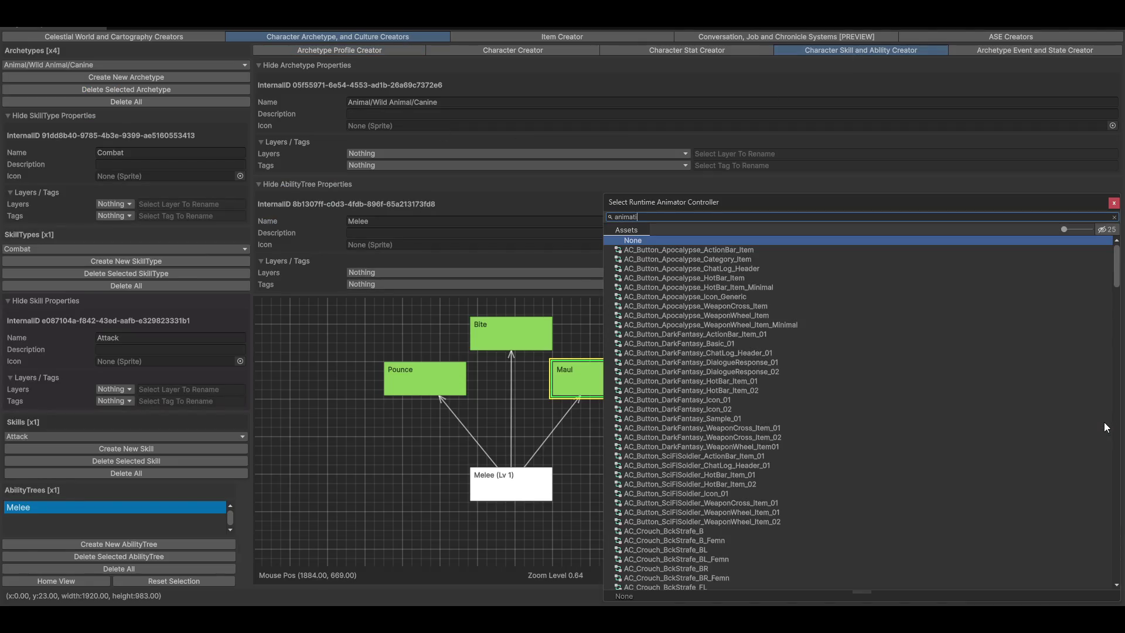
type("on_")
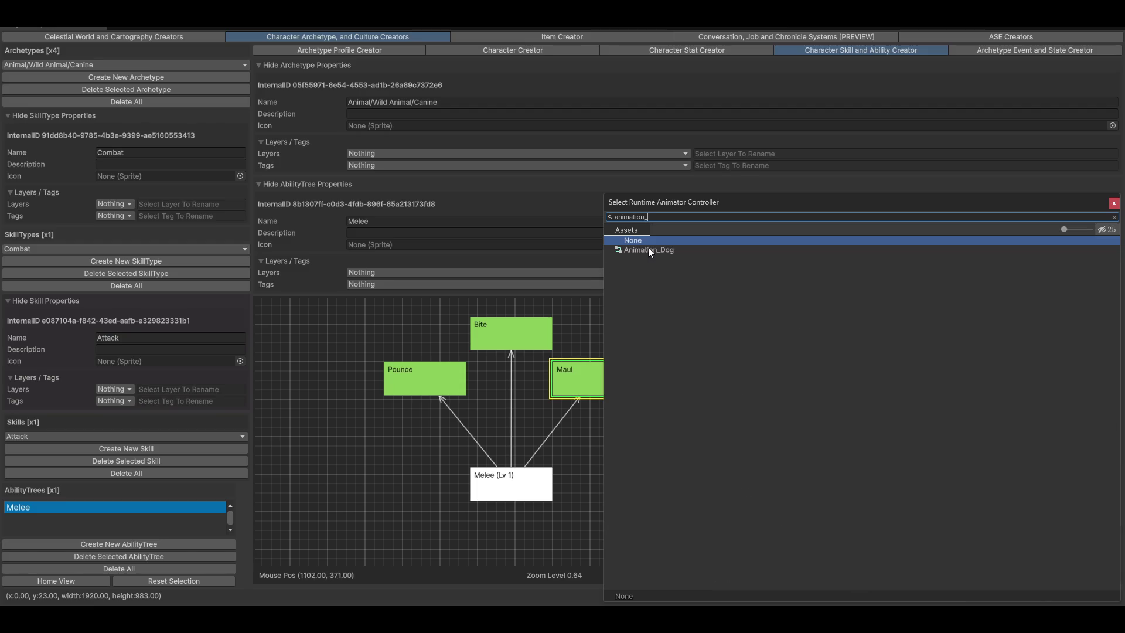
double_click(649, 248)
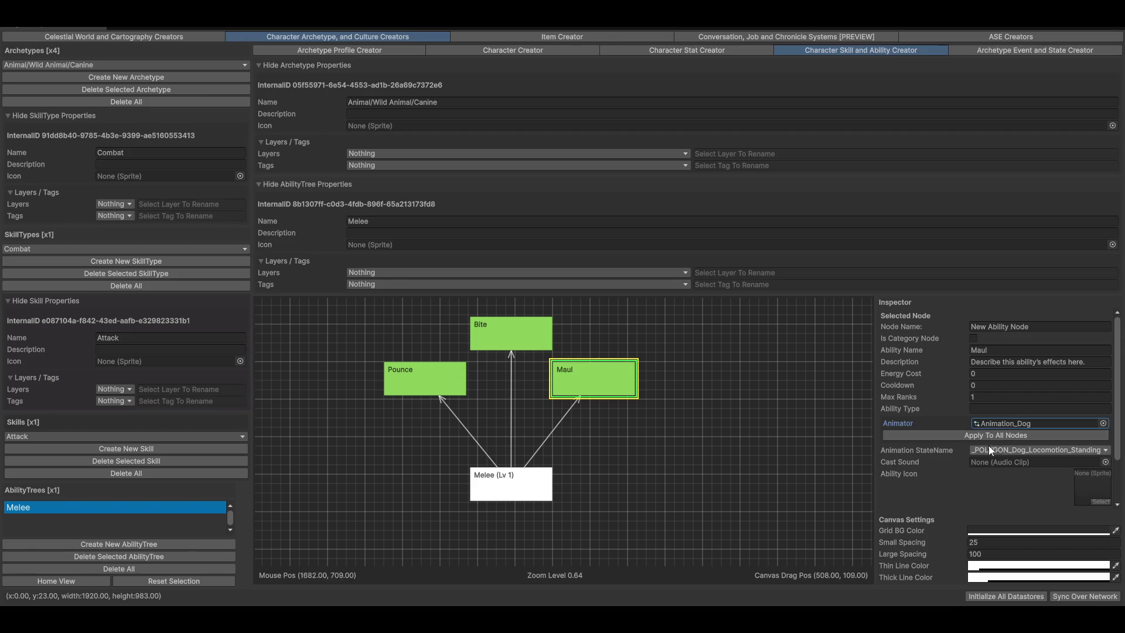
Choose _POLYGON_Dog_Attack_Claw as Maul's Animation StateName
left_click(1007, 449)
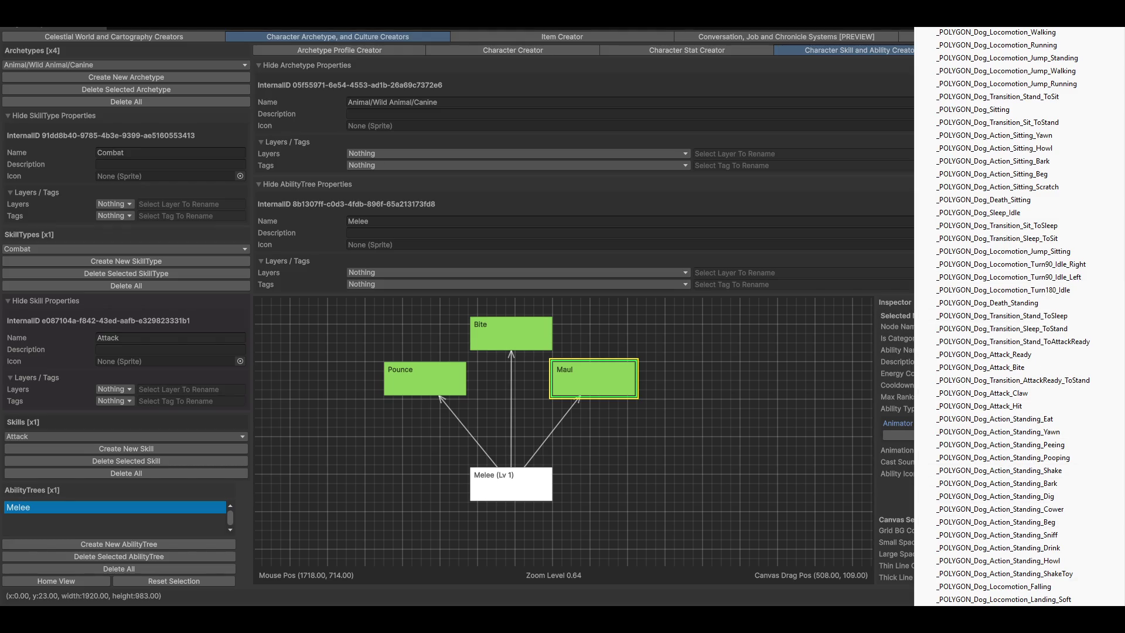
scroll(1020, 317, "down", 5)
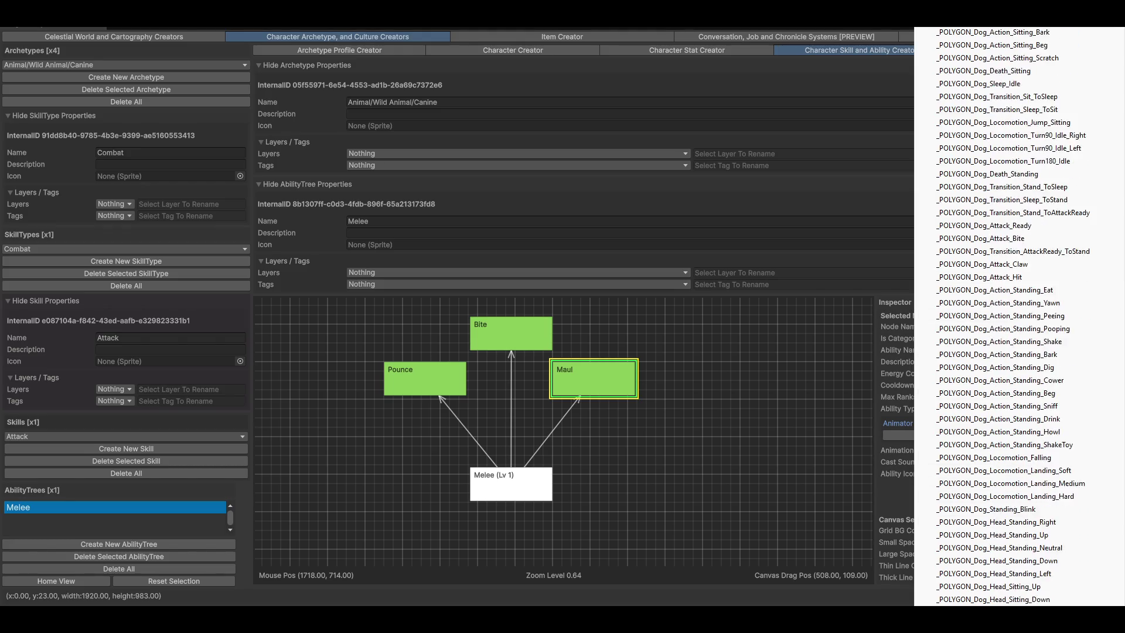
scroll(1020, 328, "down", 1)
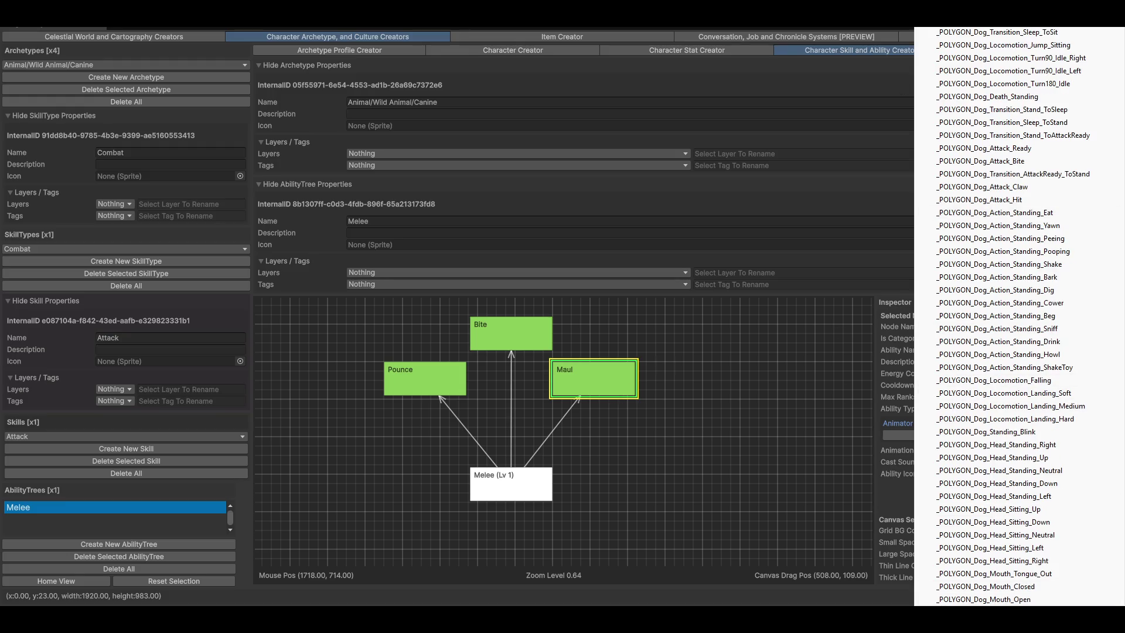
scroll(1020, 316, "up", 5)
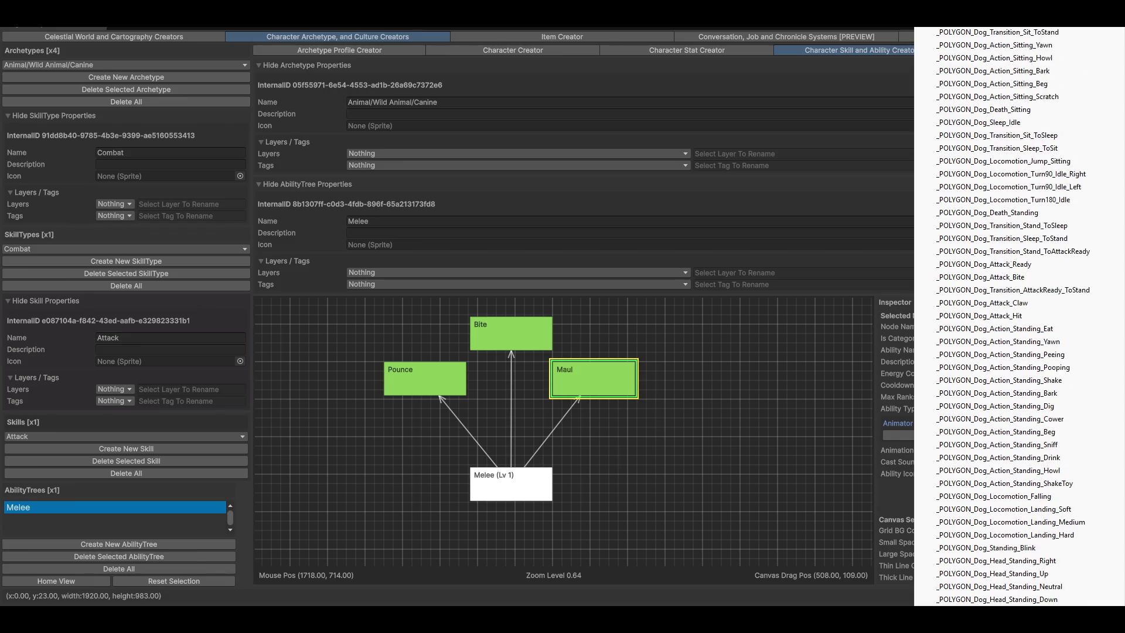
scroll(1007, 300, "up", 1)
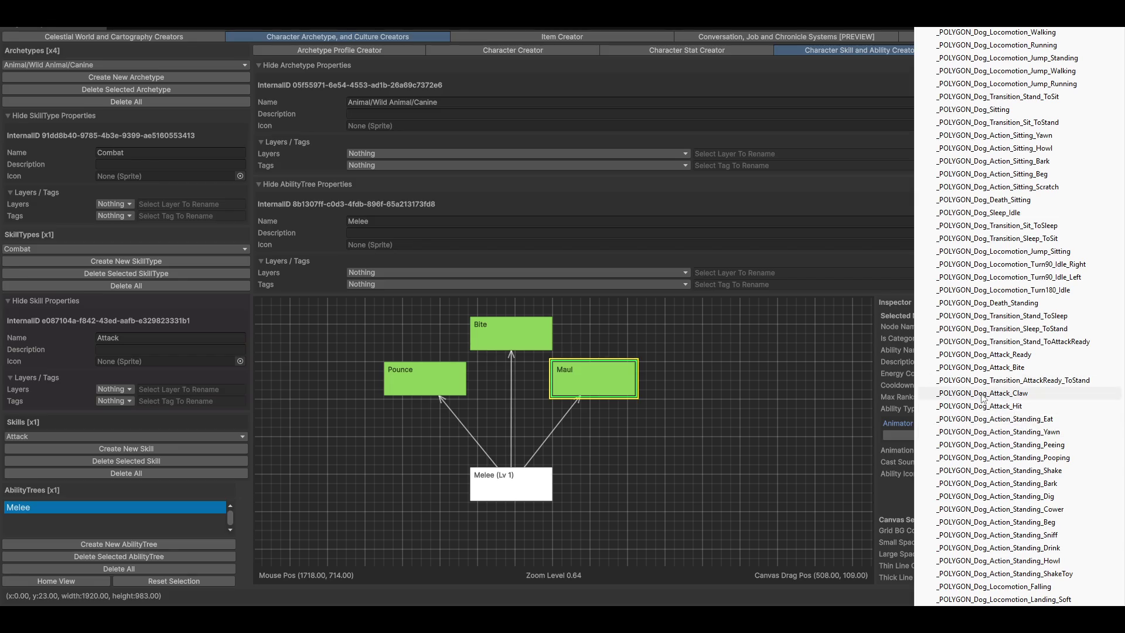
left_click(1014, 394)
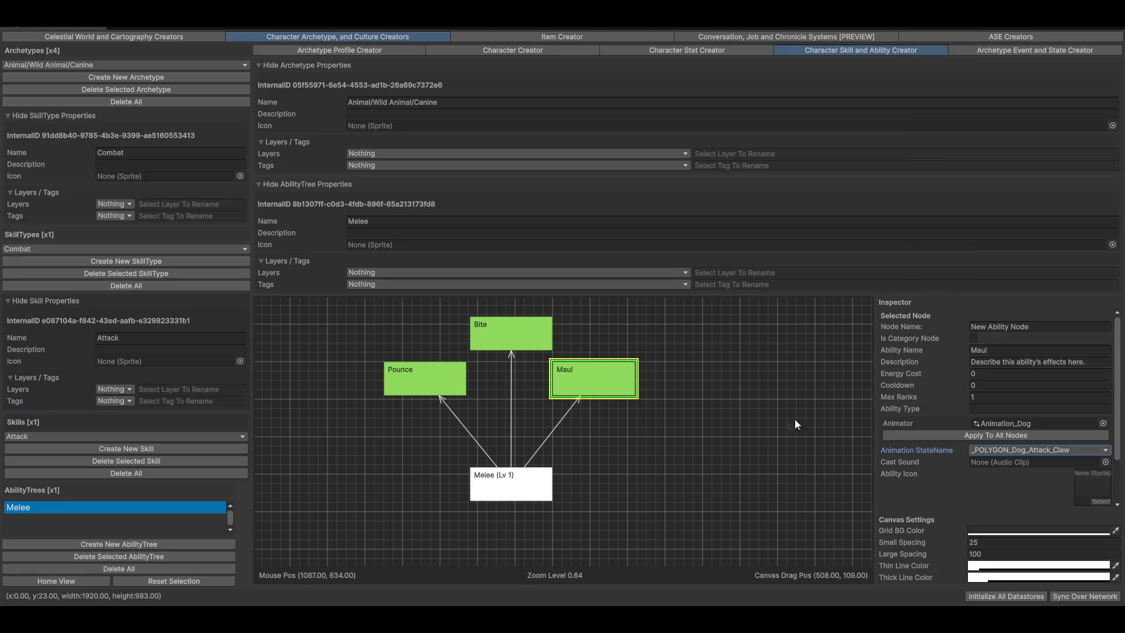
left_click(1021, 424)
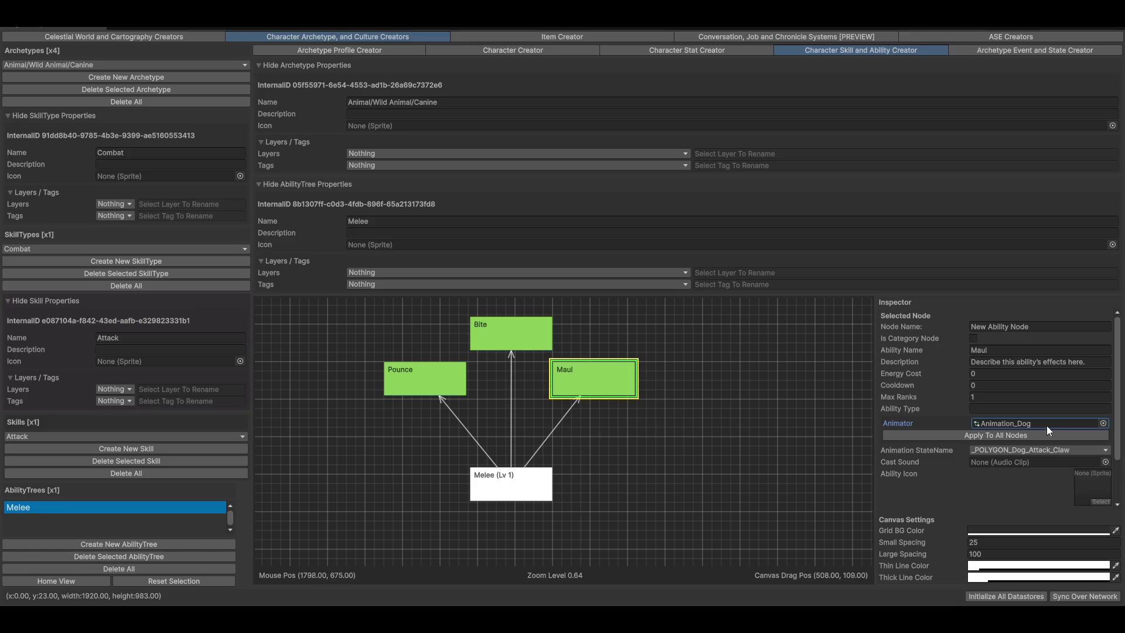
Apply Maul's Animation_Dog animator to all Melee tree nodes and confirm Pounce received it
left_click(518, 339)
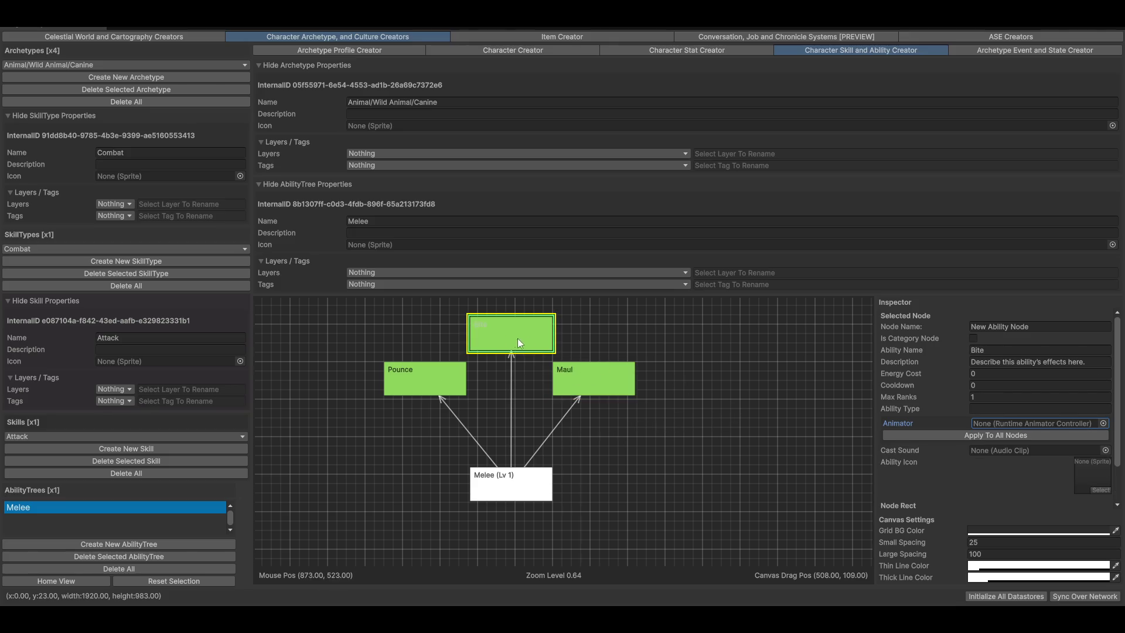
left_click(1103, 423)
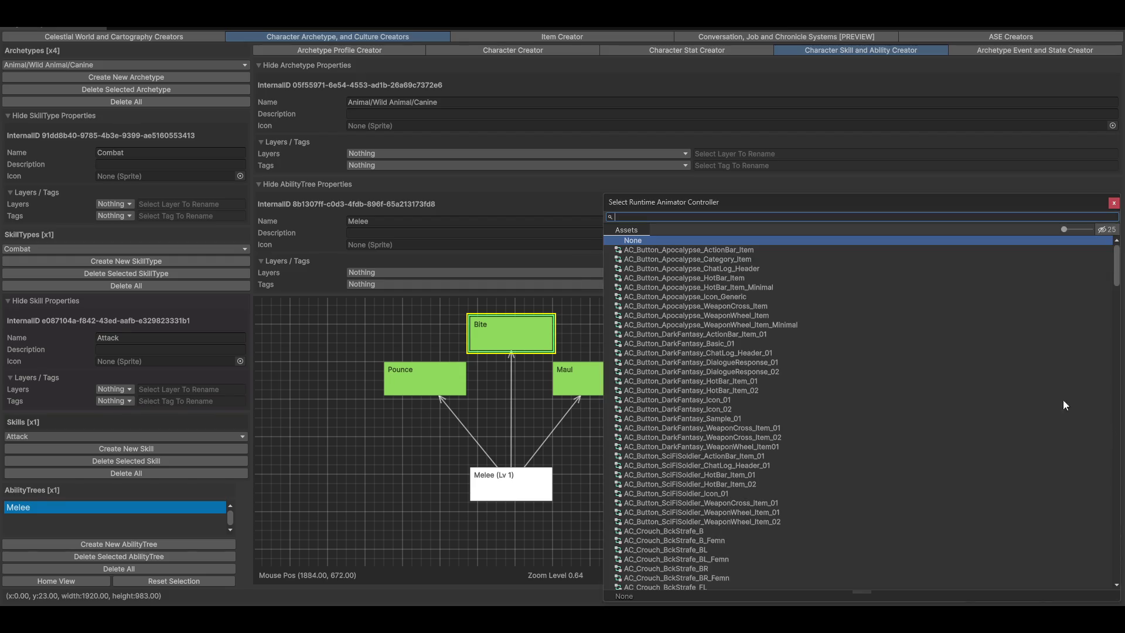
left_click(602, 367)
left_click(991, 439)
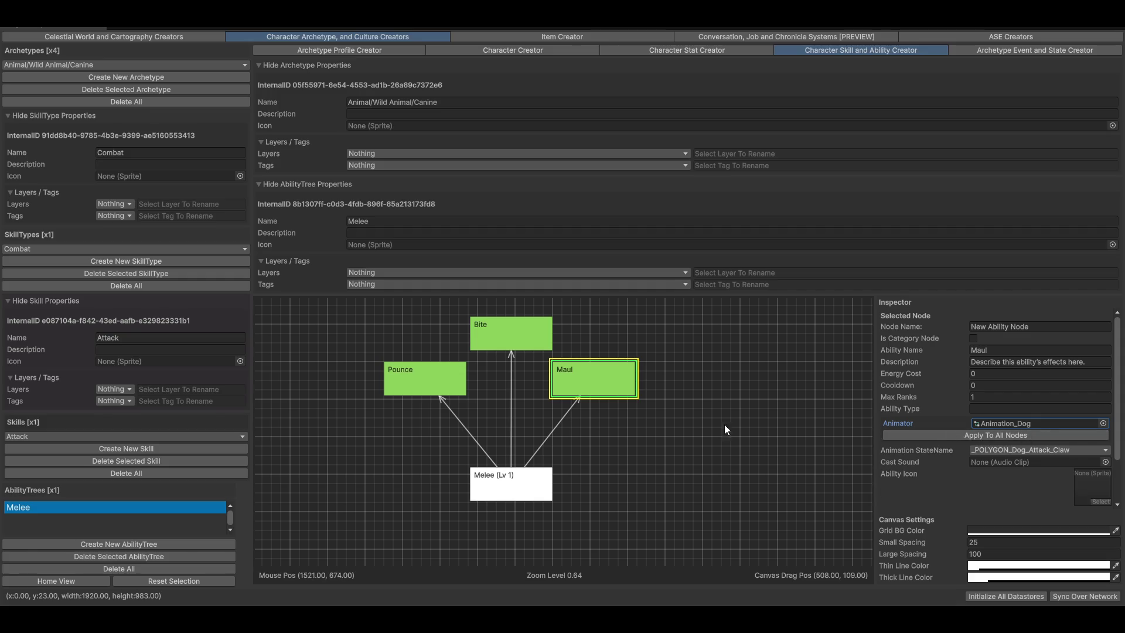
left_click(510, 347)
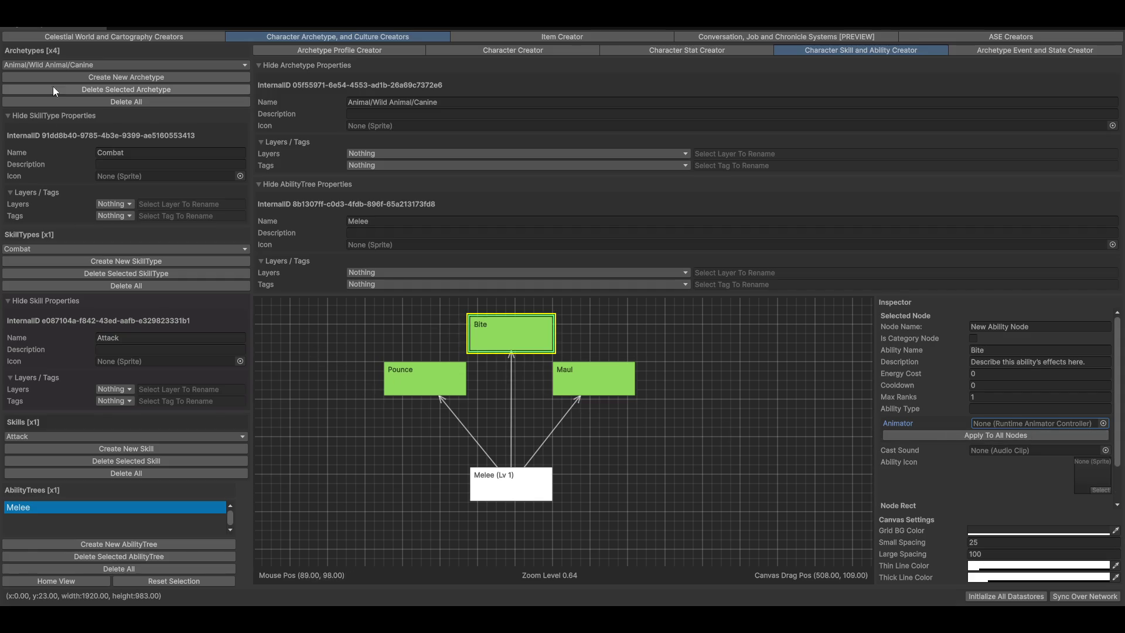
left_click(403, 381)
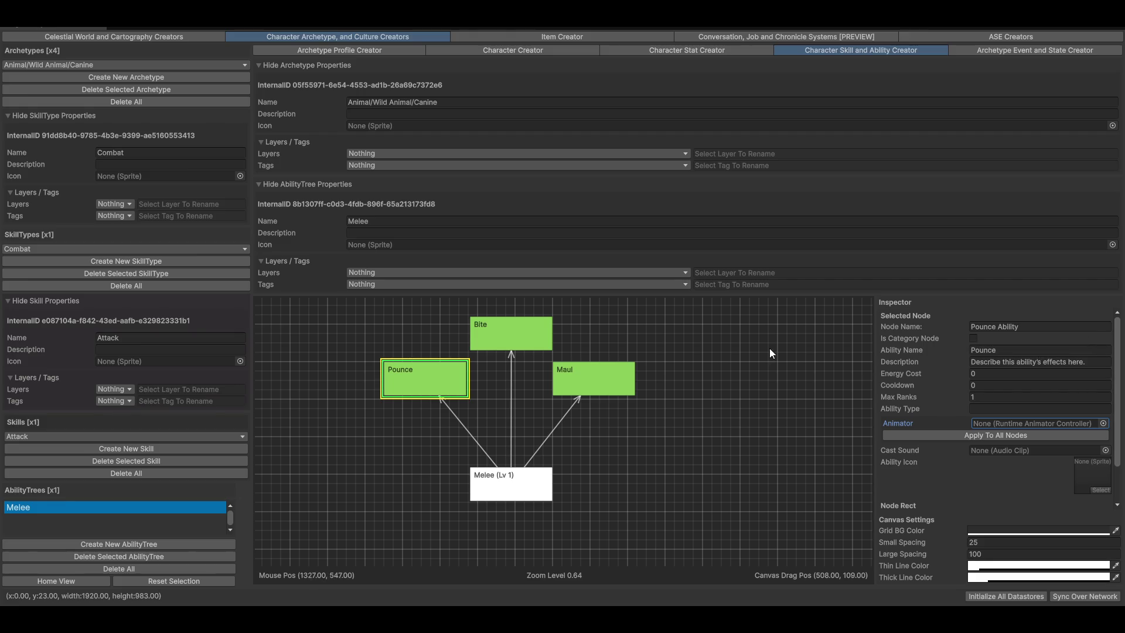
left_click(603, 372)
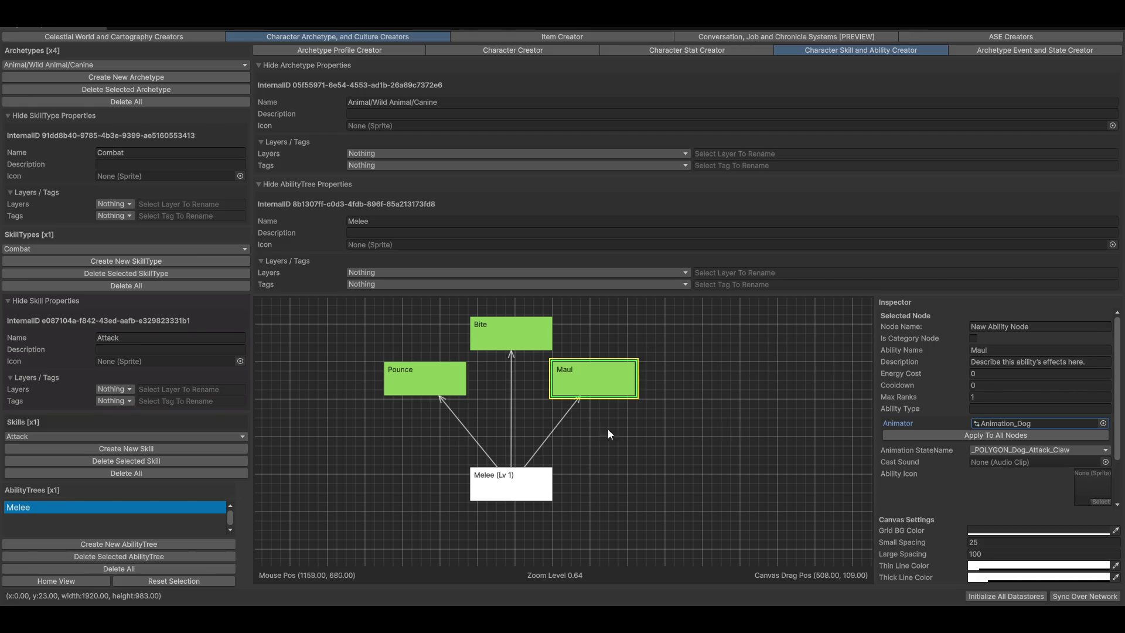
left_click(971, 434)
left_click(512, 332)
left_click(425, 378)
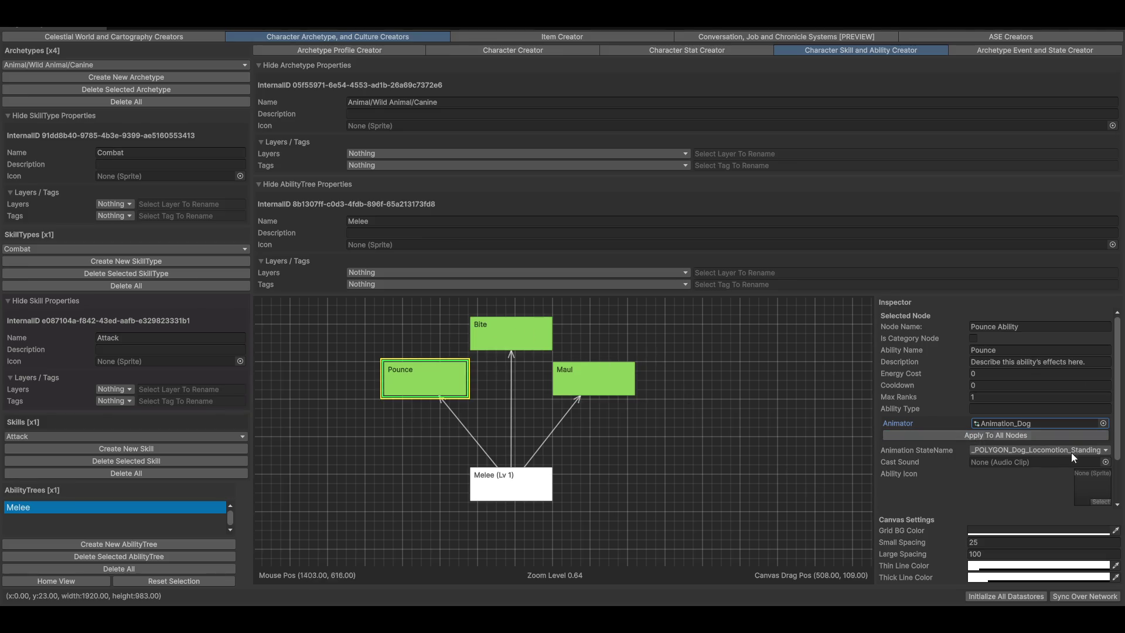
Set the Bite node's animation state to _POLYGON_Dog_Attack_Bite, then select Pounce
left_click(504, 346)
left_click(1040, 450)
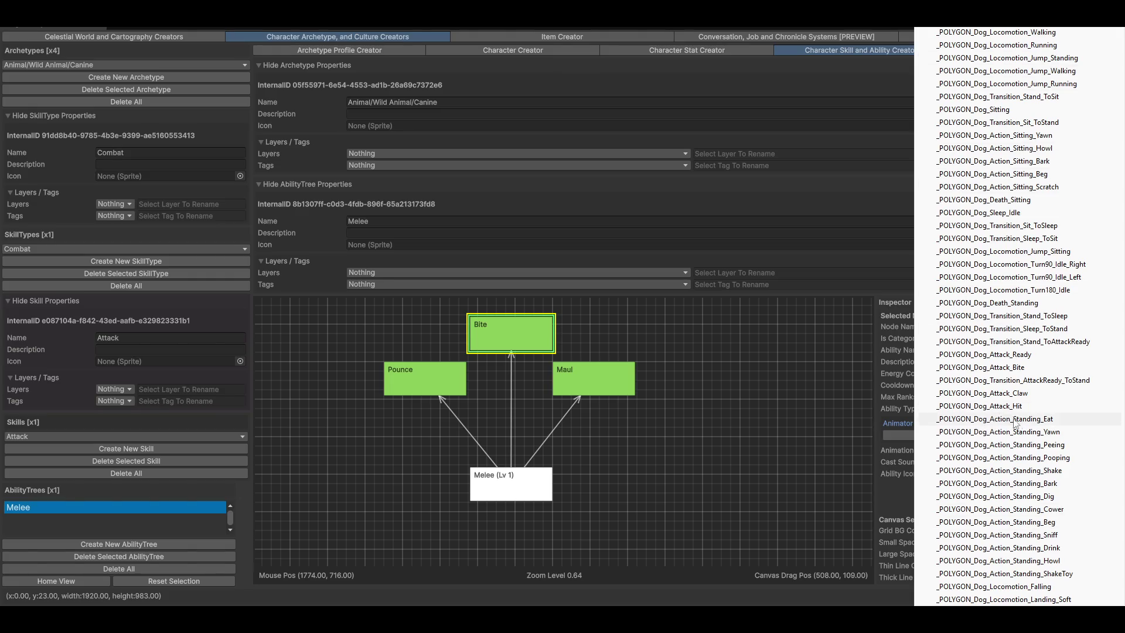
left_click(1018, 369)
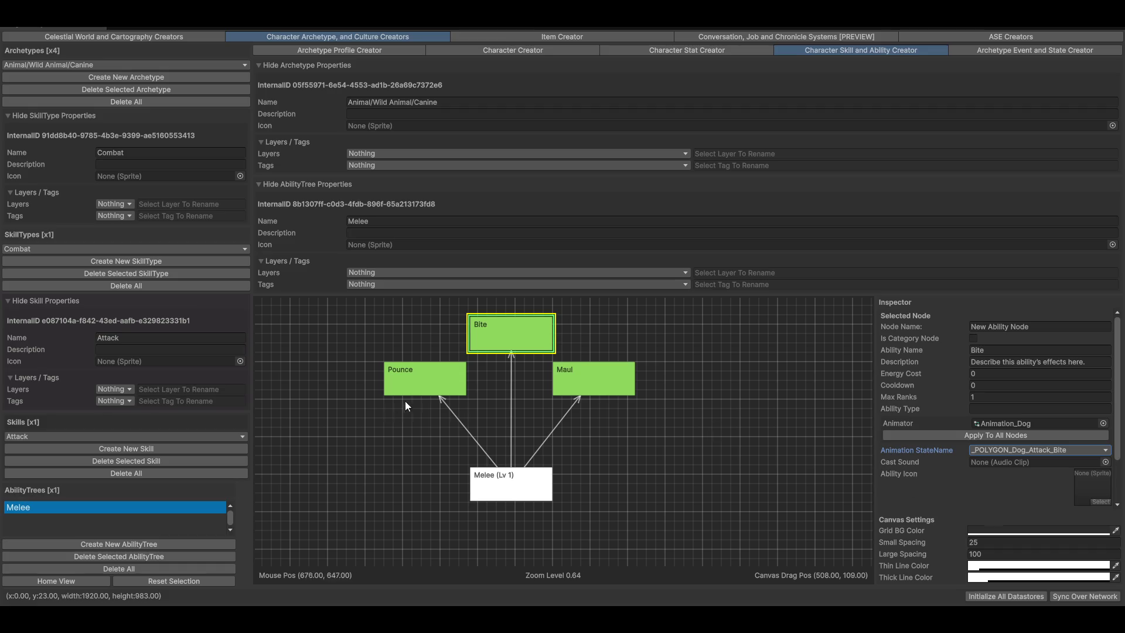
left_click(419, 374)
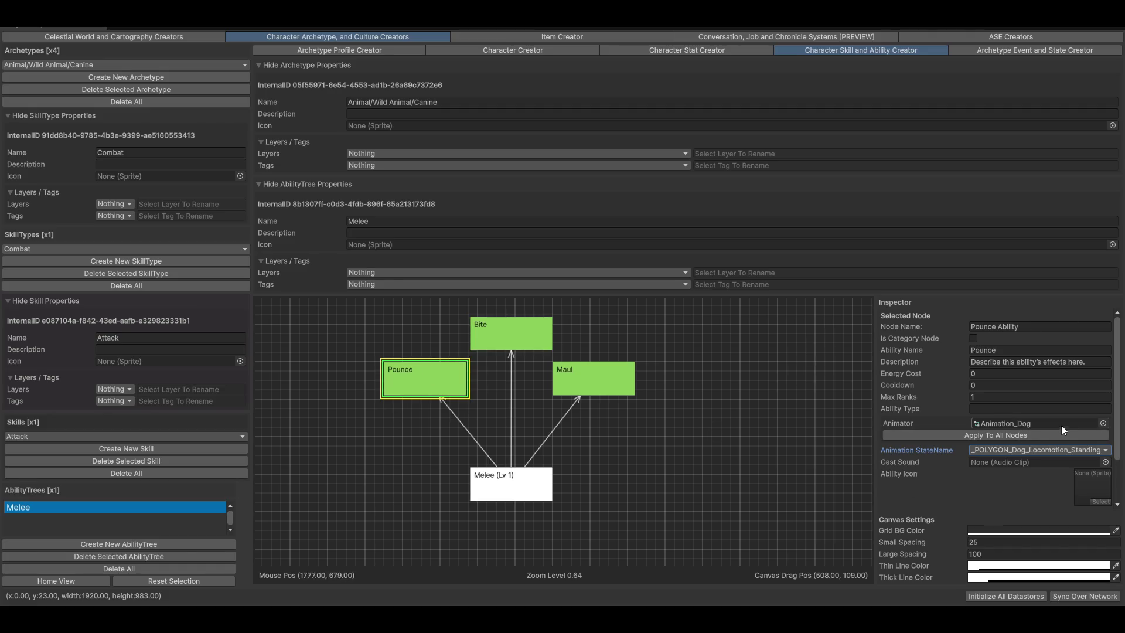
left_click(1035, 450)
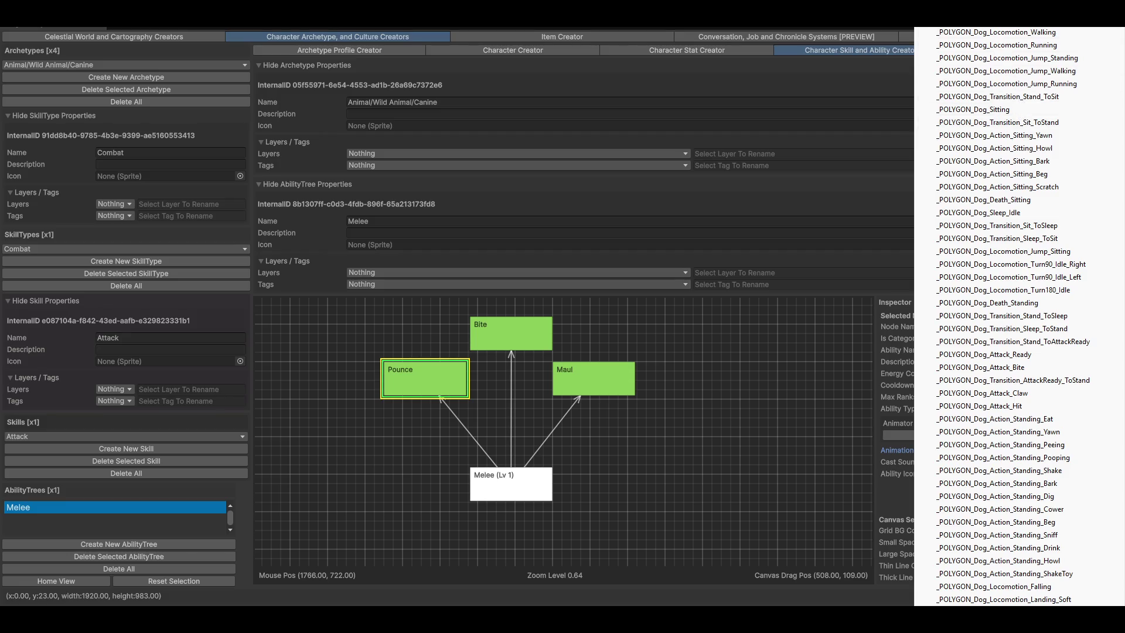
Scroll Pounce's Animation StateName list and pick _POLYGON_Dog_Attack_Hit
scroll(1008, 317, "down", 5)
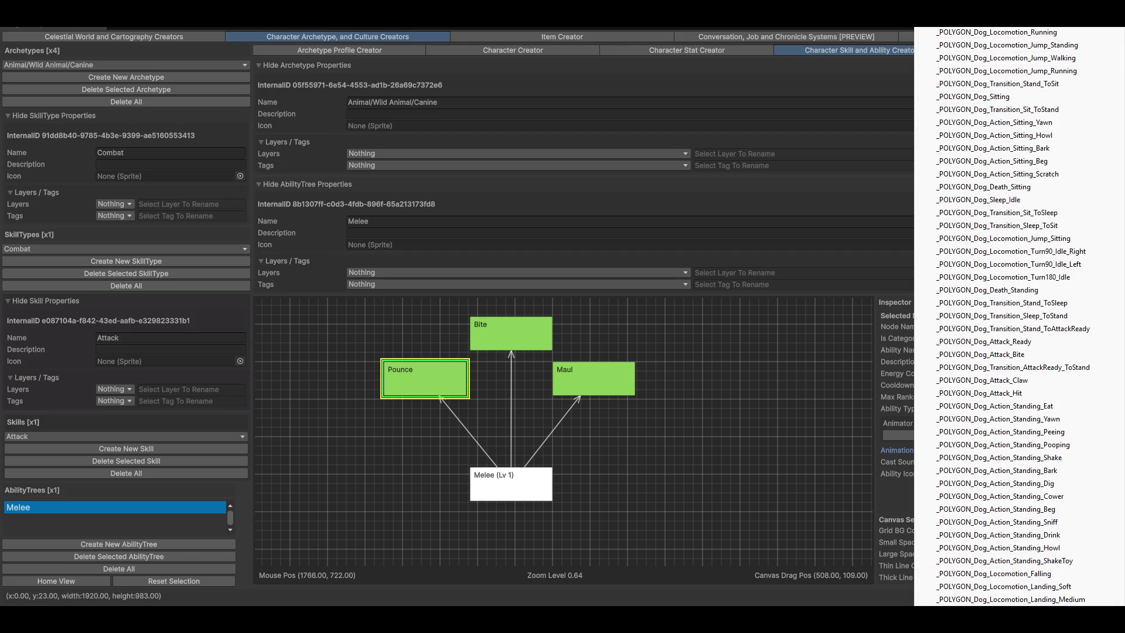
scroll(1008, 317, "down", 3)
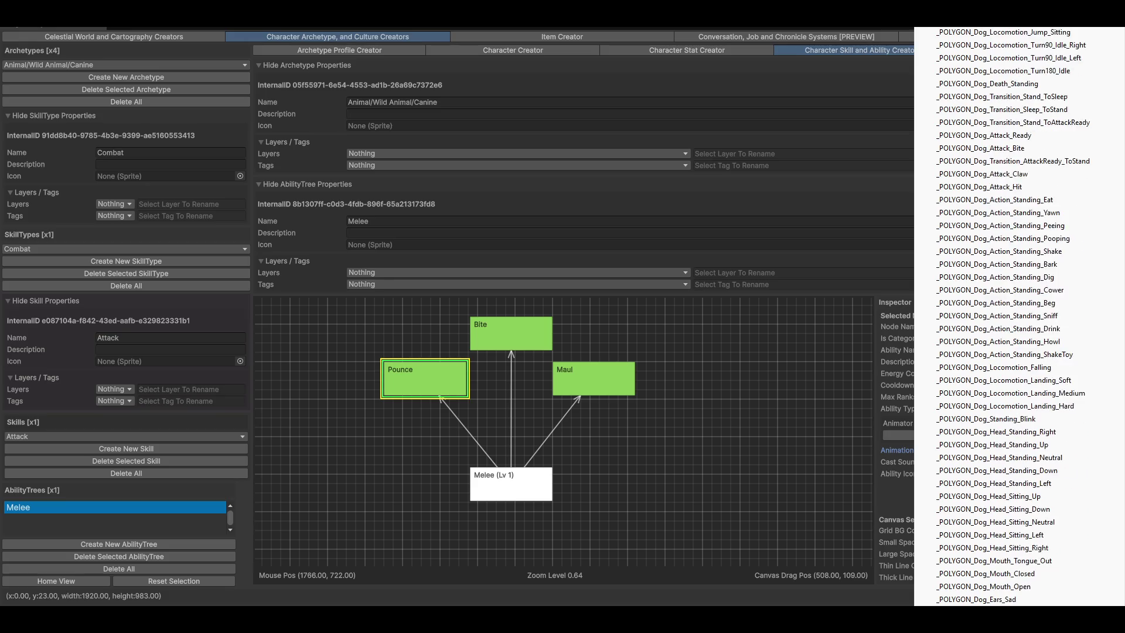
scroll(1008, 316, "down", 3)
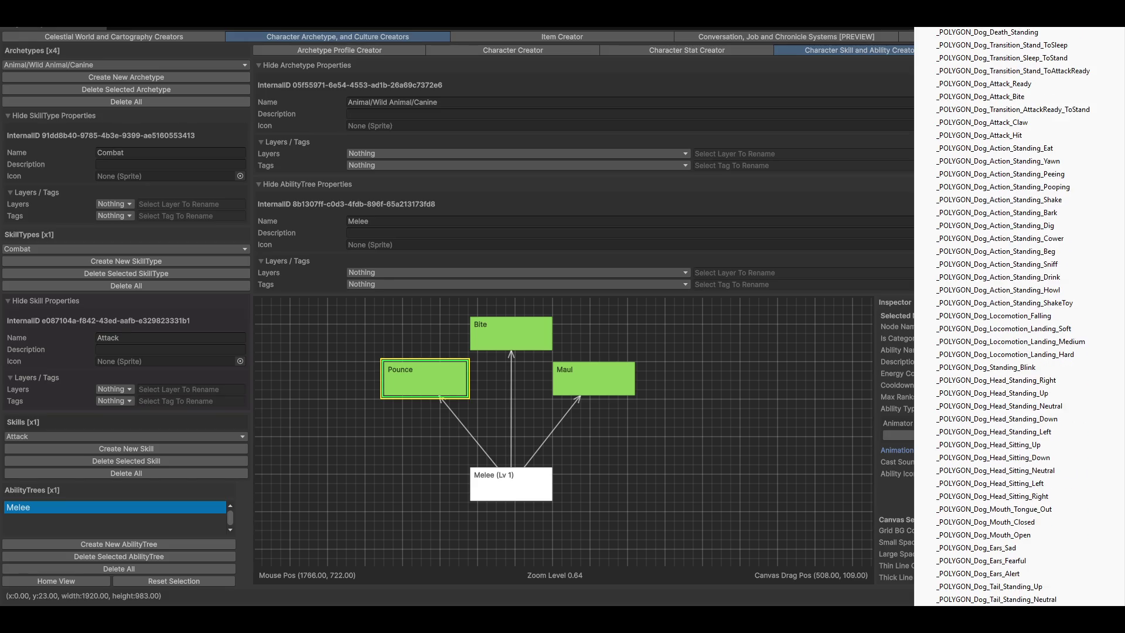
scroll(1008, 316, "down", 1)
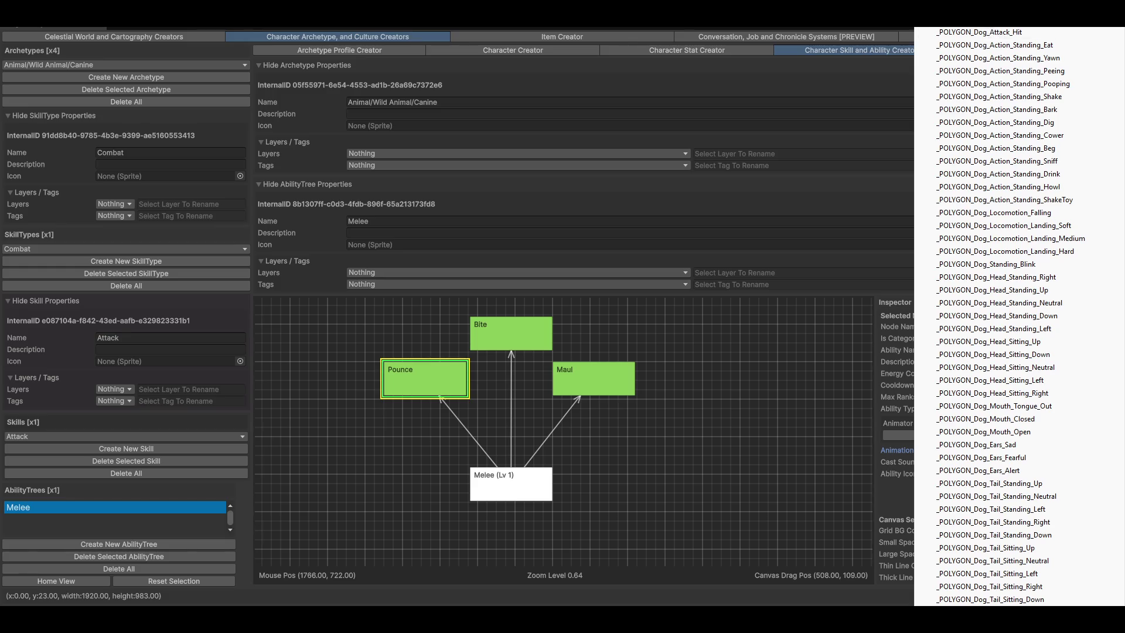
left_click(990, 32)
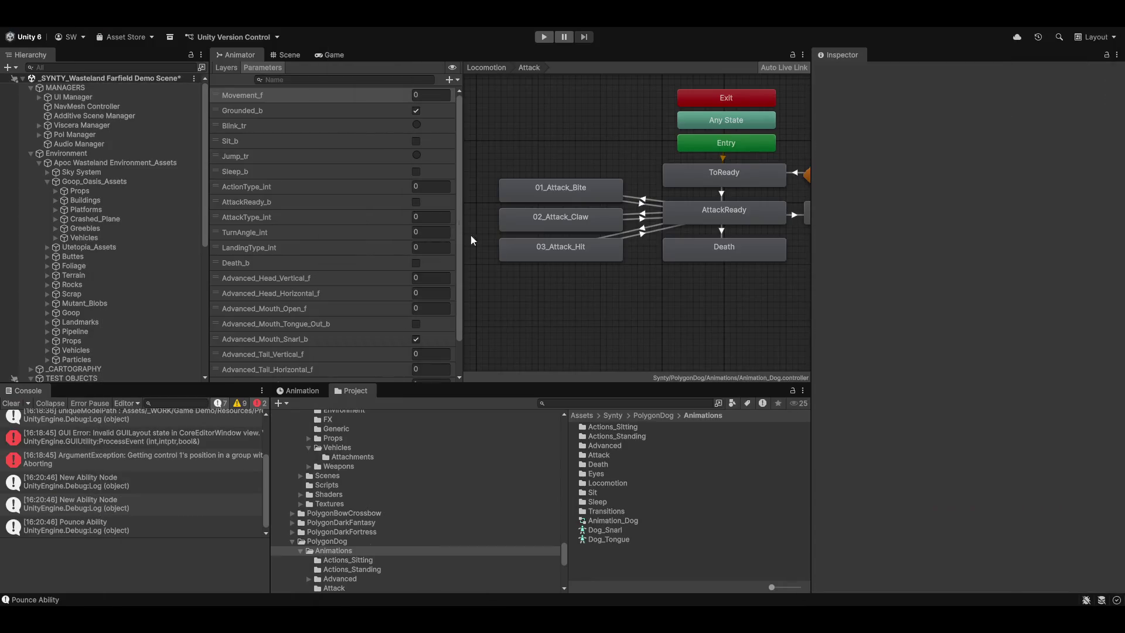
Inspect Animation_Dog's Bite, Claw and Hit attack states and open the 03_Attack_Hit clip
left_click_drag(694, 311, 683, 342)
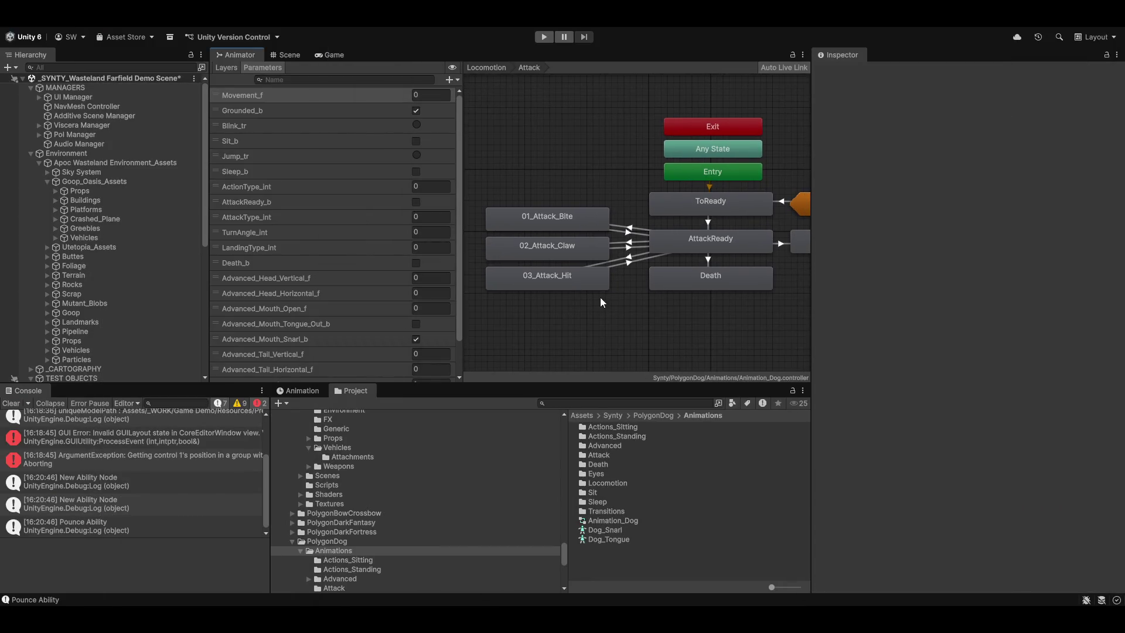
left_click(561, 220)
left_click(544, 251)
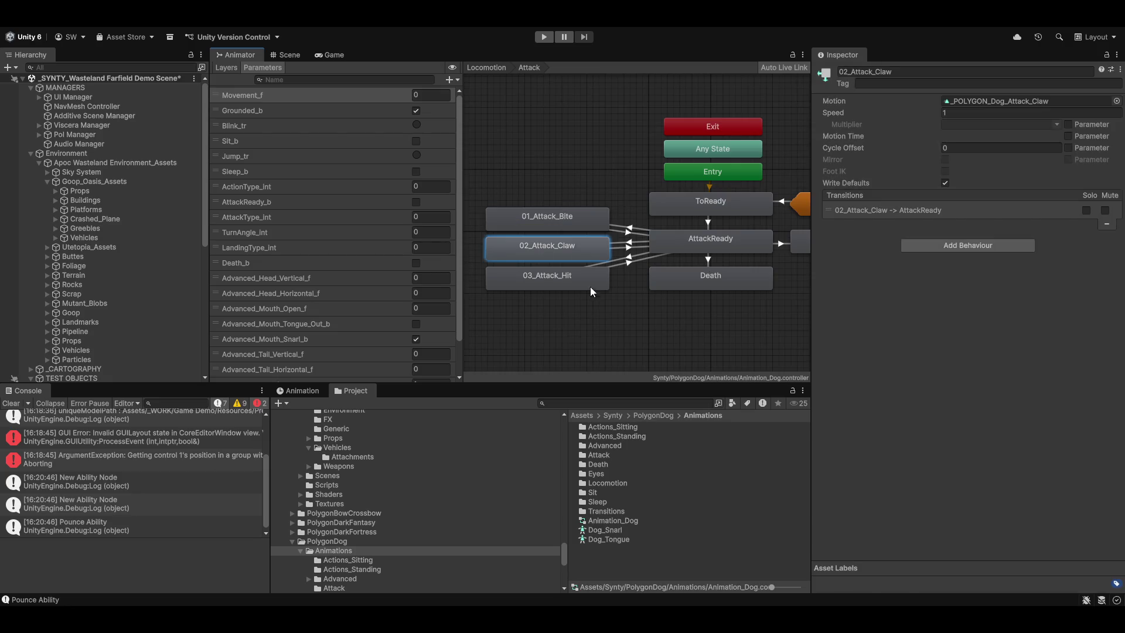
double_click(578, 280)
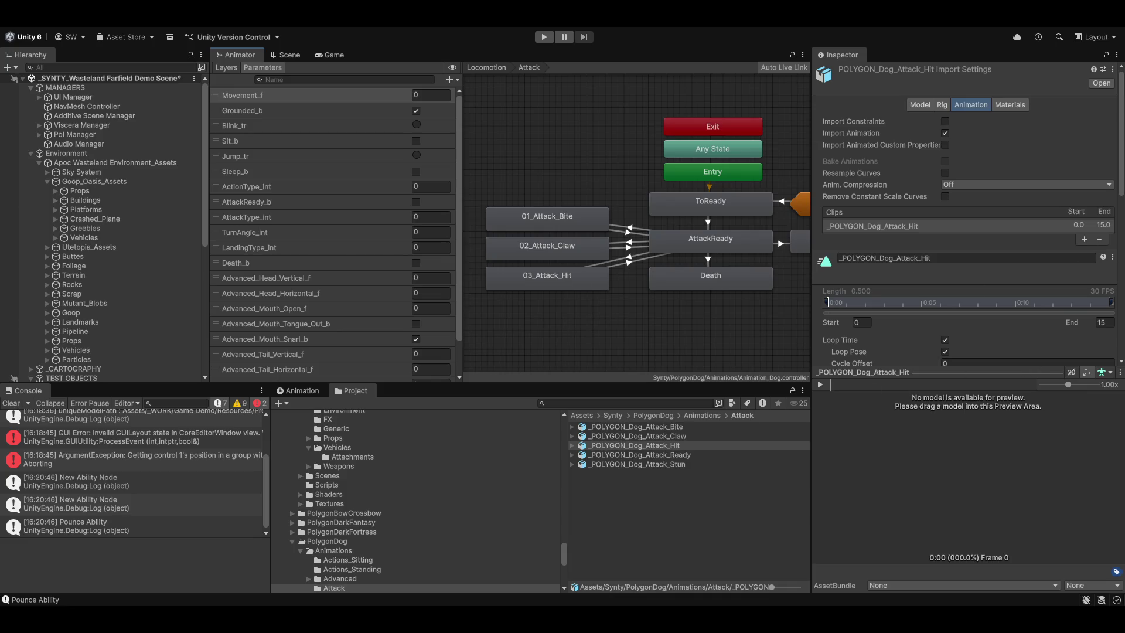
key("alt+Tab")
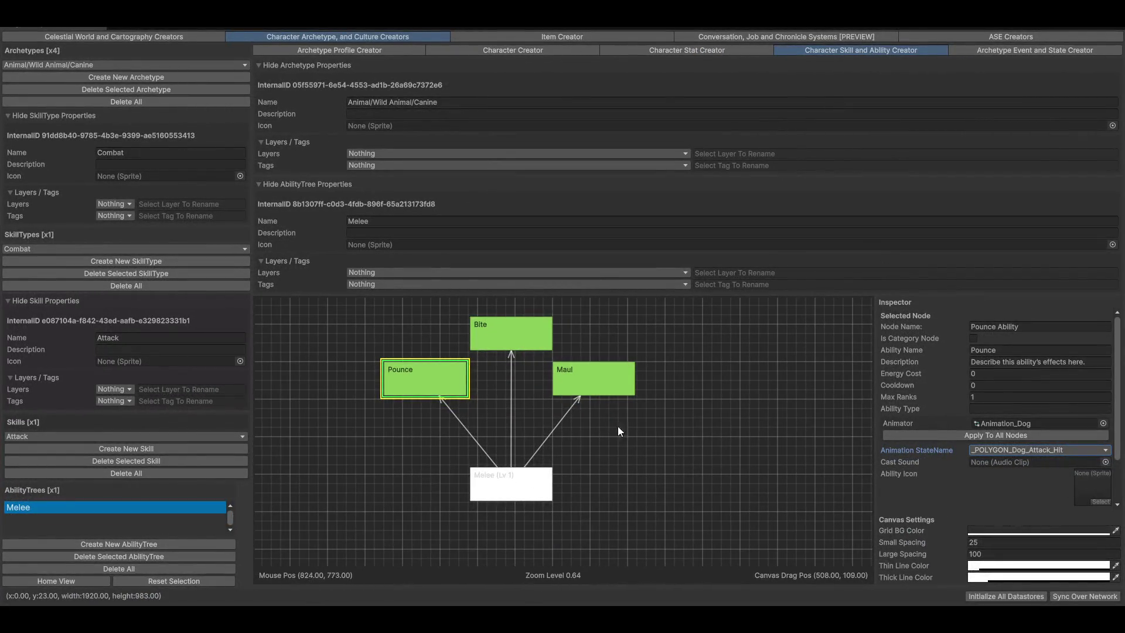
left_click(1064, 450)
left_click(987, 406)
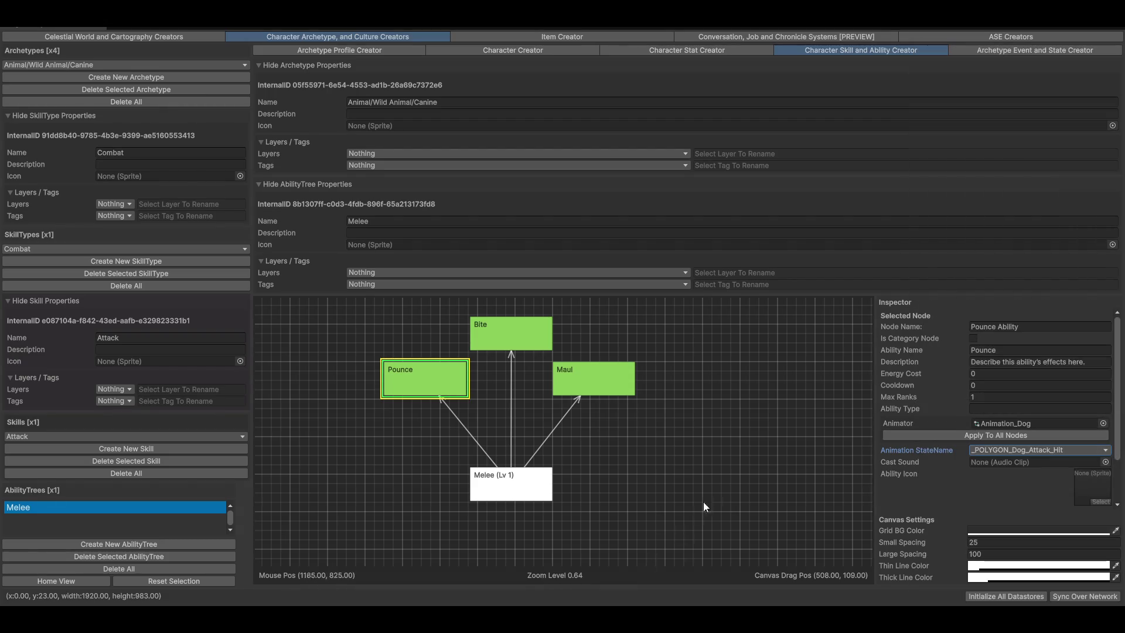
left_click(660, 399)
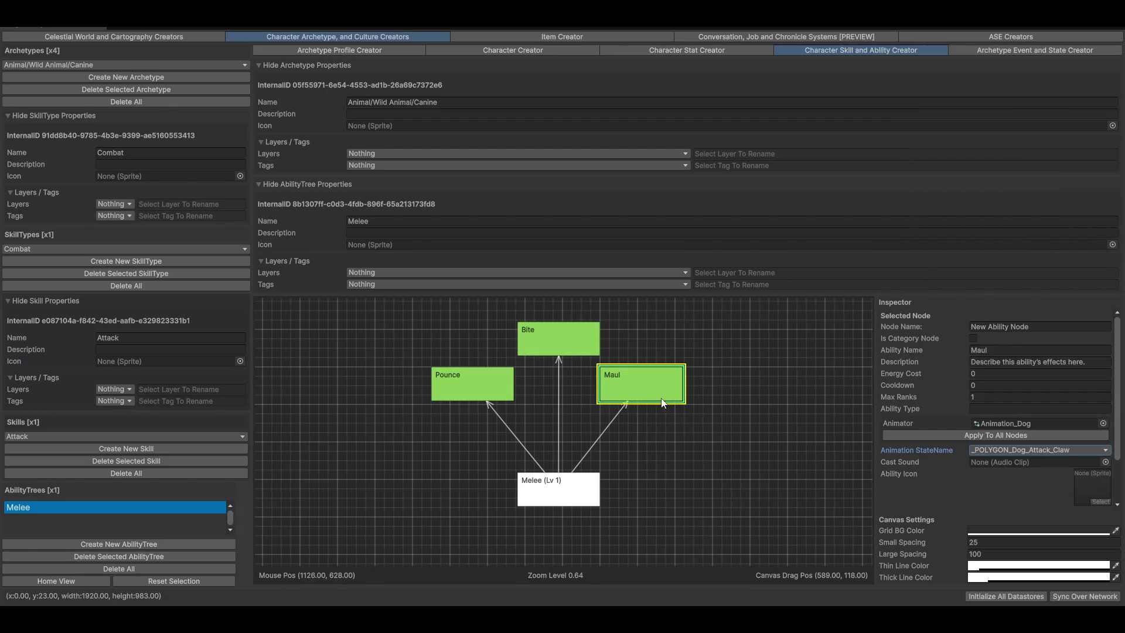
left_click(585, 339)
left_click(480, 385)
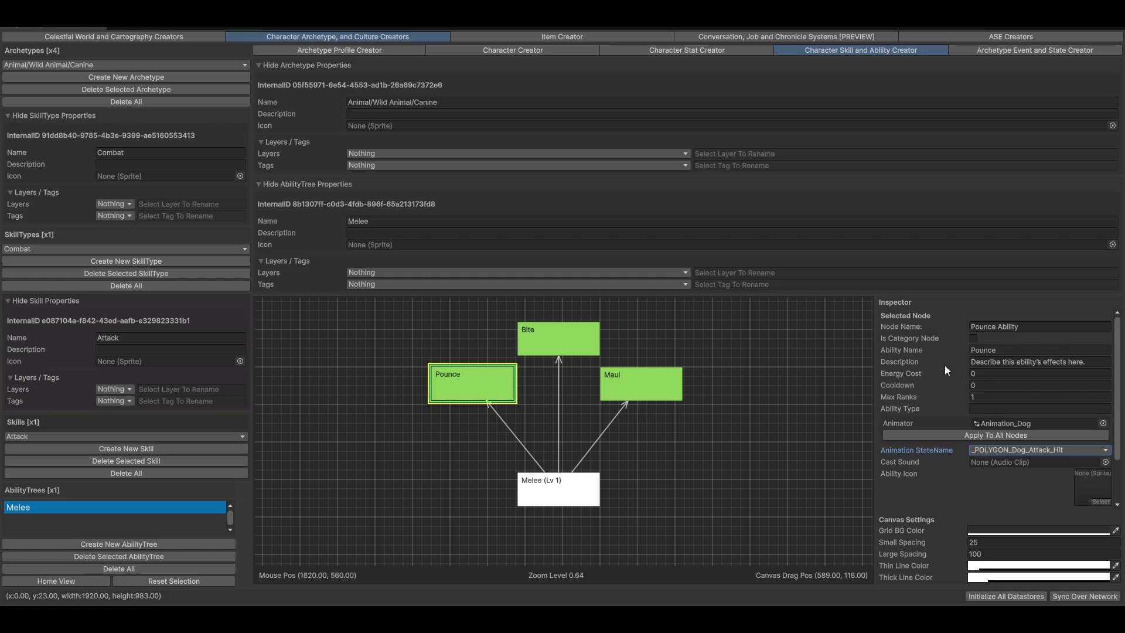
left_click(1082, 489)
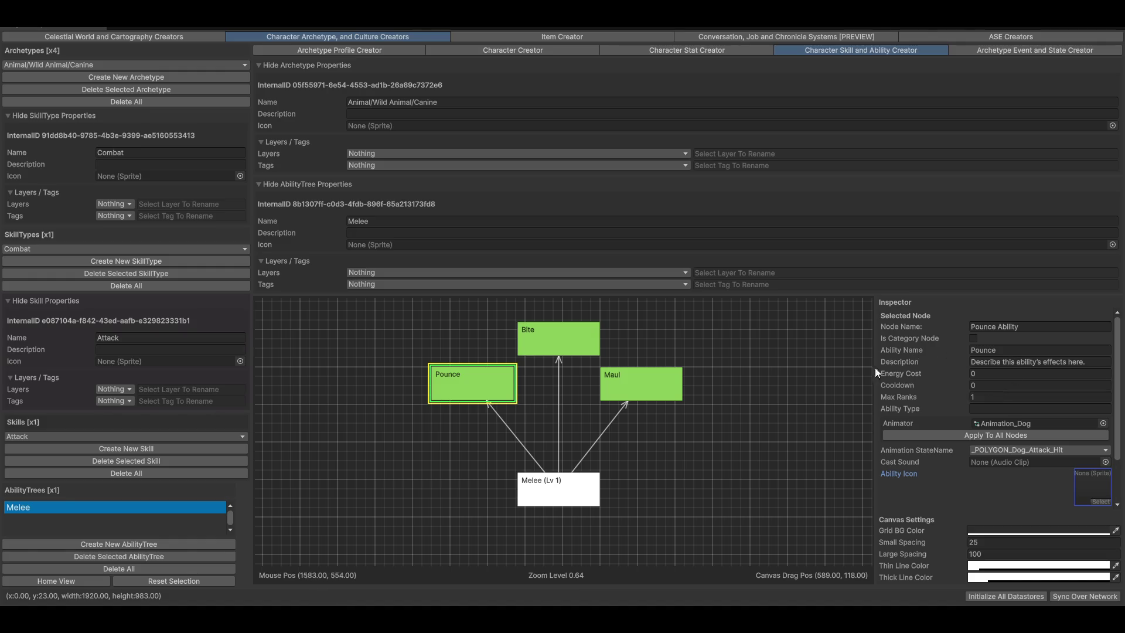
left_click(973, 375)
double_click(1001, 376)
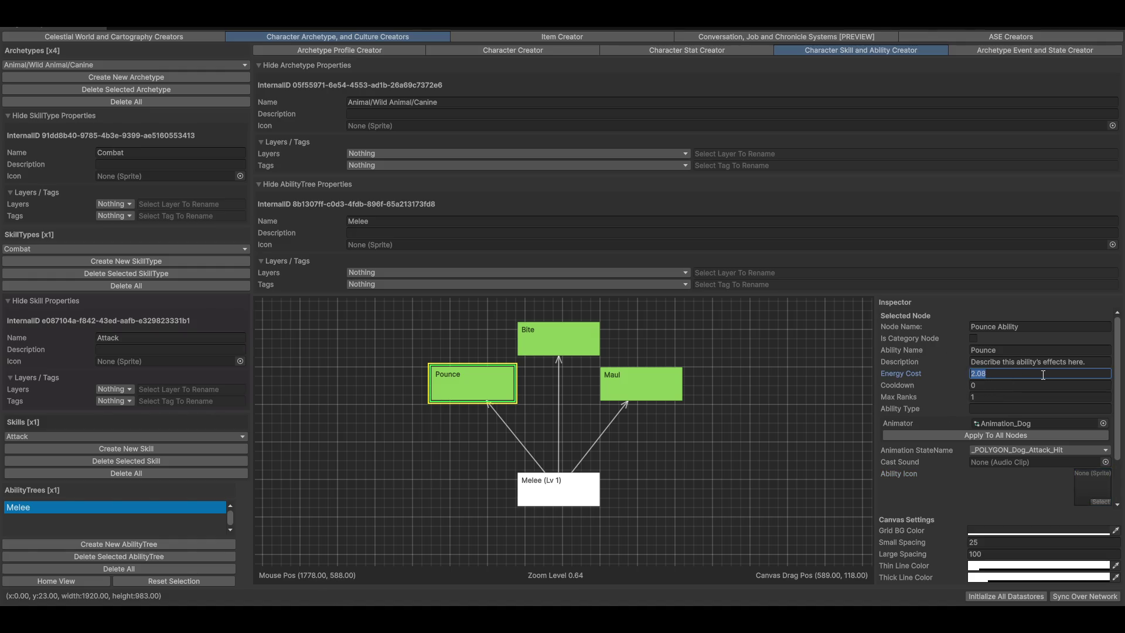
key("Tab")
left_click(904, 410)
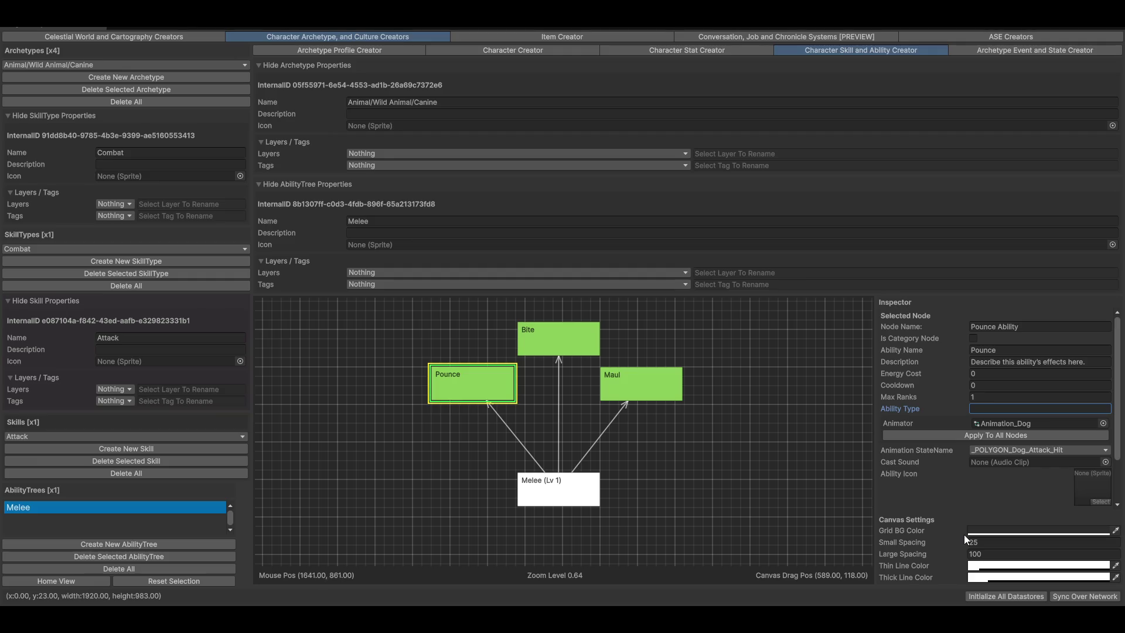
mouse_move(614, 437)
left_mouse_down()
mouse_move(744, 474)
mouse_move(734, 451)
mouse_move(776, 433)
mouse_move(704, 413)
left_mouse_up()
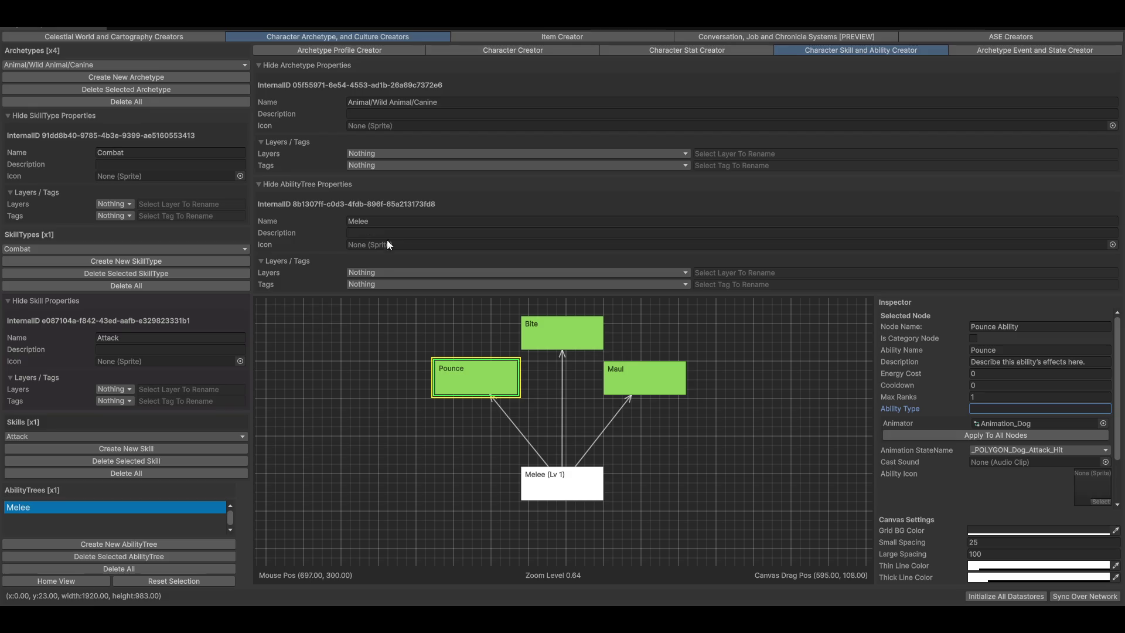
With the Combat skill type selected, switch the archetype to Humanoid/Human
left_click(51, 249)
left_click(47, 258)
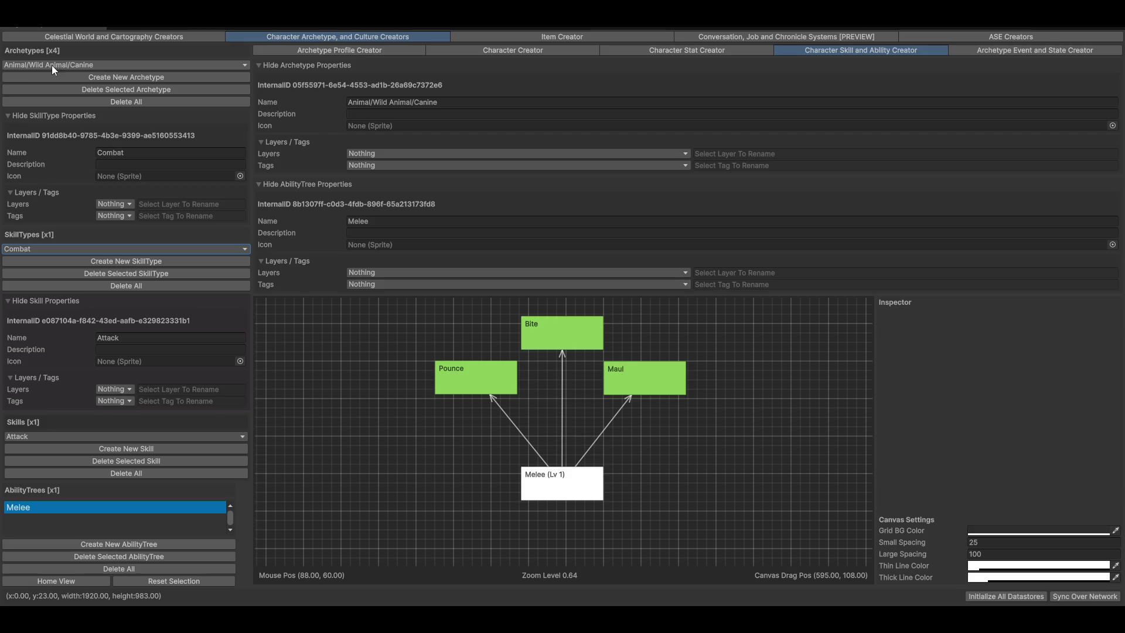
left_click(52, 65)
mouse_move(50, 78)
left_click(139, 78)
Select Single Sword Offense and pan around the Single Sword Technique tree to see Hard Parry, Twin Strike and Cleave
mouse_move(686, 440)
left_mouse_down()
mouse_move(346, 372)
mouse_move(352, 346)
left_mouse_up()
left_click(500, 445)
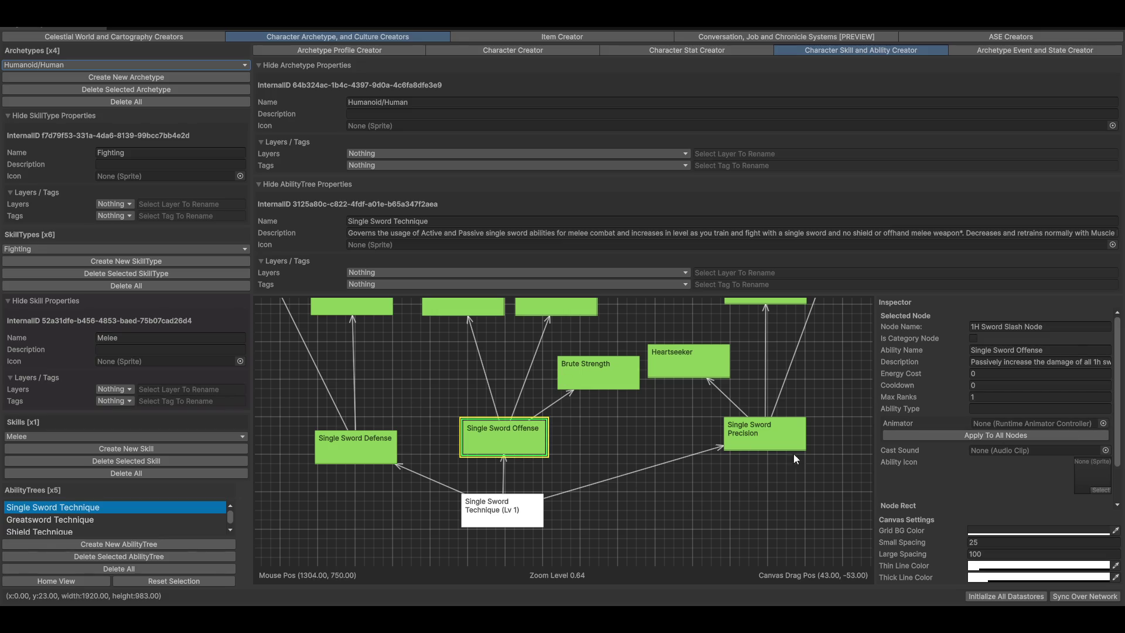
mouse_move(645, 365)
left_mouse_down()
mouse_move(730, 434)
mouse_move(676, 551)
mouse_move(633, 578)
left_mouse_up()
mouse_move(589, 475)
left_mouse_down()
mouse_move(593, 363)
mouse_move(752, 430)
mouse_move(686, 527)
mouse_move(633, 404)
mouse_move(707, 445)
mouse_move(688, 400)
left_mouse_up()
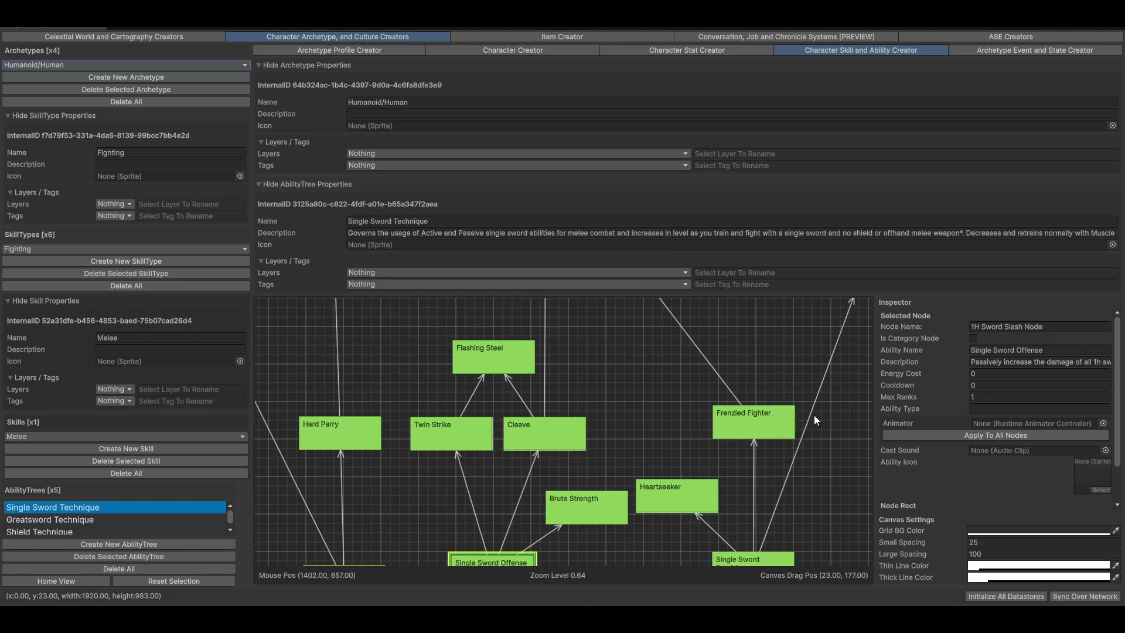
mouse_move(581, 461)
left_mouse_down()
mouse_move(715, 402)
mouse_move(619, 450)
left_mouse_up()
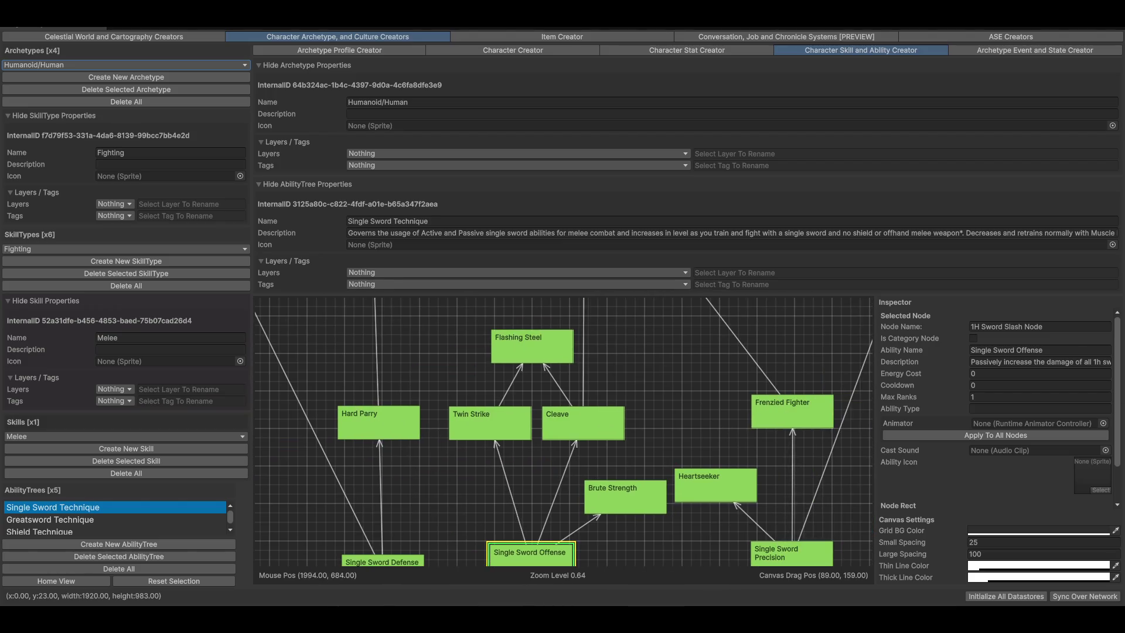
left_click(1106, 425)
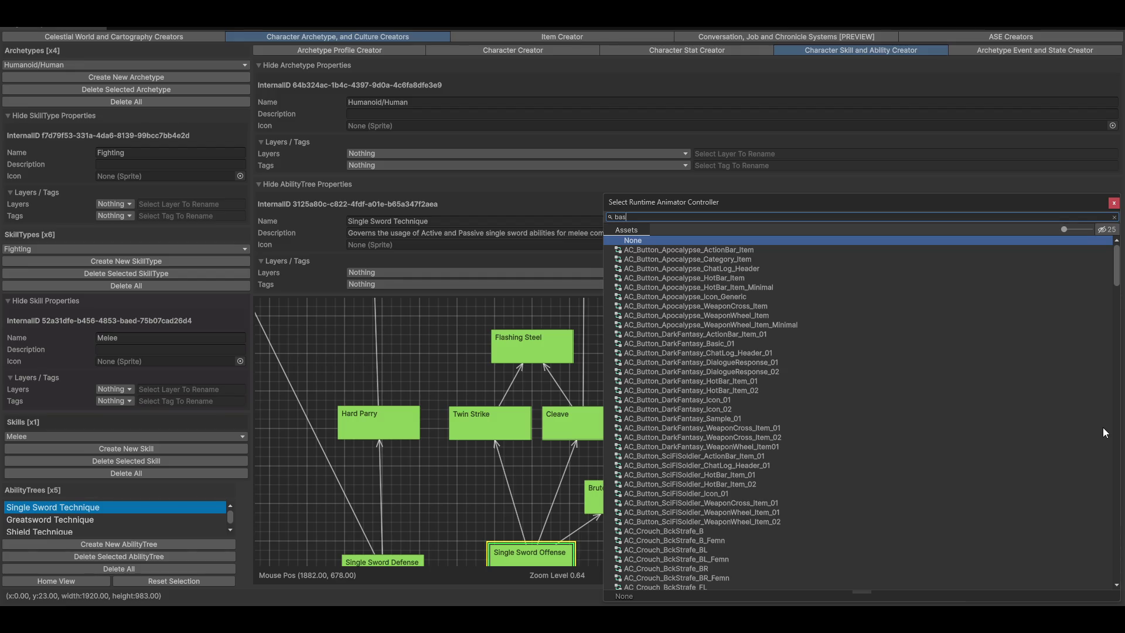
Assign the Basic Player Character Animator Controller and apply it to all nodes
type("ic")
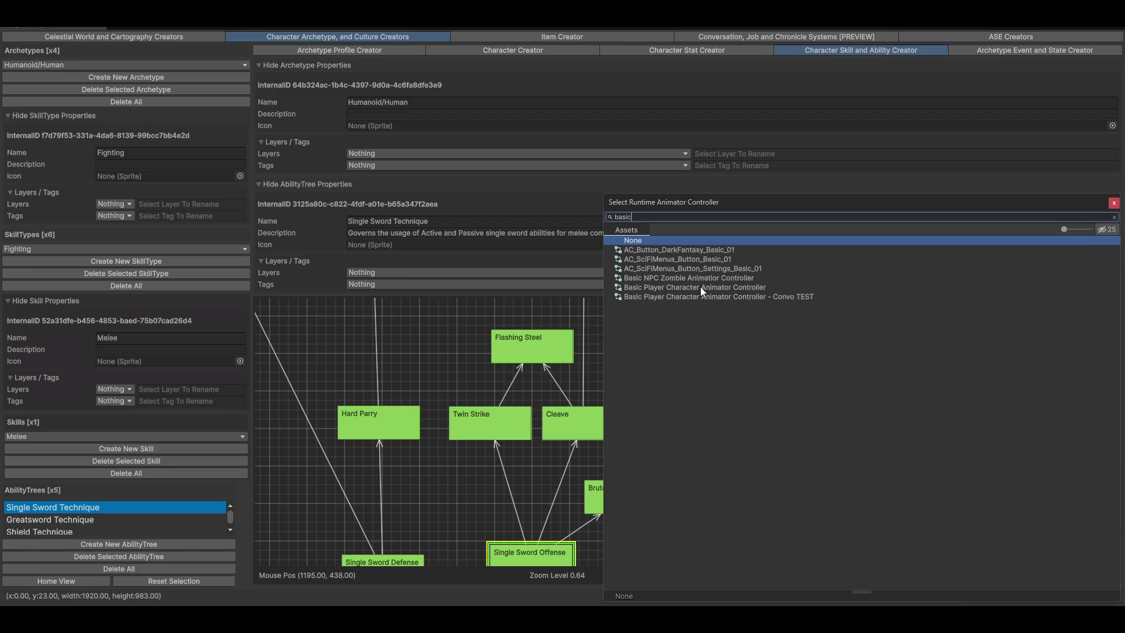
double_click(701, 287)
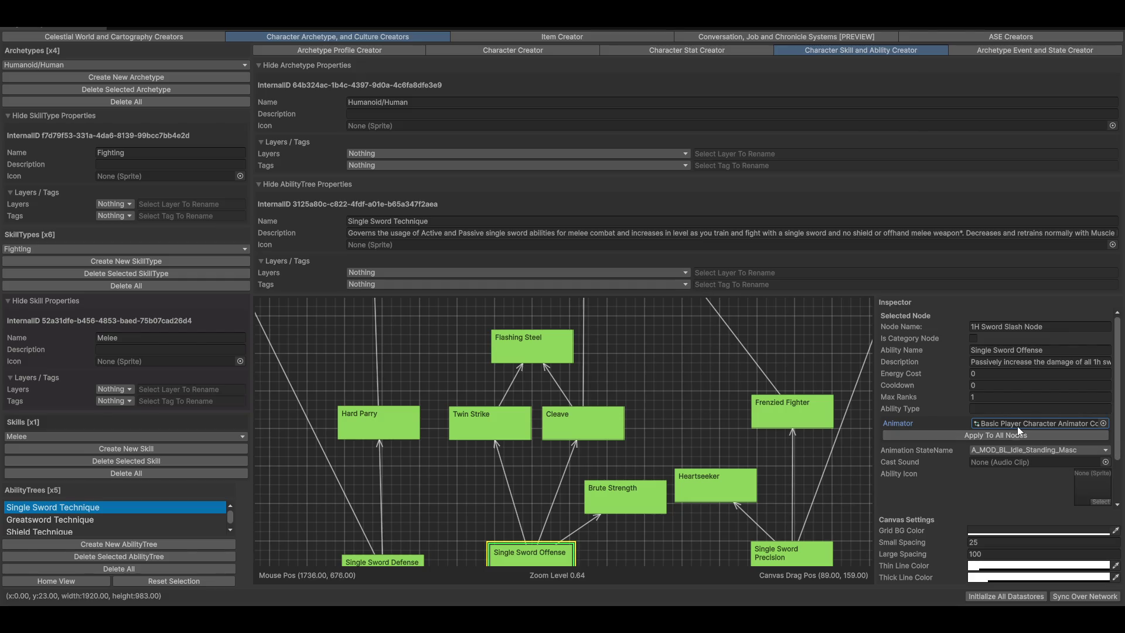
left_click(997, 434)
Review Single Sword Offense's animation states, then collapse the layers, tags and AbilityTree Properties
left_click_drag(631, 483, 717, 374)
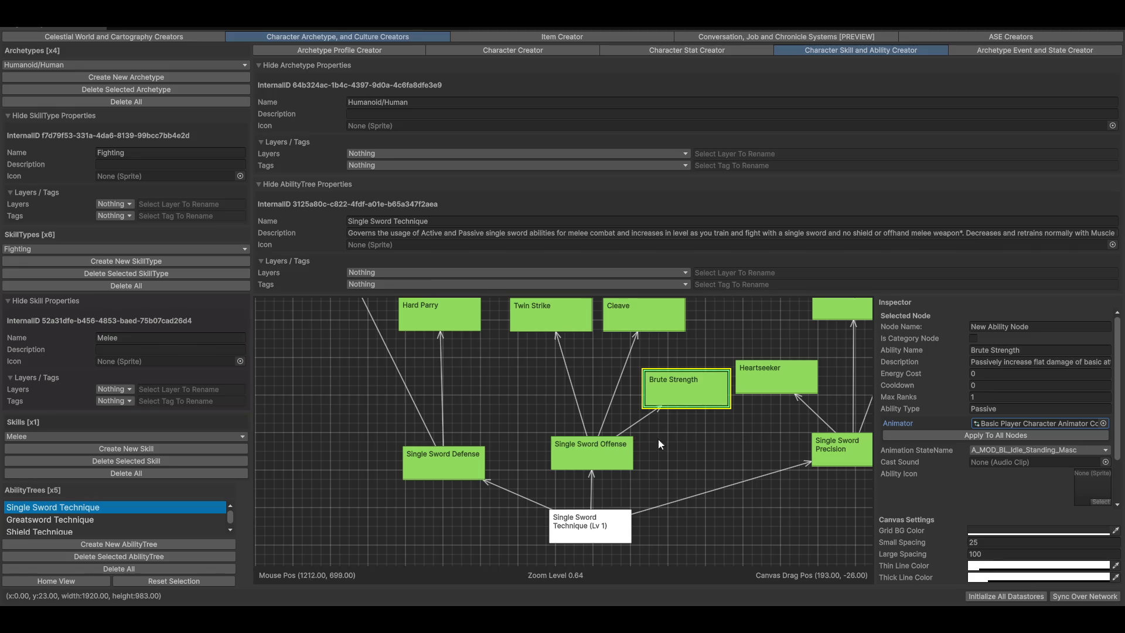
left_click(458, 456)
left_click(573, 456)
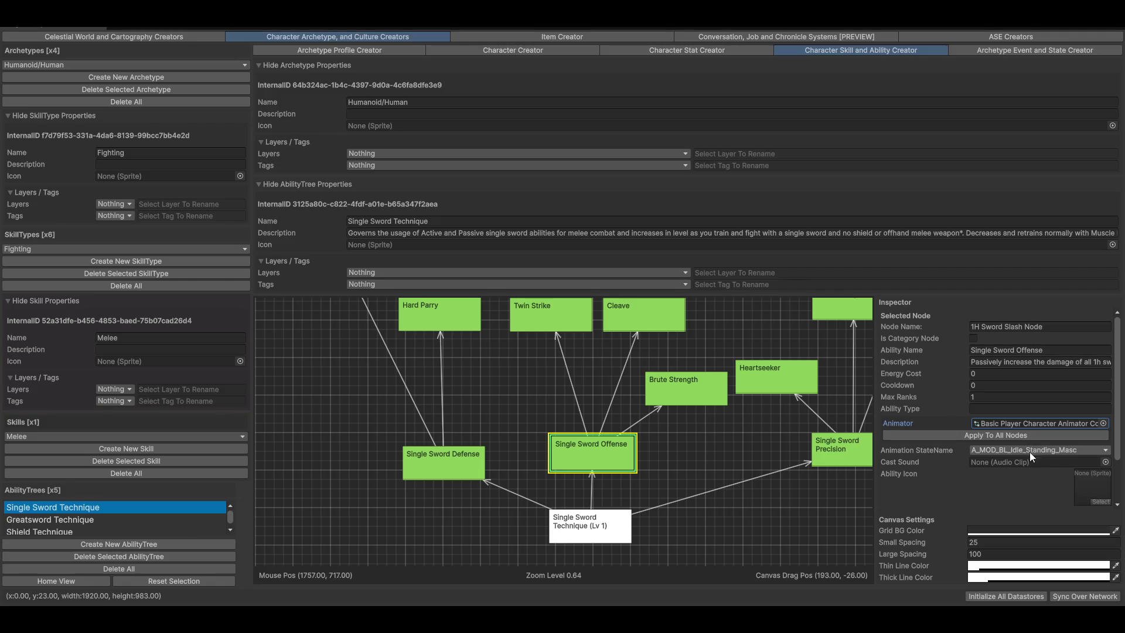
left_click(1071, 450)
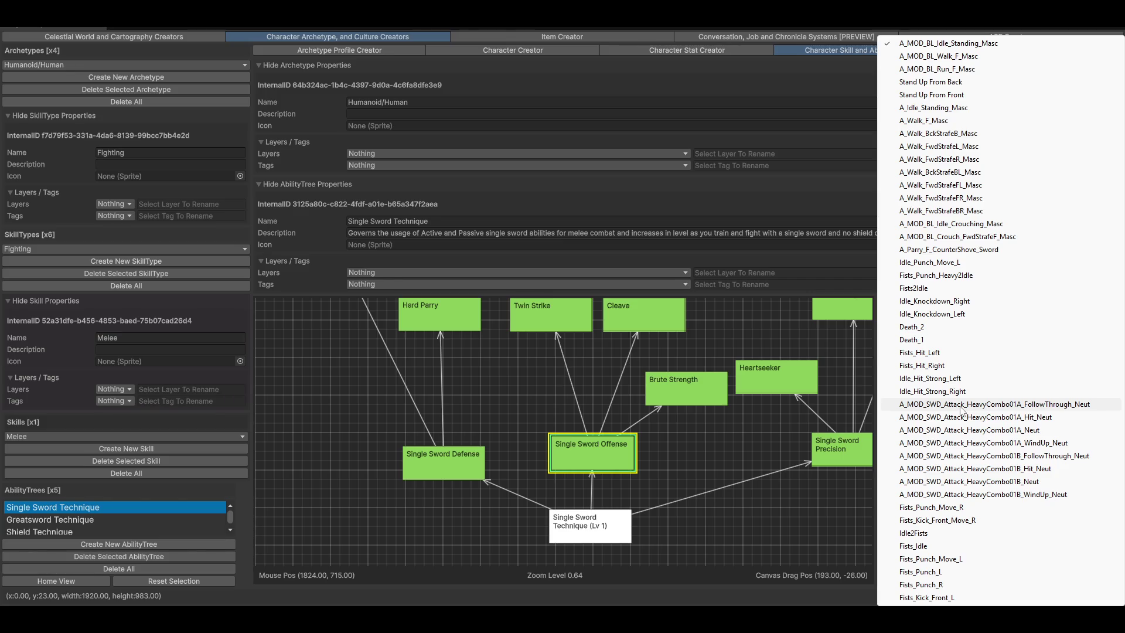
left_click(289, 256)
left_click(291, 259)
left_click(300, 184)
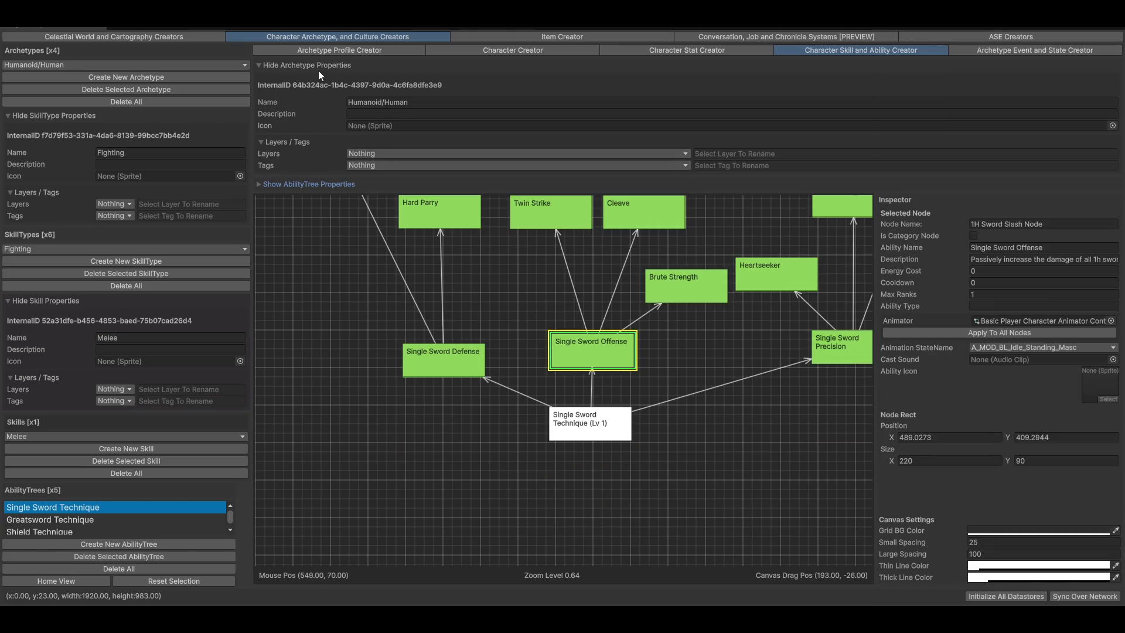
Collapse Archetype Properties, show the Greatsword Technique tree, and open the player animator controller
left_click(319, 70)
scroll(635, 413, "down", 4)
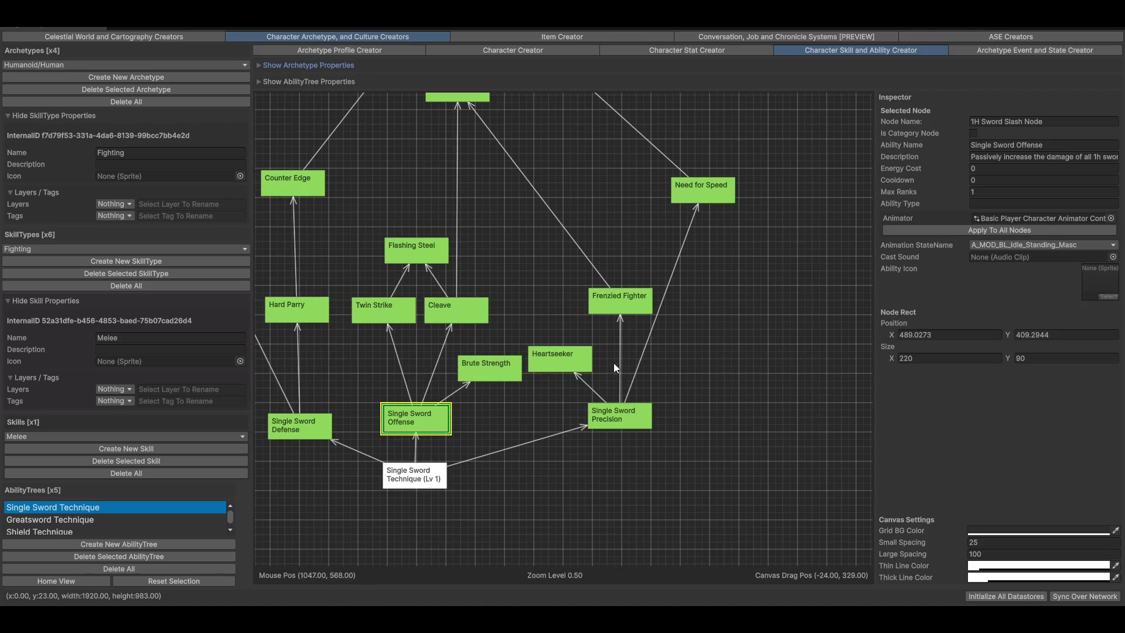
mouse_move(537, 230)
left_mouse_down()
mouse_move(810, 305)
mouse_move(682, 280)
mouse_move(654, 292)
left_mouse_up()
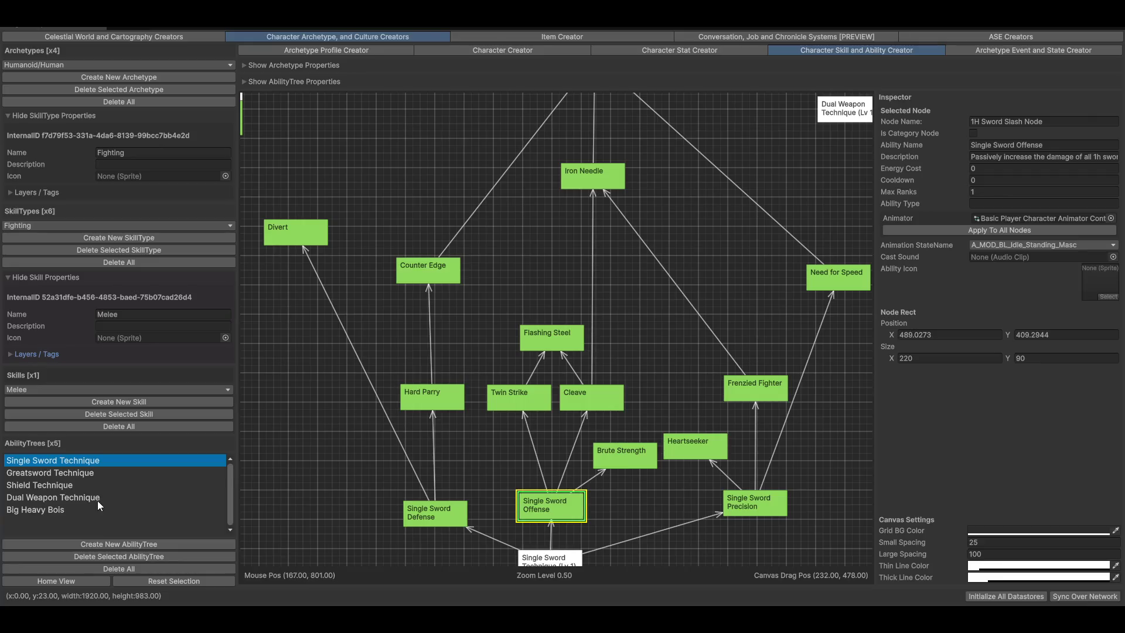
left_click(86, 474)
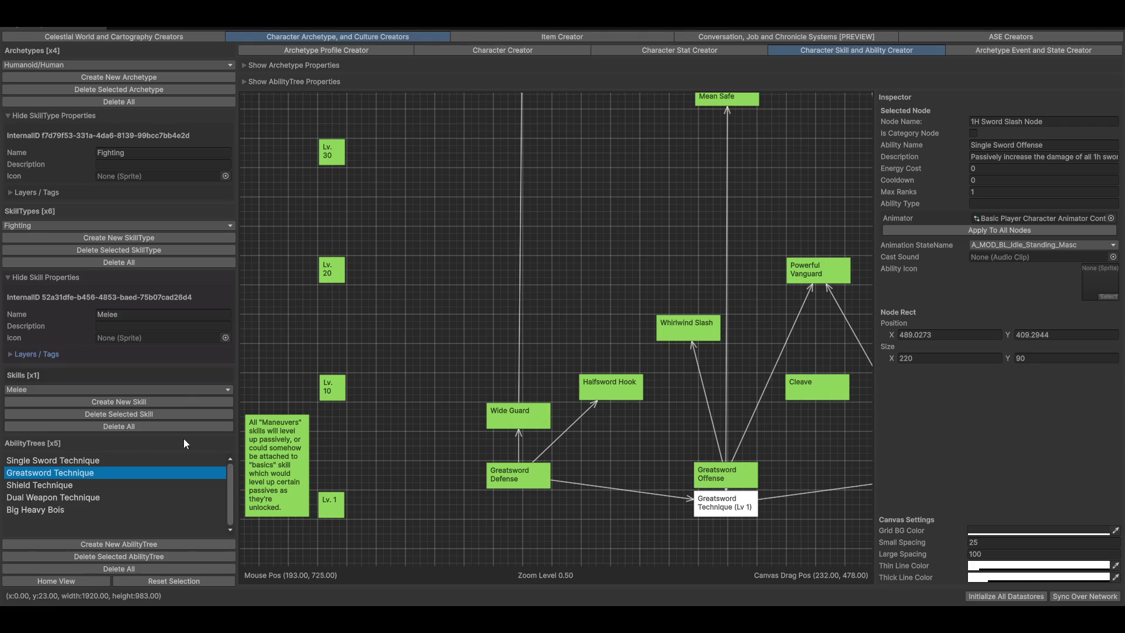
double_click(1007, 220)
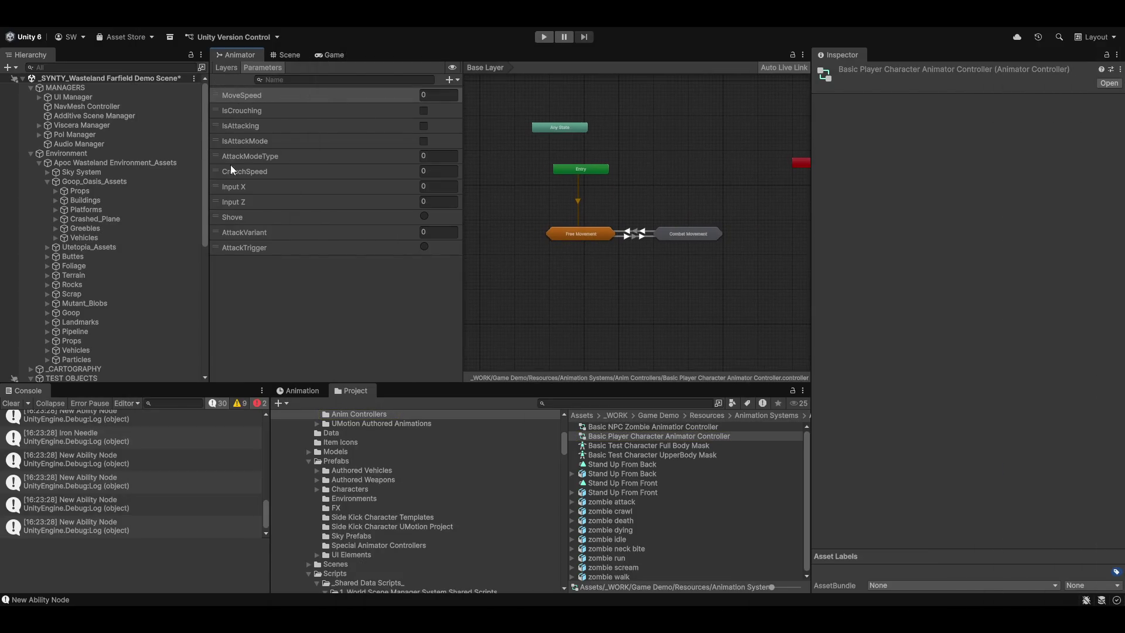
Frame the graph, explore Combat Movement's Combat Move Locomotion blend tree, then view the CrouchLayer
scroll(521, 266, "up", 5)
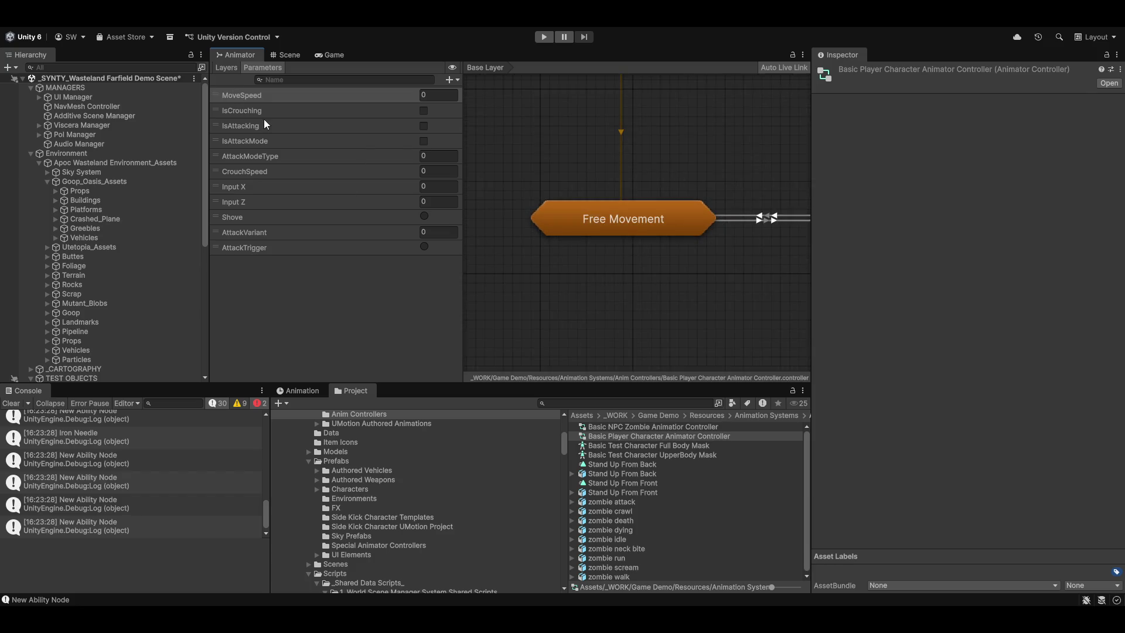
key("a")
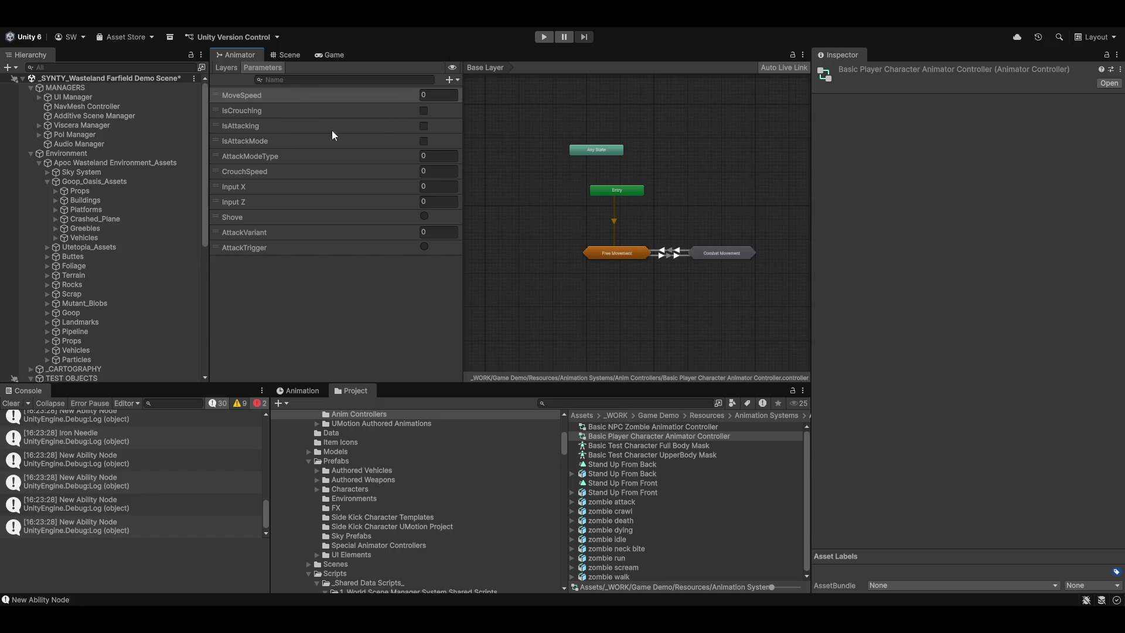
scroll(686, 285, "up", 4)
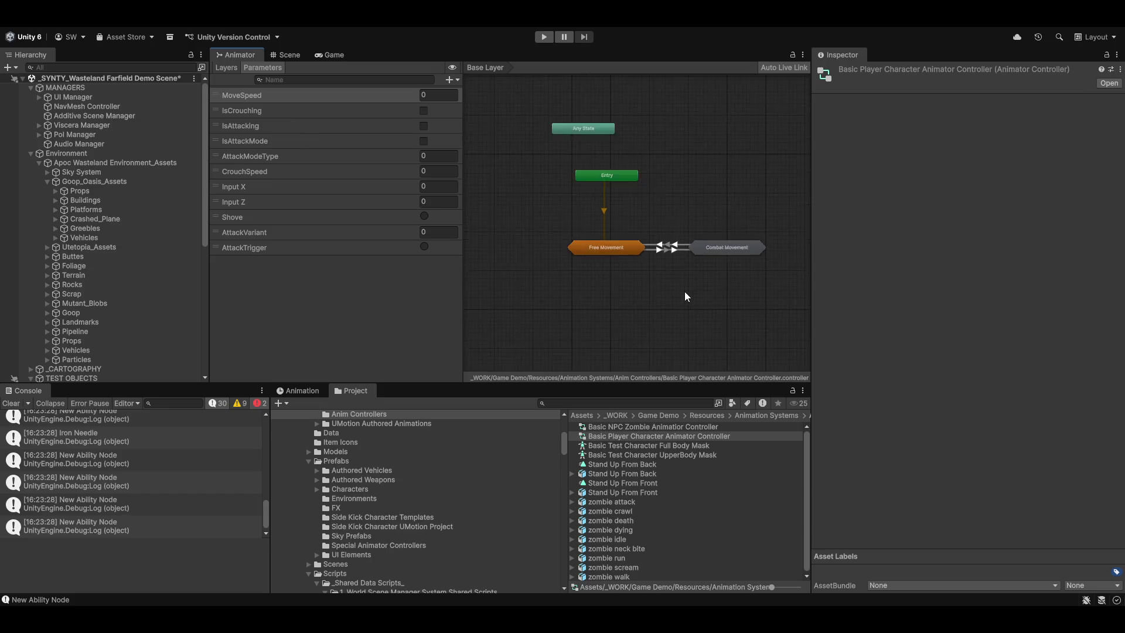
double_click(733, 226)
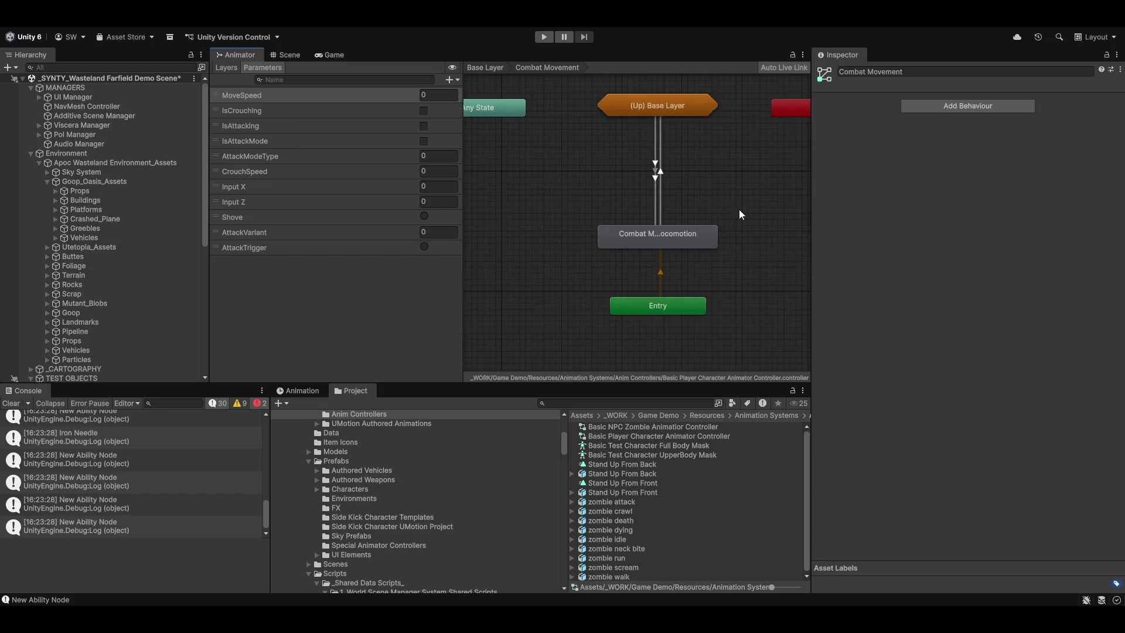
scroll(715, 234, "down", 4)
scroll(674, 274, "up", 5)
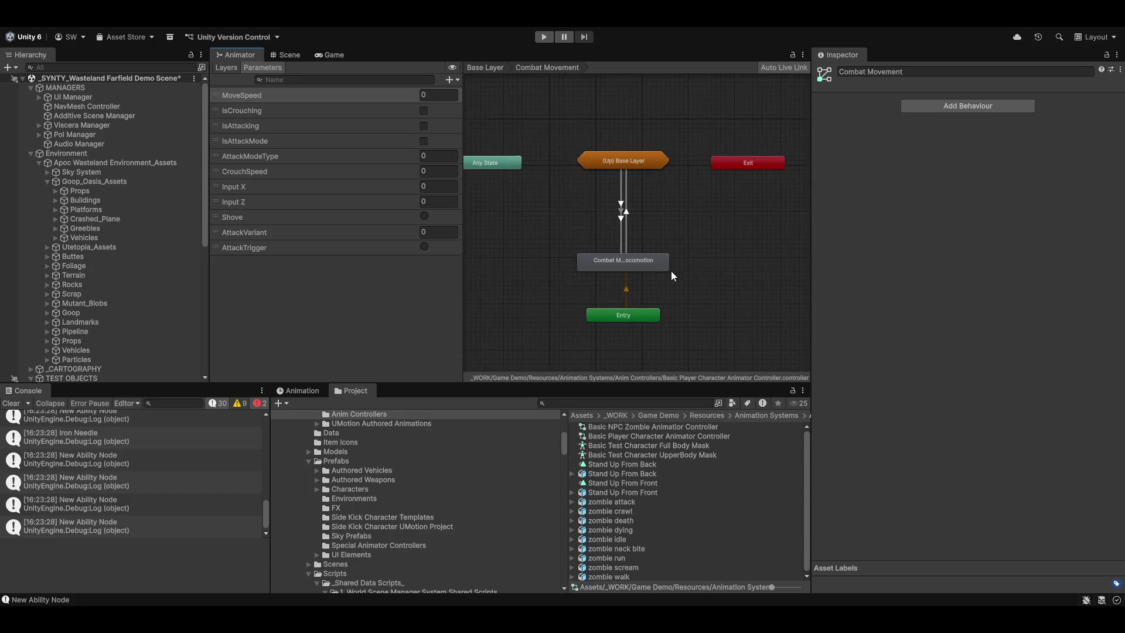
double_click(628, 253)
scroll(664, 240, "down", 5)
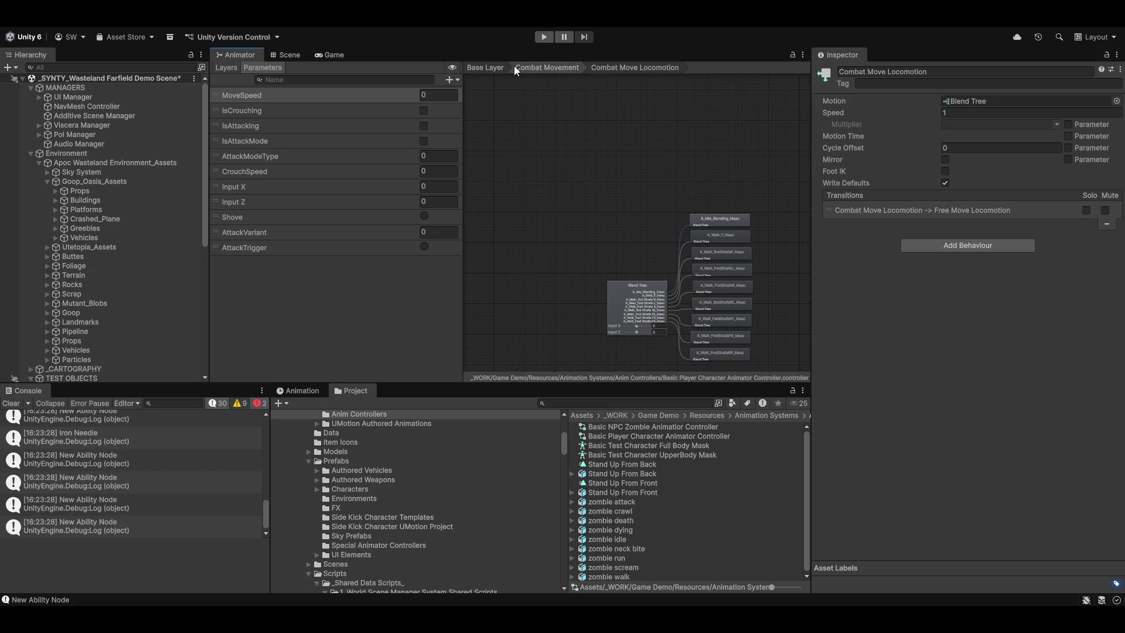
left_click(227, 68)
left_click(272, 121)
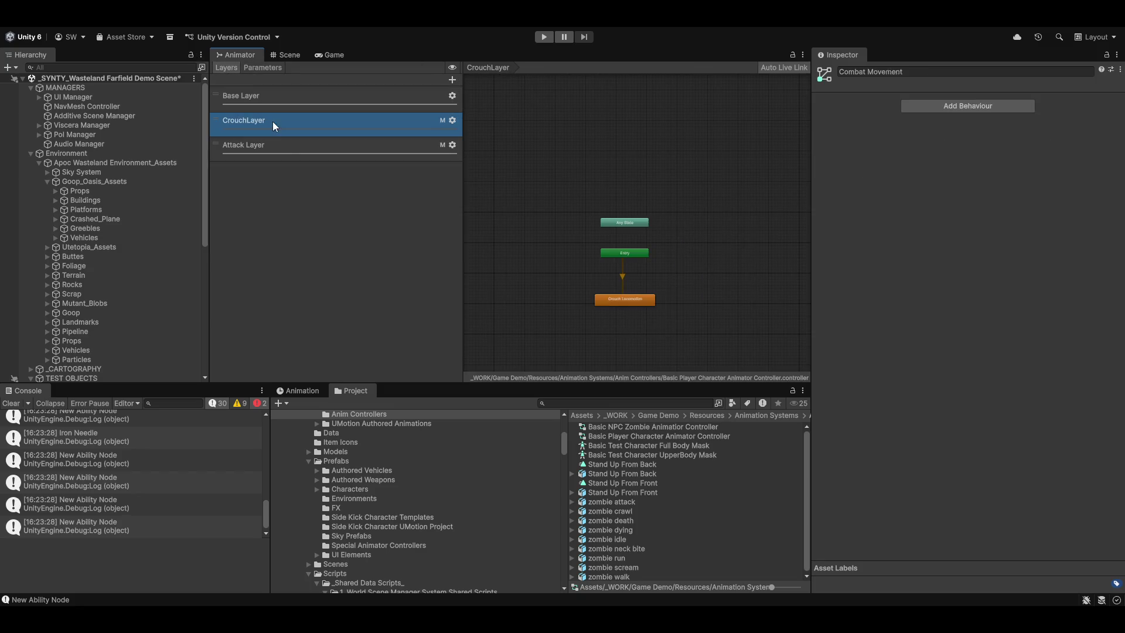
Switch to the Attack Layer and look inside the Sword Melee sub-state machine
left_click(283, 150)
scroll(605, 303, "up", 5)
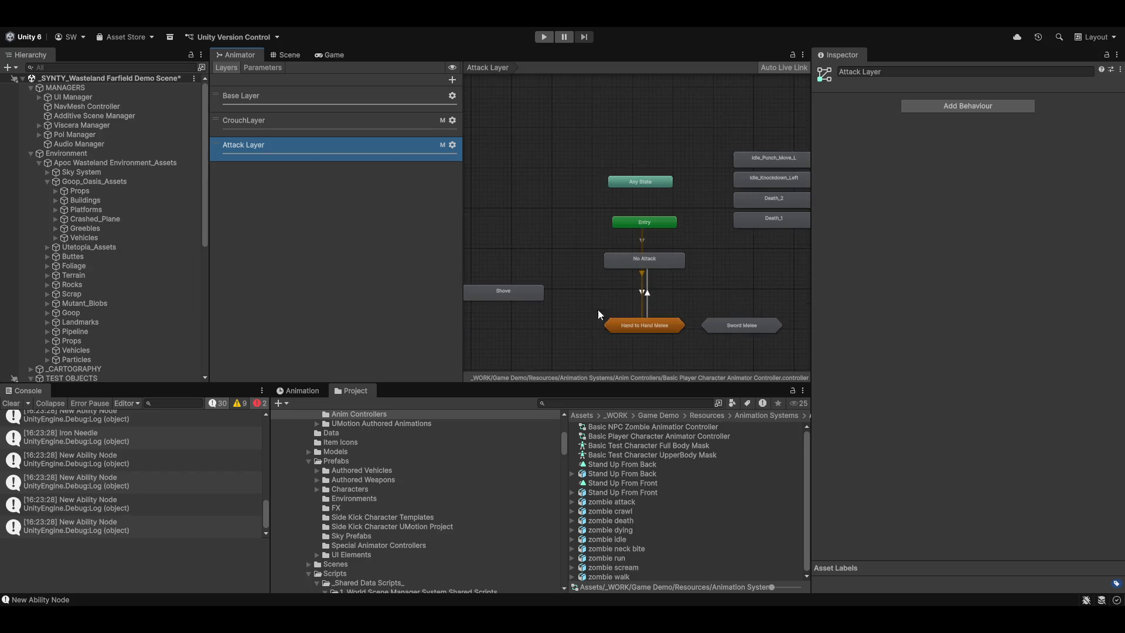
scroll(680, 258, "up", 1)
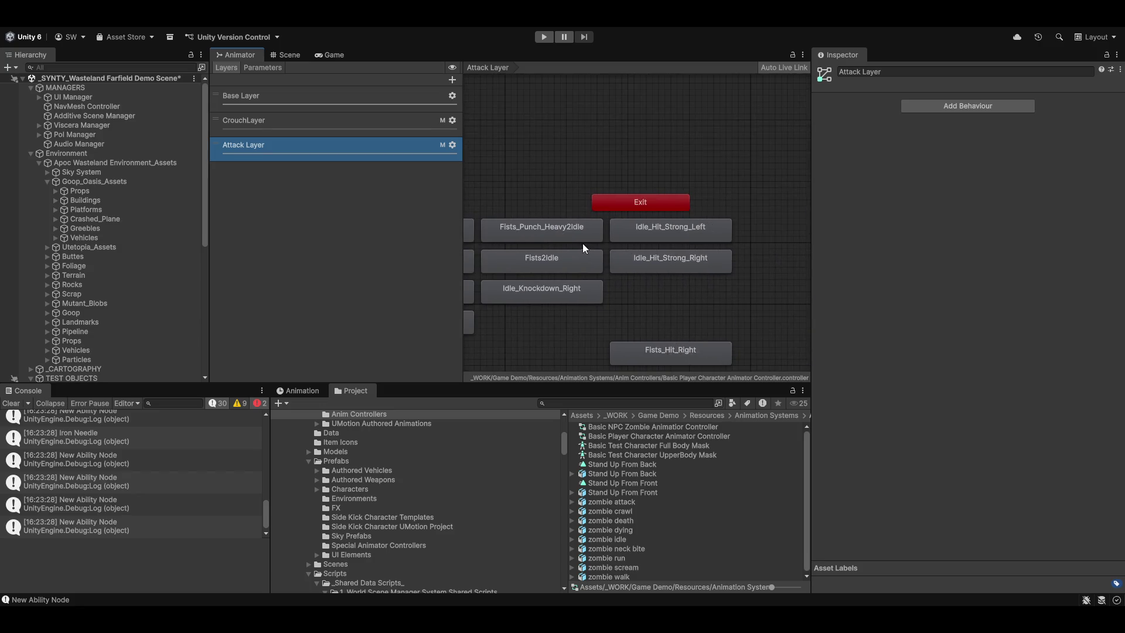
scroll(700, 252, "down", 1)
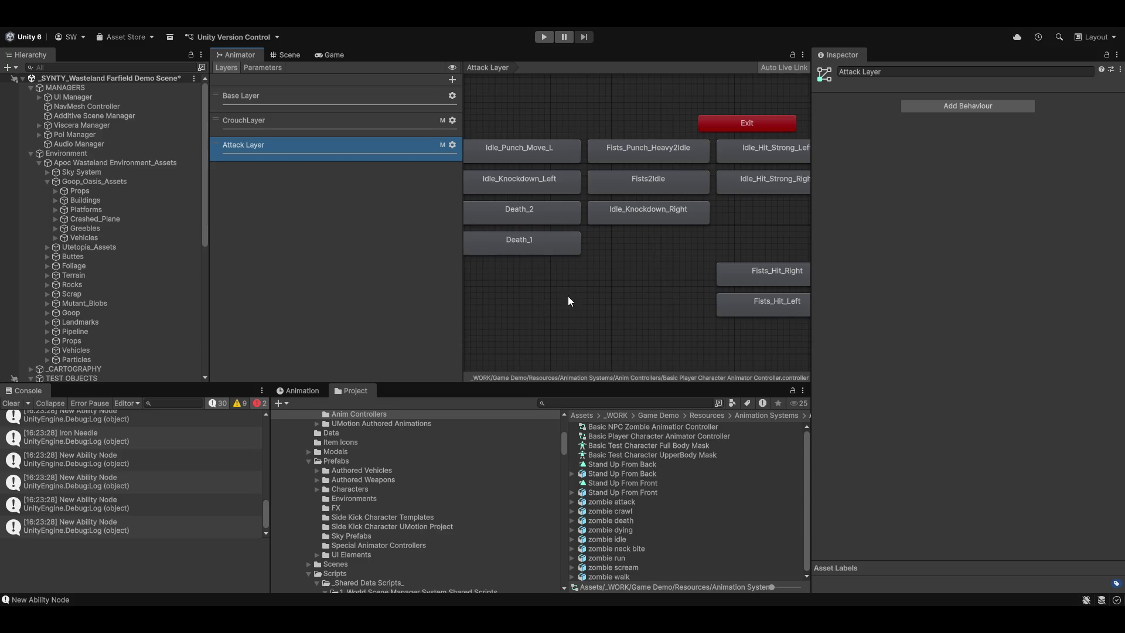
scroll(799, 246, "down", 3)
scroll(628, 314, "up", 3)
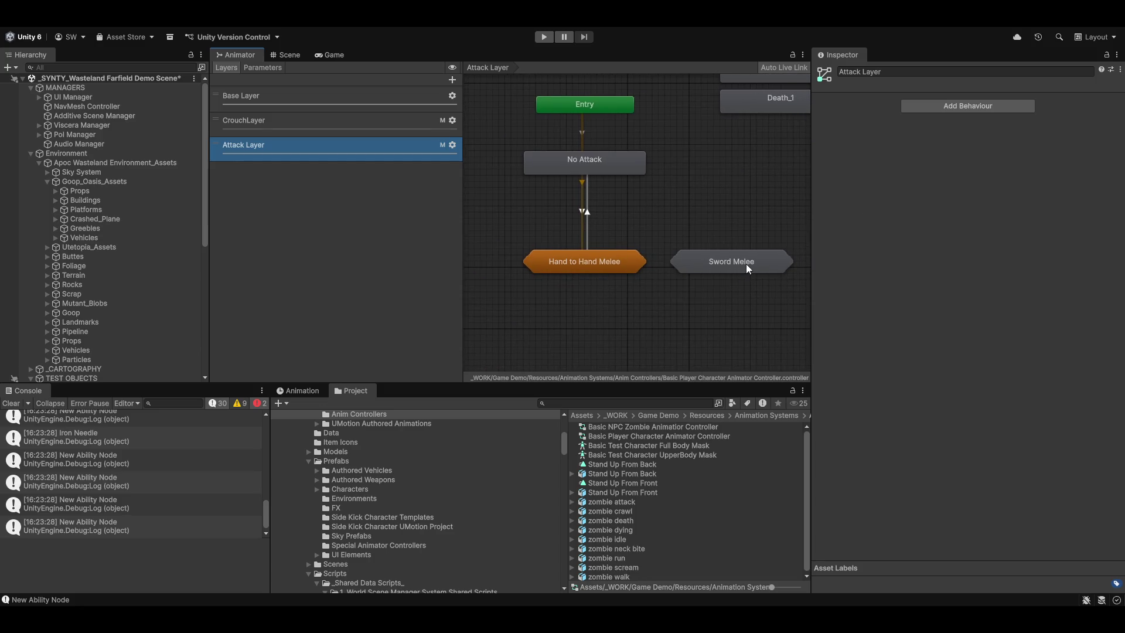
double_click(716, 262)
mouse_move(576, 314)
left_mouse_down()
mouse_move(576, 261)
mouse_move(618, 306)
mouse_move(653, 245)
mouse_move(697, 246)
left_mouse_up()
double_click(698, 245)
Move the 2H Melee Weapon Combat node below Sword Melee in the Attack Layer
scroll(603, 304, "down", 5)
scroll(528, 302, "up", 6)
mouse_move(536, 262)
left_mouse_down()
mouse_move(748, 337)
mouse_move(465, 315)
left_mouse_up()
scroll(691, 294, "down", 5)
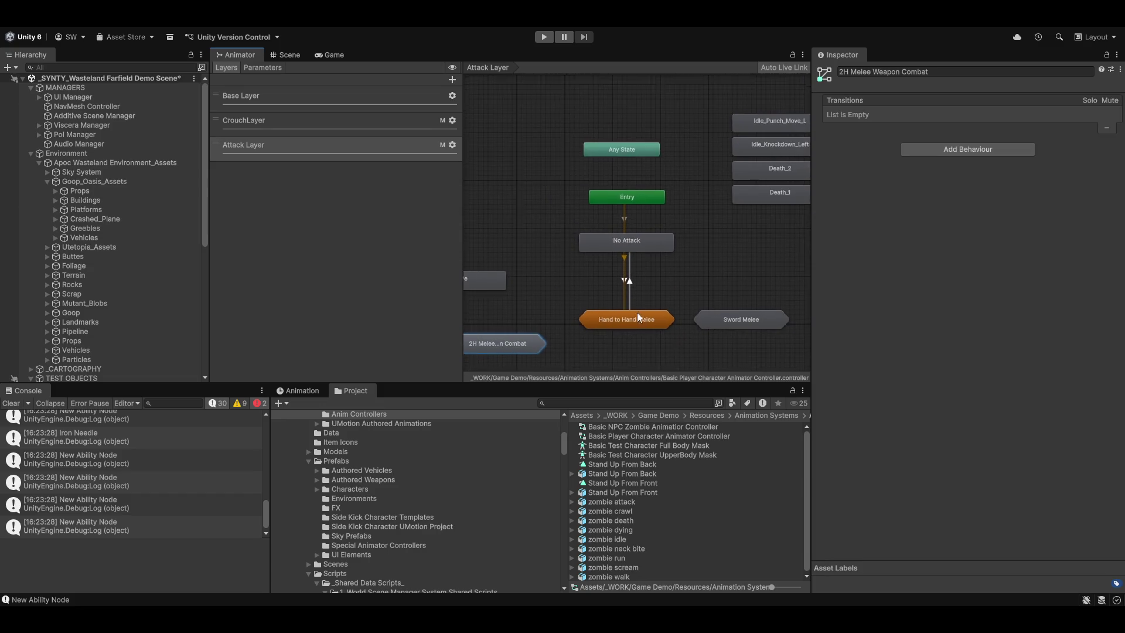
mouse_move(507, 290)
left_mouse_down()
mouse_move(634, 321)
mouse_move(634, 305)
mouse_move(752, 292)
mouse_move(629, 285)
left_mouse_up()
scroll(628, 285, "up", 3)
left_click_drag(516, 316, 622, 318)
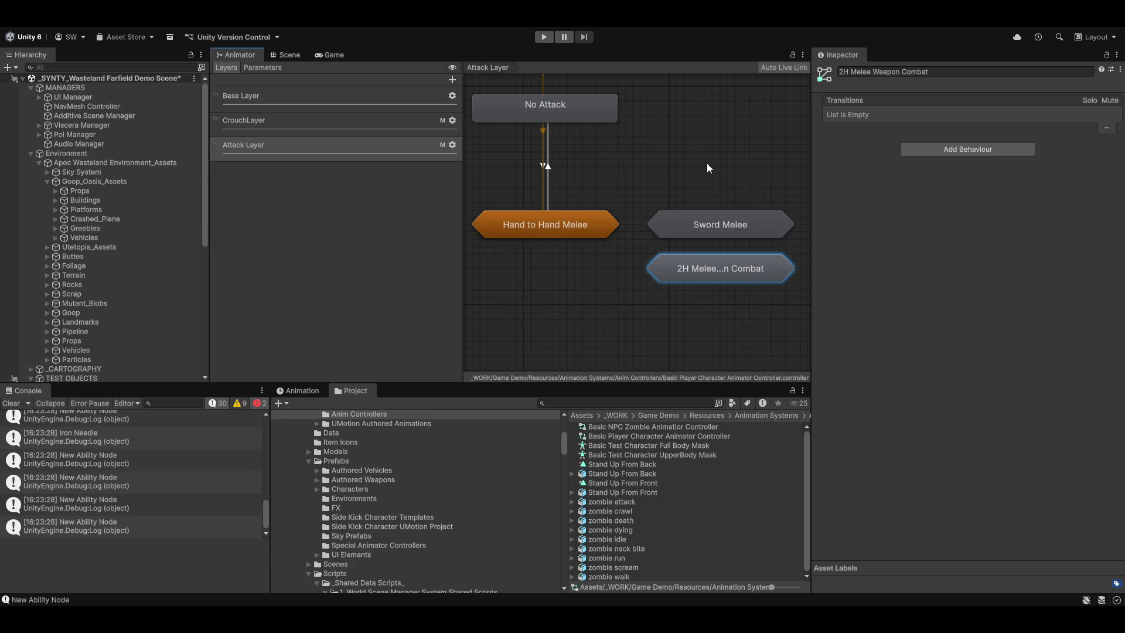
Check the Sword Melee, 2H and Hand to Hand Melee machines, then enter 2H Melee Weapon Combat
left_click(701, 222)
left_click(712, 266)
left_click(555, 227)
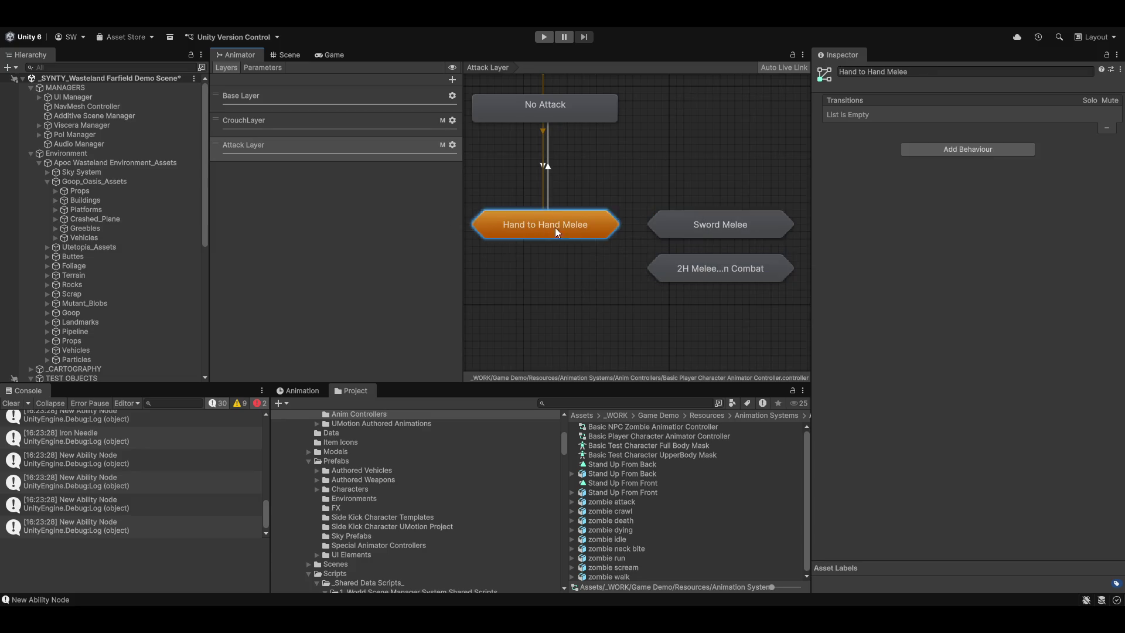
left_click(738, 224)
double_click(711, 273)
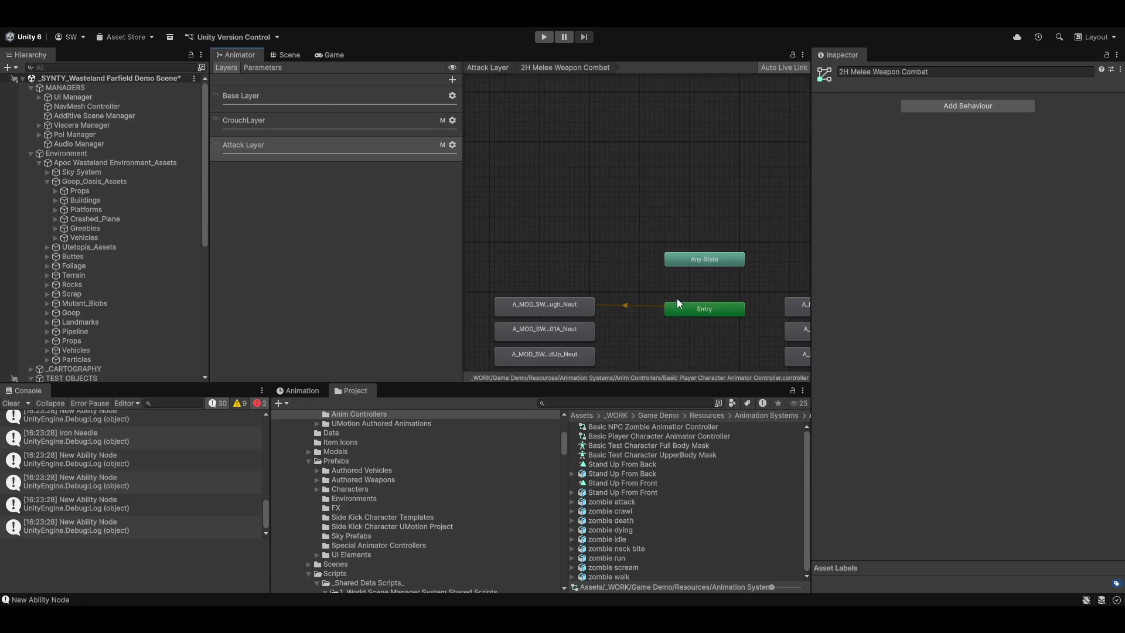
Open the HeavyCombo01B attack clip's import settings and orbit its preview
left_click(677, 218)
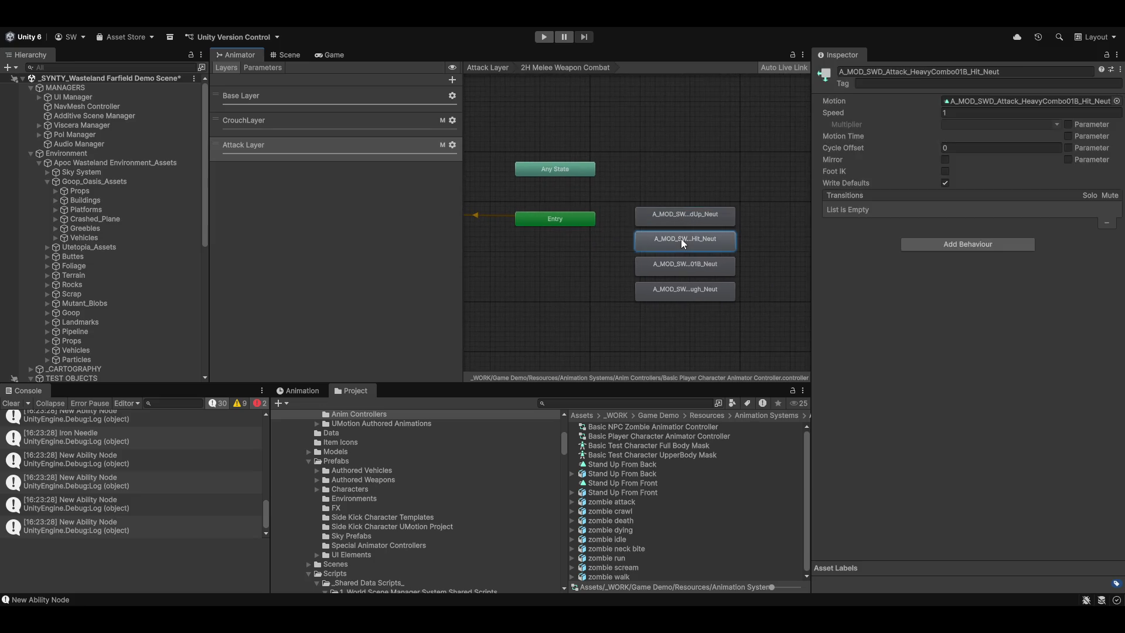
left_click(681, 238)
left_click(688, 270)
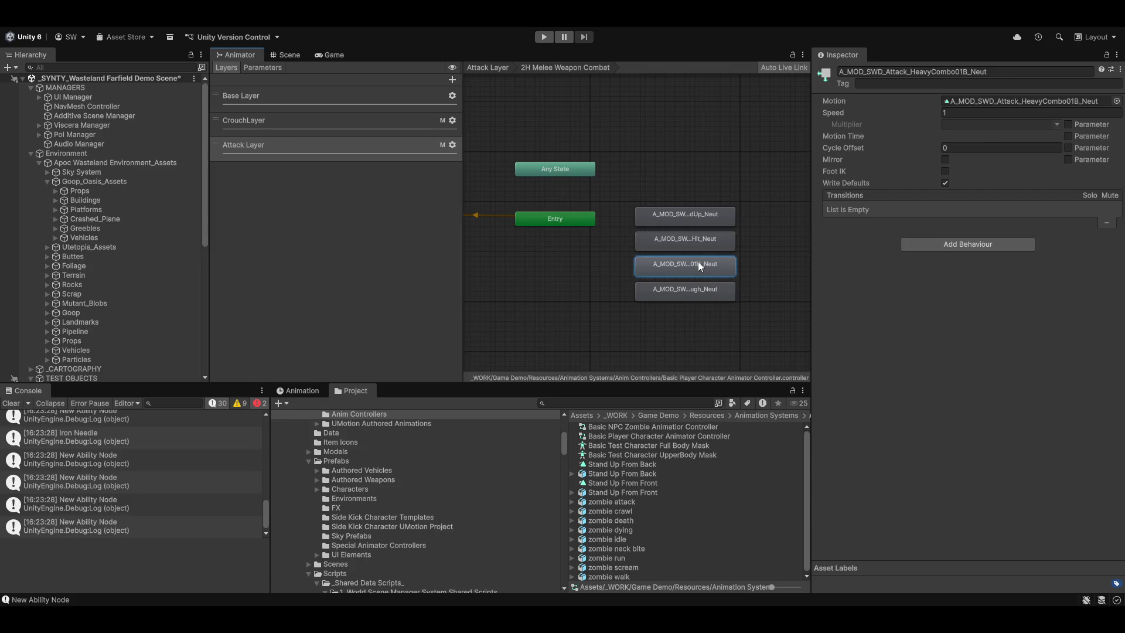
double_click(698, 261)
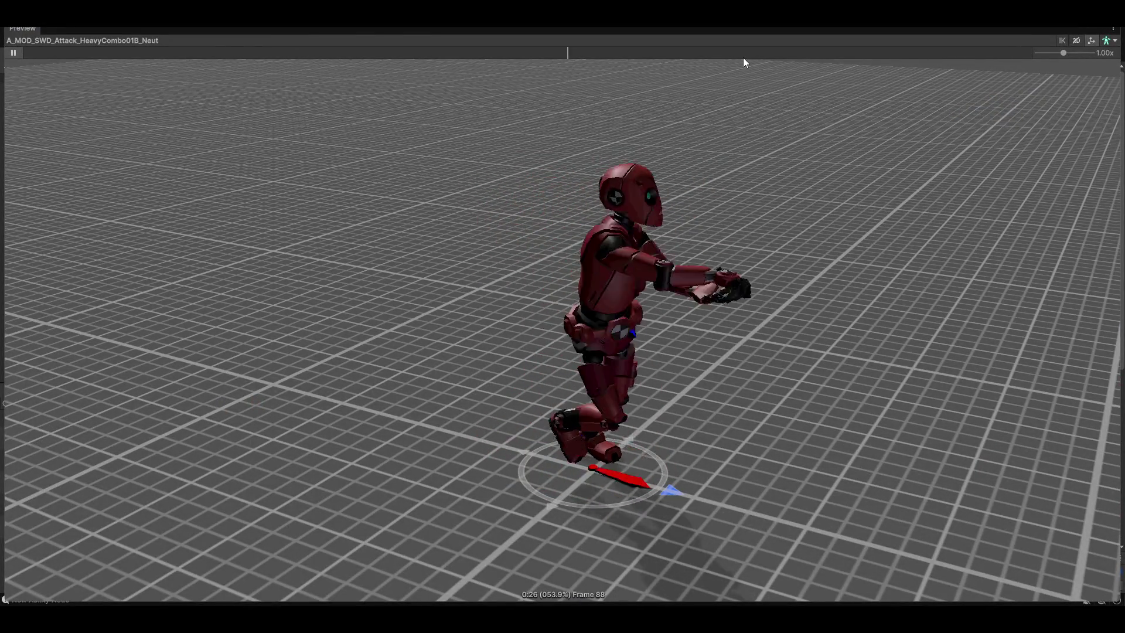
mouse_move(744, 156)
left_mouse_down()
mouse_move(666, 308)
mouse_move(861, 319)
mouse_move(748, 286)
left_mouse_up()
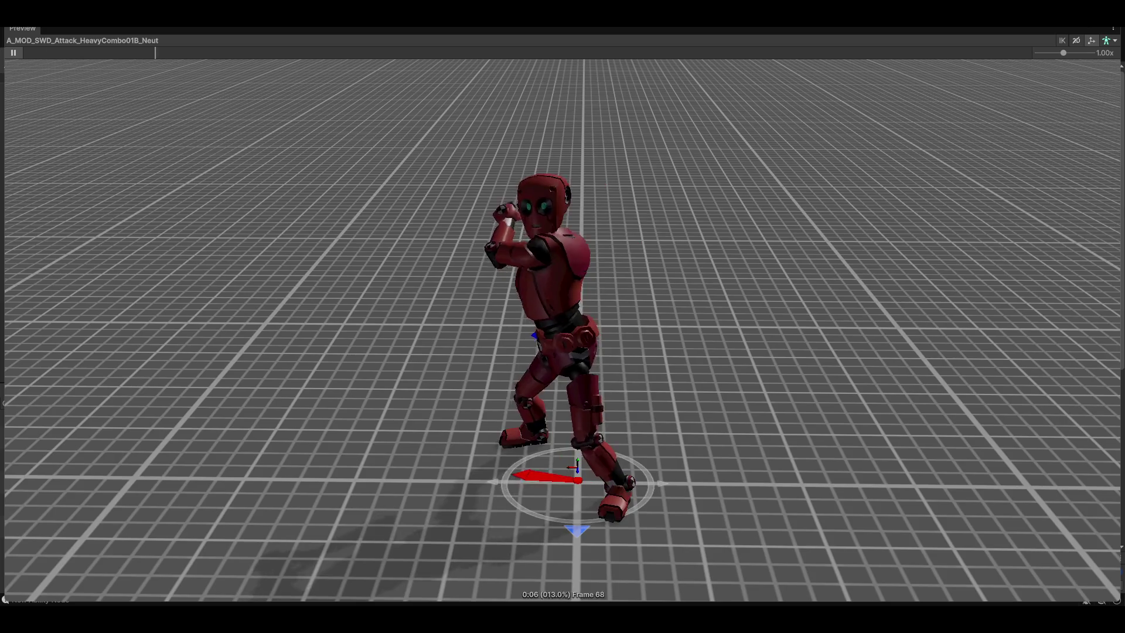
key("shift+space")
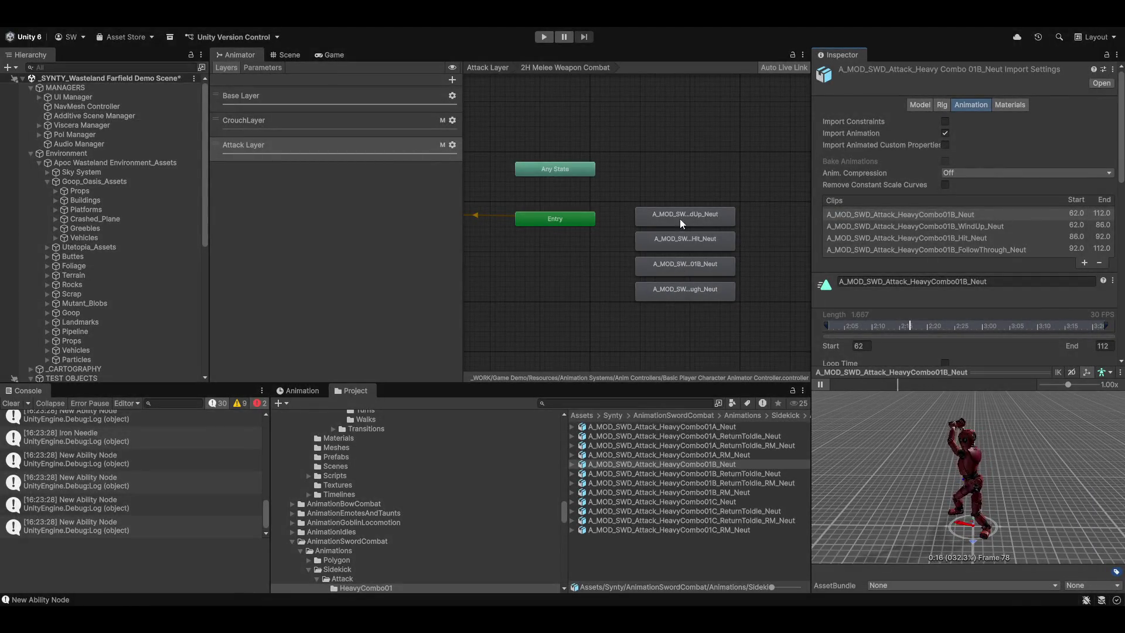
Preview the HeavyCombo01B WindUp clip (frames 62–86) maximized, playing and orbiting it
left_click(677, 216)
double_click(676, 209)
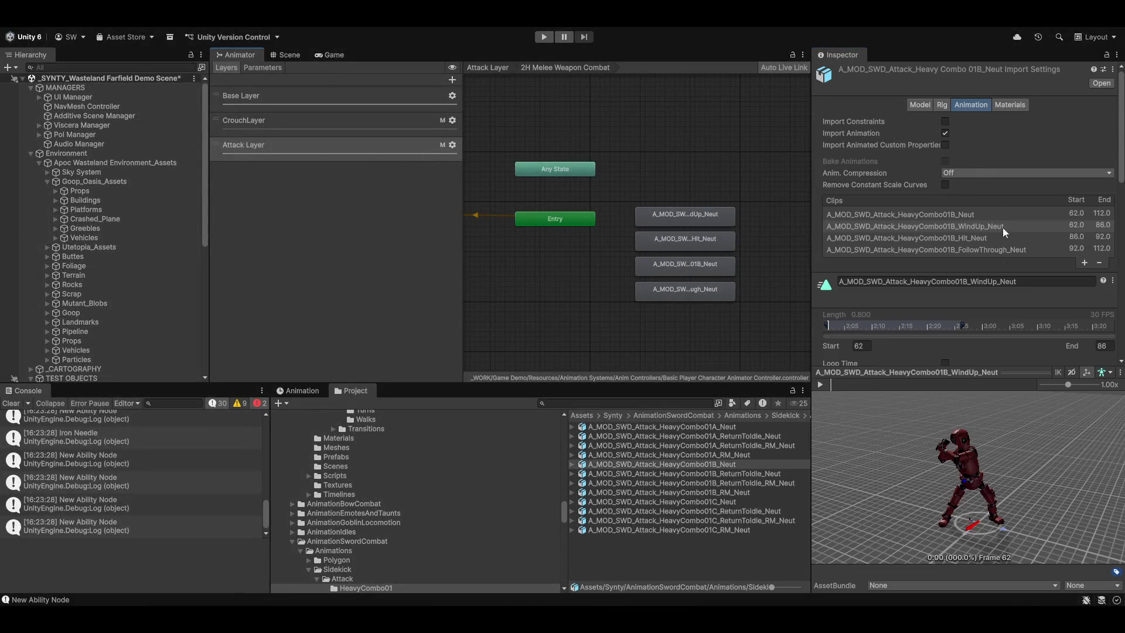
key("shift+space")
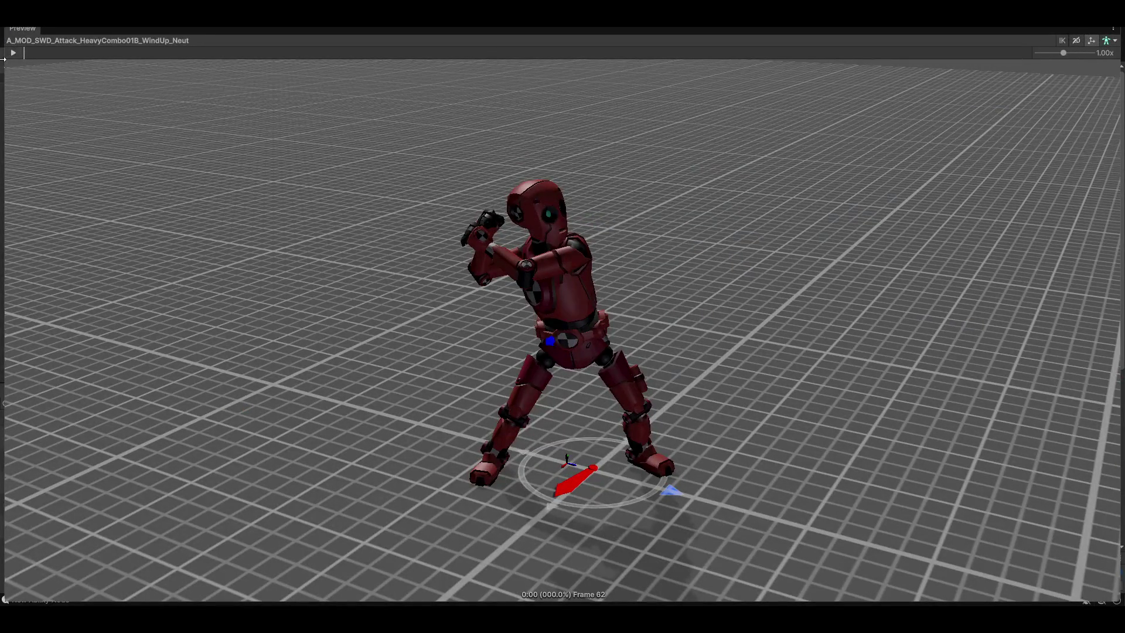
left_click(14, 53)
mouse_move(706, 256)
left_mouse_down()
mouse_move(811, 350)
mouse_move(744, 344)
mouse_move(754, 357)
left_mouse_up()
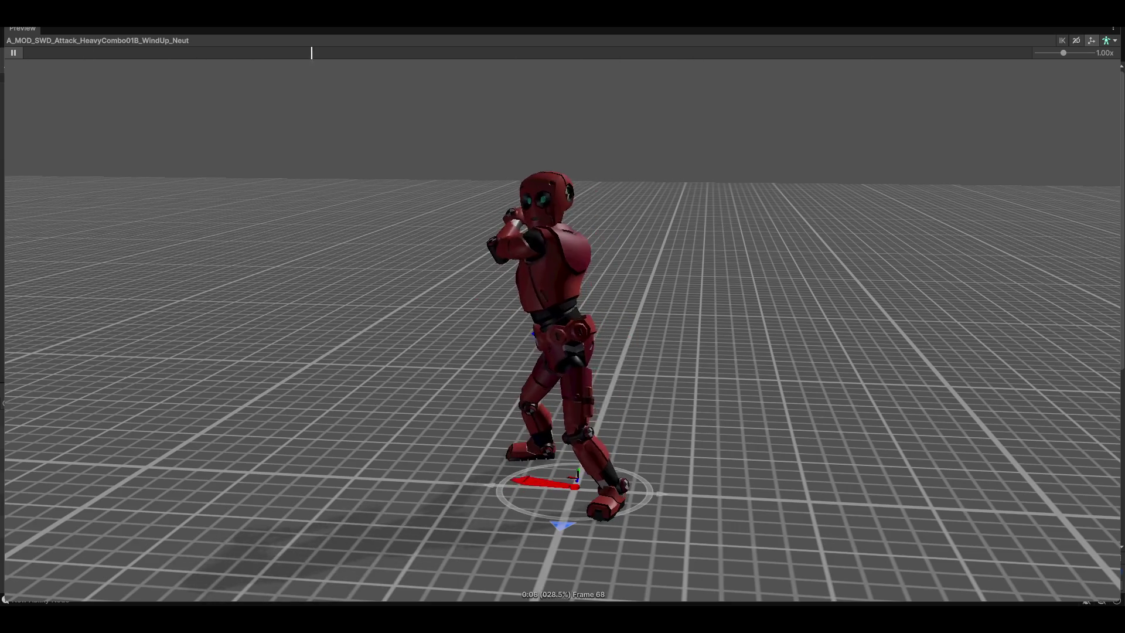
key("shift+space")
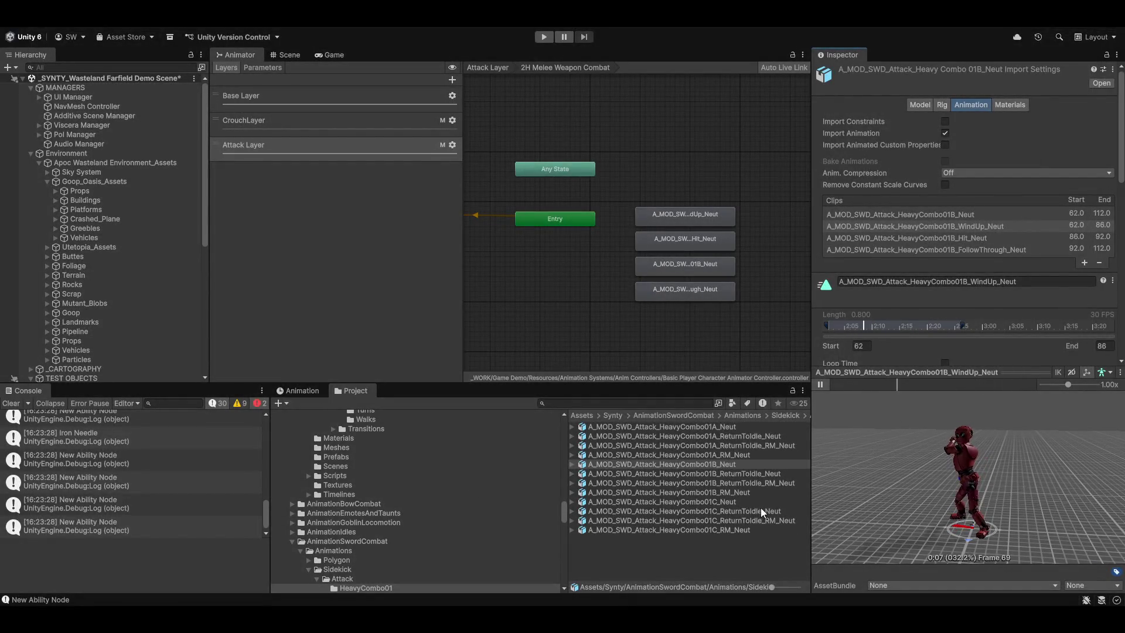
scroll(367, 543, "down", 3)
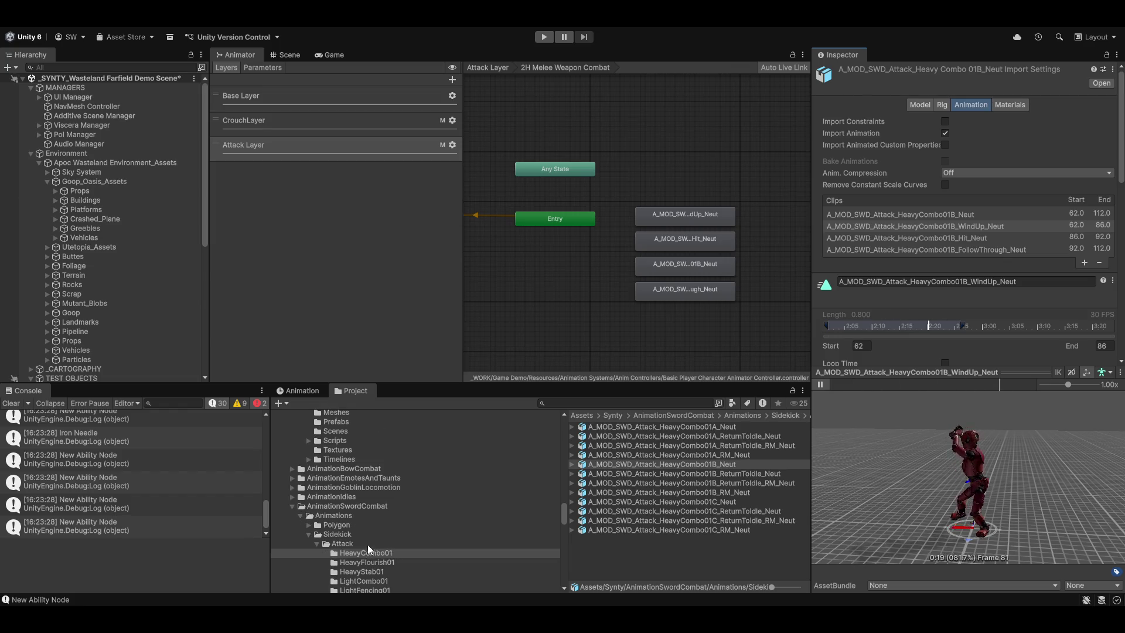
Drag the four HeavyFlourish01 clips from the Project window into the graph as new states
left_click(368, 561)
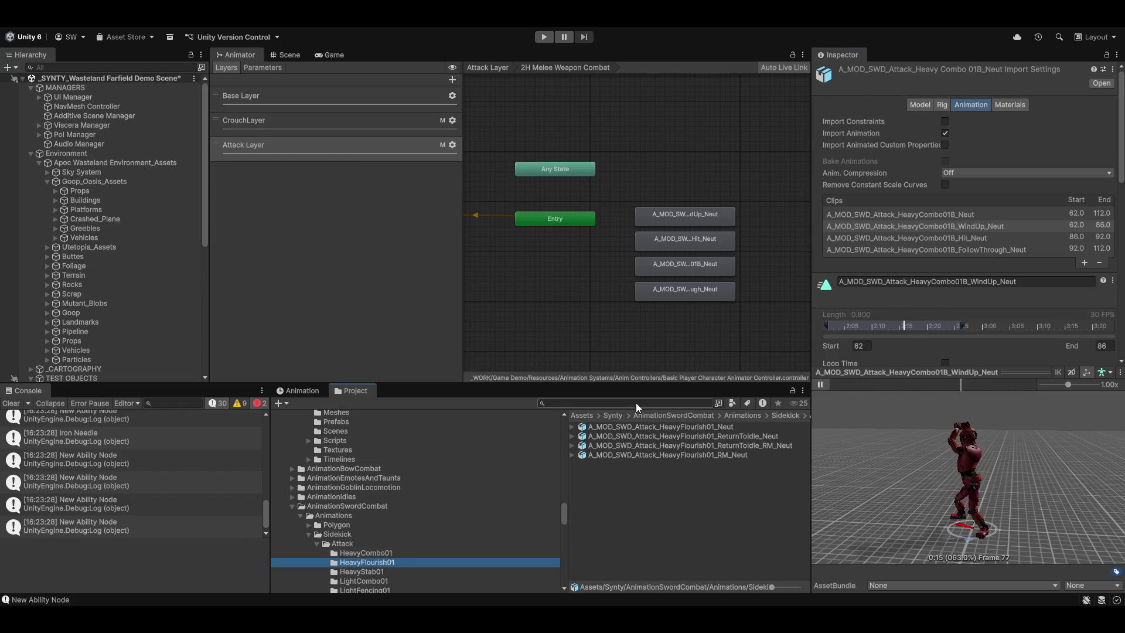
left_click(681, 426)
mouse_move(374, 565)
left_mouse_down()
mouse_move(352, 540)
mouse_move(545, 322)
left_mouse_up()
left_click(688, 454, "shift")
mouse_move(662, 427)
left_mouse_down()
mouse_move(557, 326)
mouse_move(574, 338)
left_mouse_up()
key("a")
Pull the top new state off the stack and preview its clip
mouse_move(587, 197)
left_mouse_down()
mouse_move(693, 283)
mouse_move(765, 290)
left_mouse_up()
mouse_move(670, 221)
left_mouse_down()
mouse_move(733, 242)
mouse_move(642, 276)
mouse_move(639, 251)
left_mouse_up()
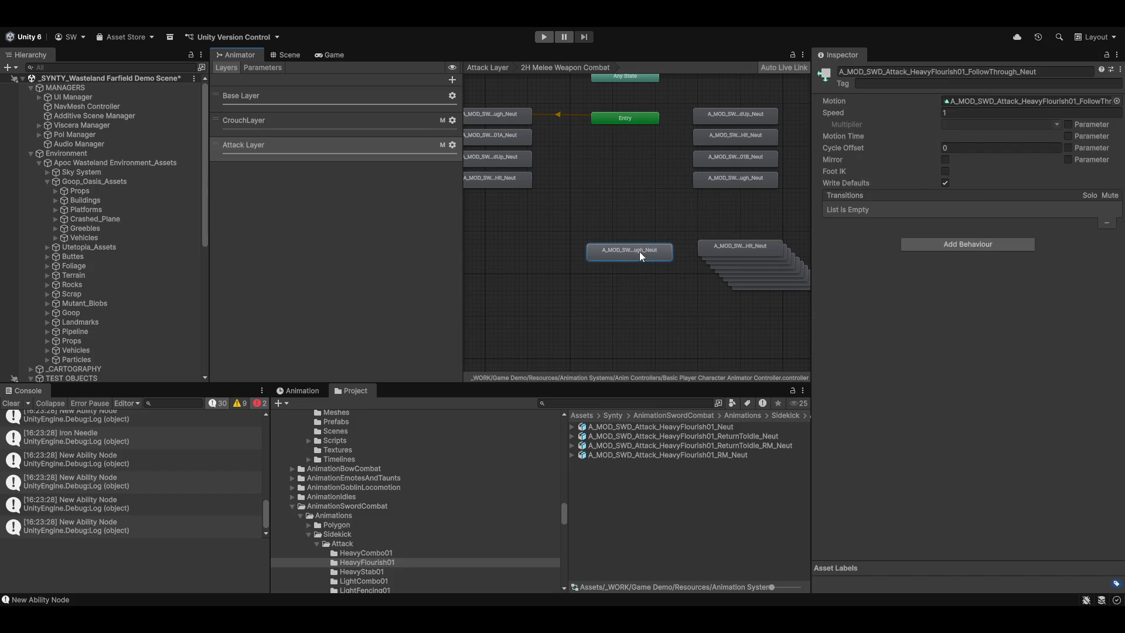
double_click(639, 251)
left_click(821, 385)
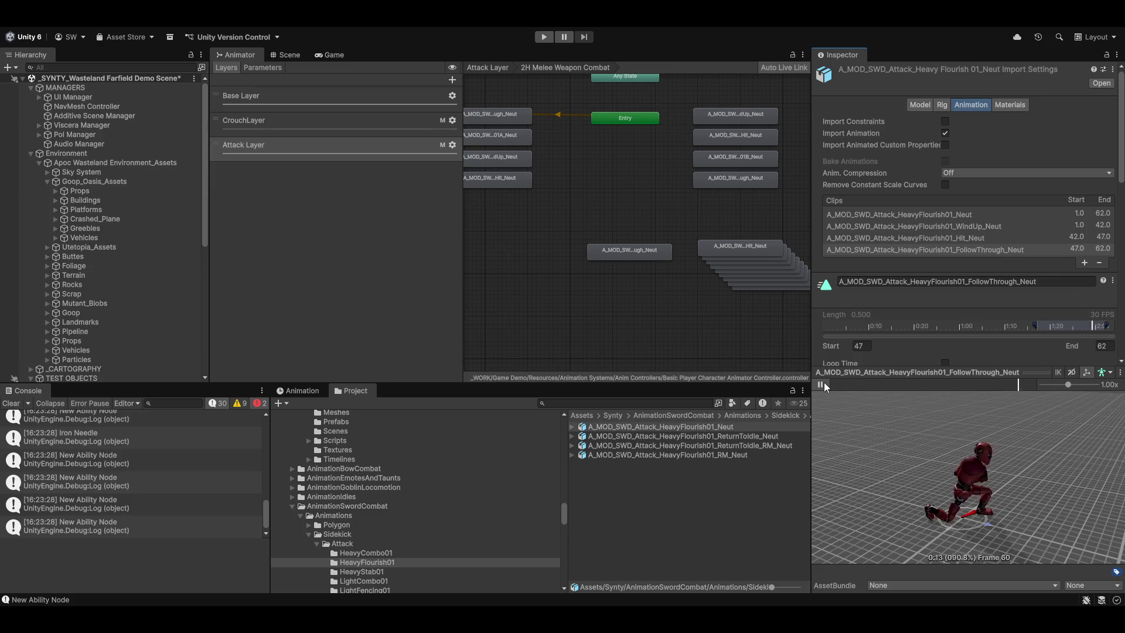
double_click(725, 243)
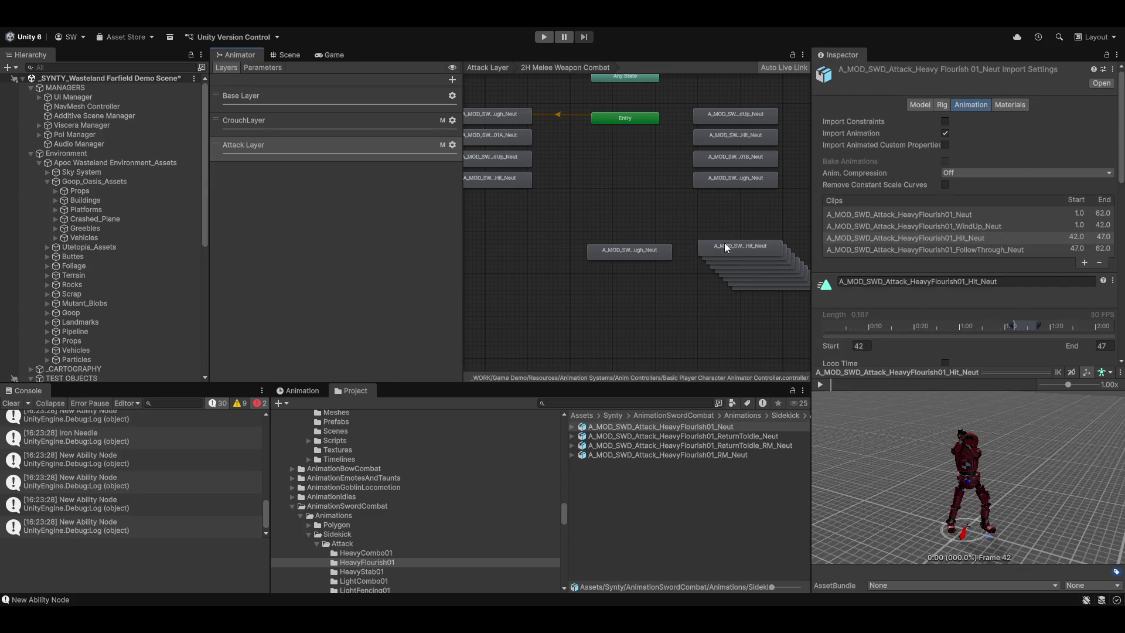
Separate the Hit_Neut state and preview the HeavyFlourish01_Neut animation from a low side angle
mouse_move(740, 245)
left_mouse_down()
mouse_move(636, 292)
mouse_move(630, 259)
left_mouse_up()
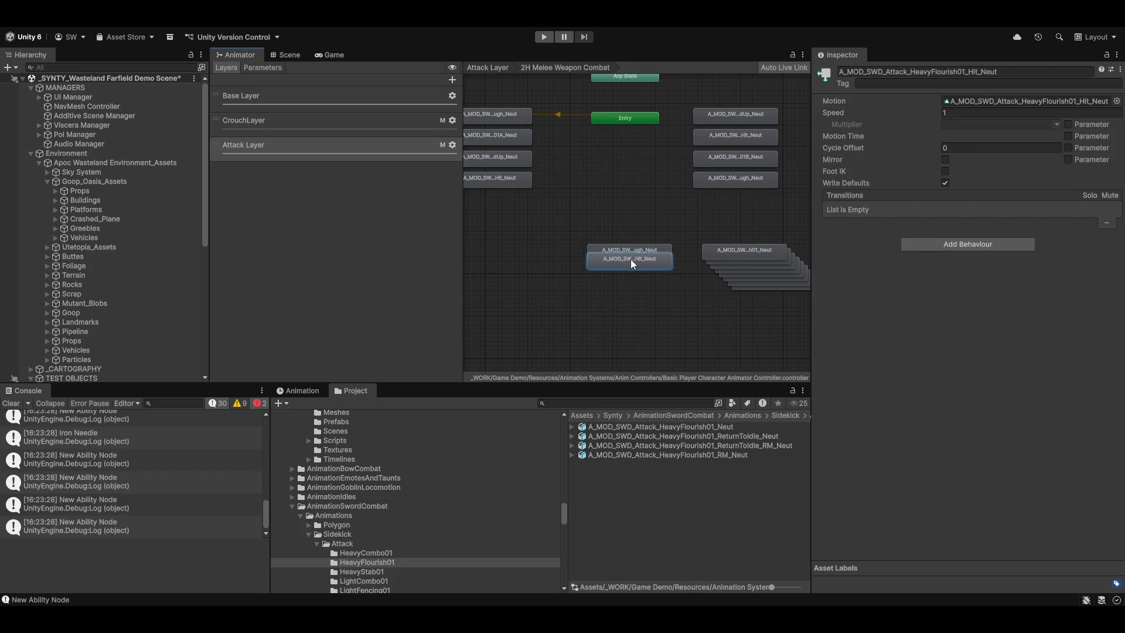
double_click(754, 246)
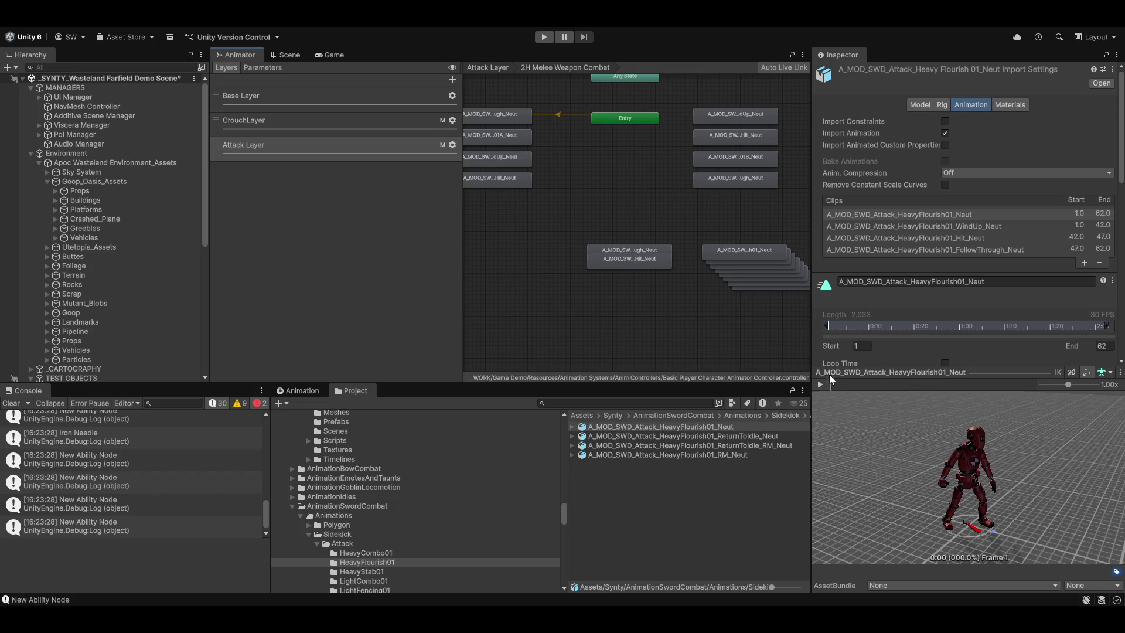
left_click(822, 384)
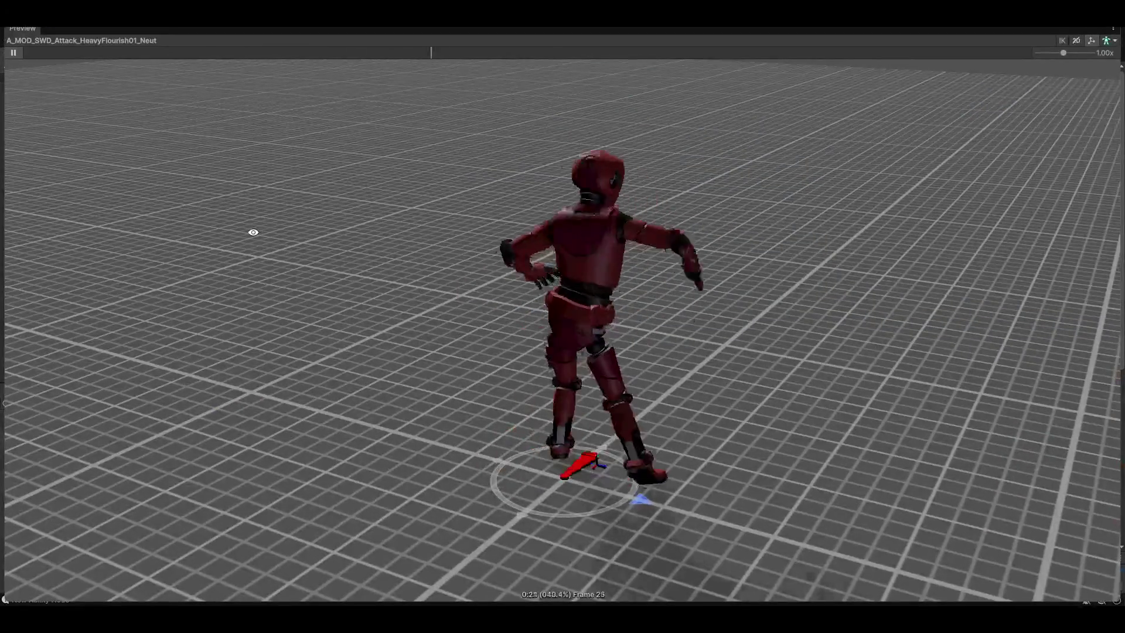
left_click_drag(254, 232, 617, 311)
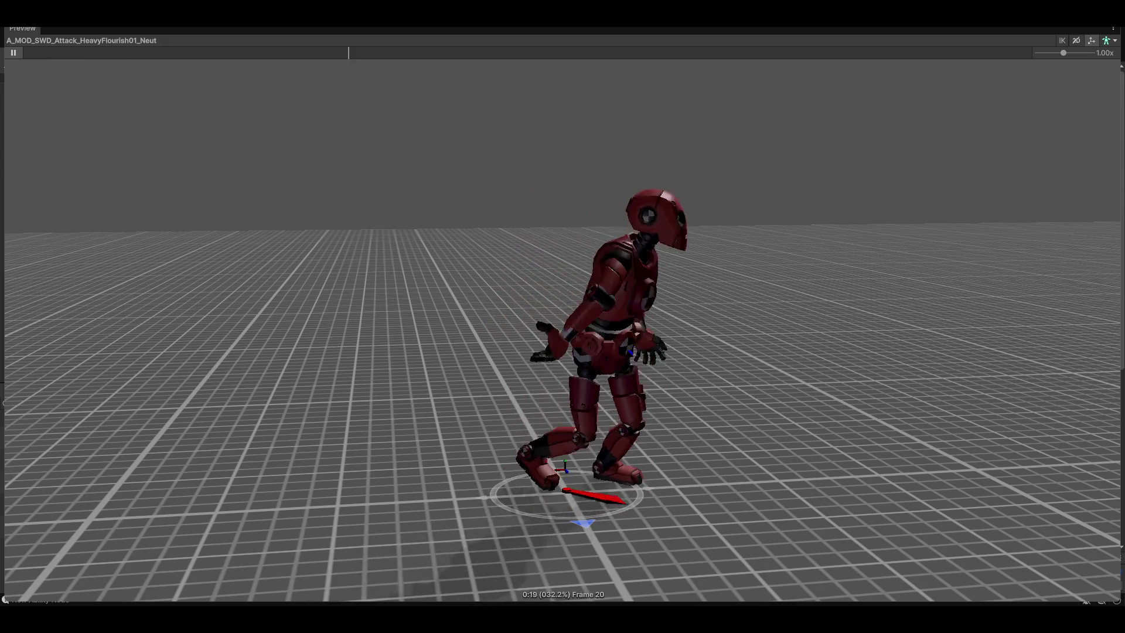
Place HeavyFlourish01_Neut under the other two states, then browse the HeavyStab01 and LightCombo01 folders
key("shift+space")
left_click(737, 248)
left_click_drag(705, 261, 623, 268)
mouse_move(740, 252)
left_mouse_down()
mouse_move(716, 294)
mouse_move(603, 373)
mouse_move(636, 321)
left_mouse_up()
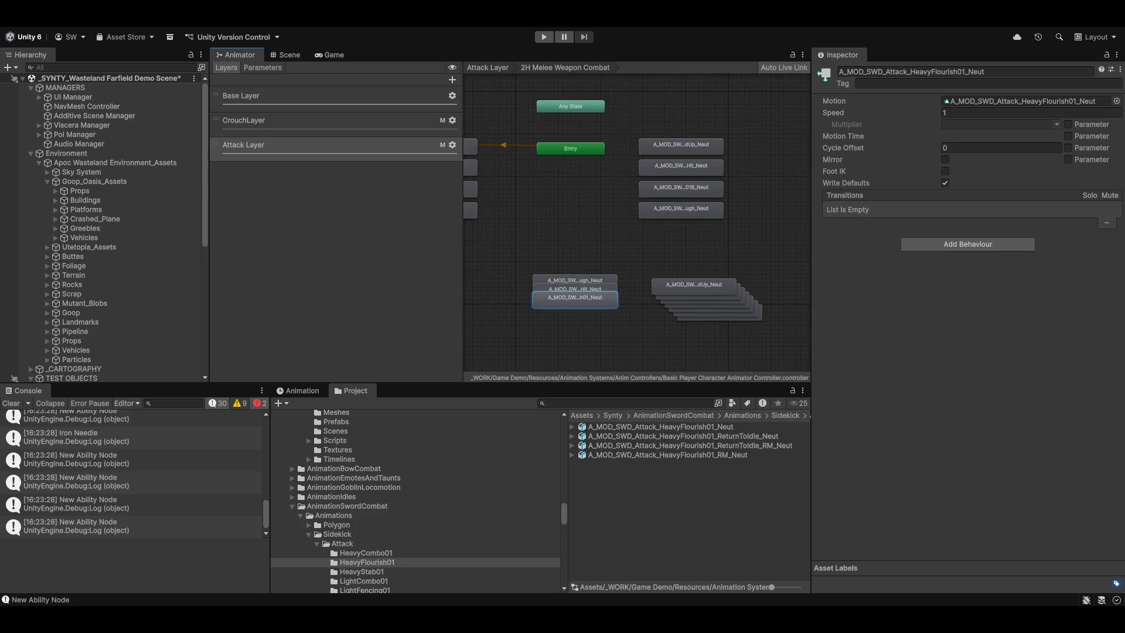
left_click(362, 572)
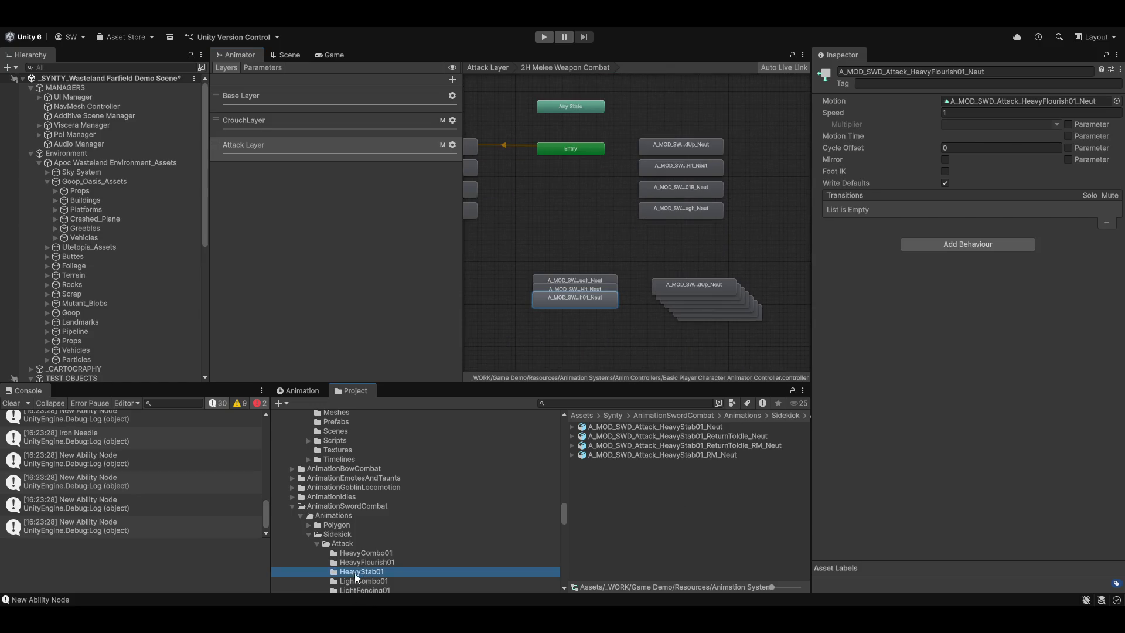
left_click(357, 580)
Drag all six LightLeaping01 clips into the 2H Melee Weapon Combat graph as states
scroll(422, 545, "down", 3)
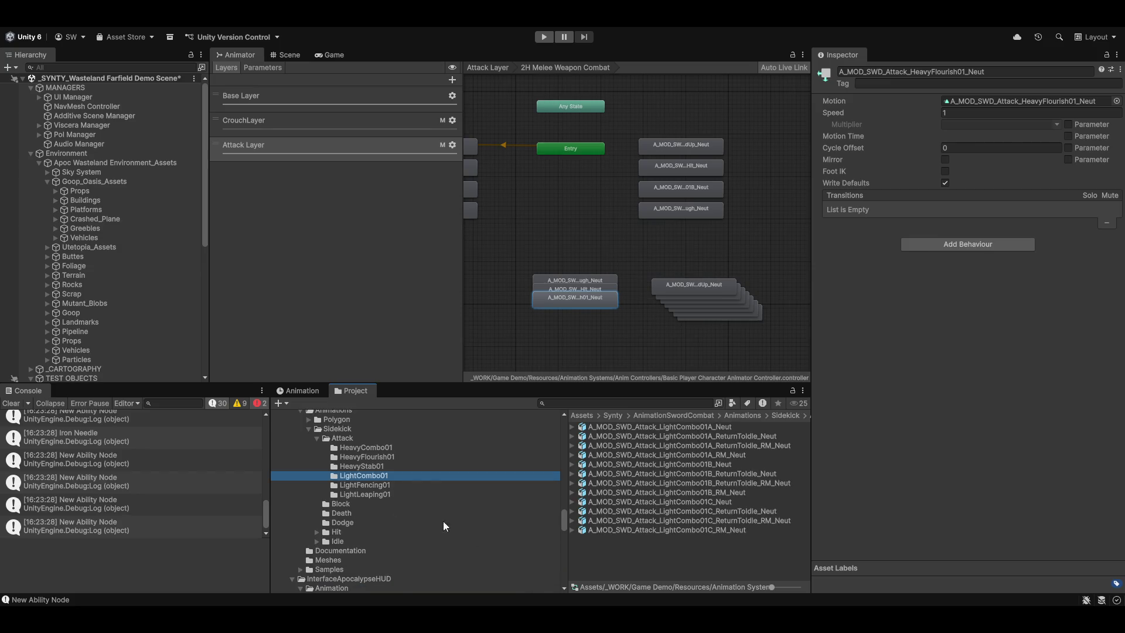
left_click(372, 484)
left_click(372, 495)
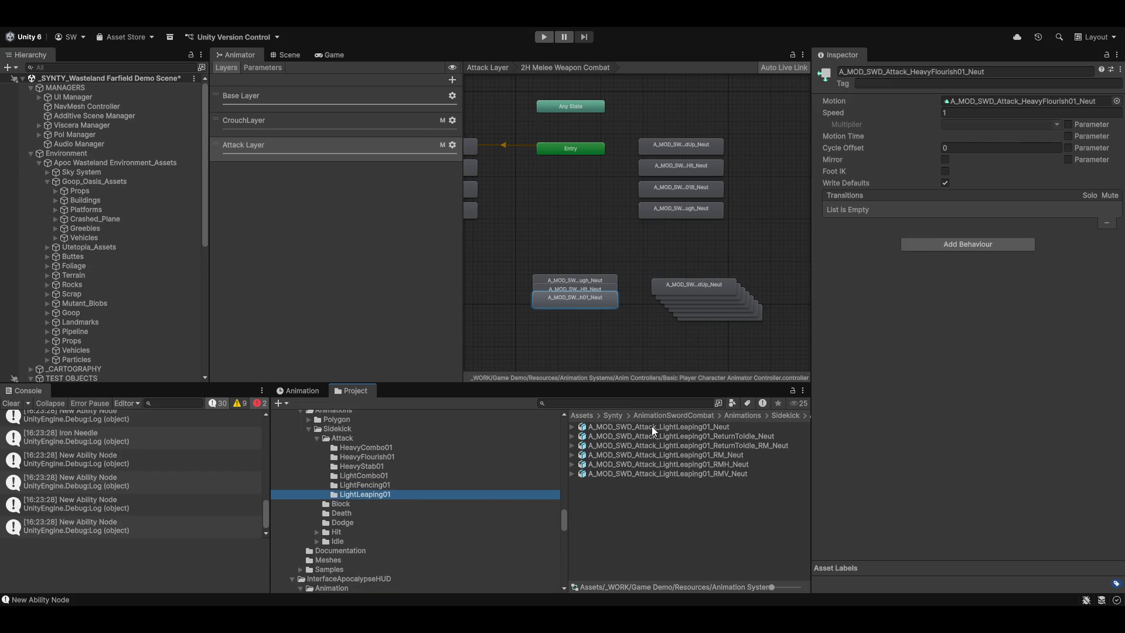
left_click(600, 429)
left_click(639, 474, "shift")
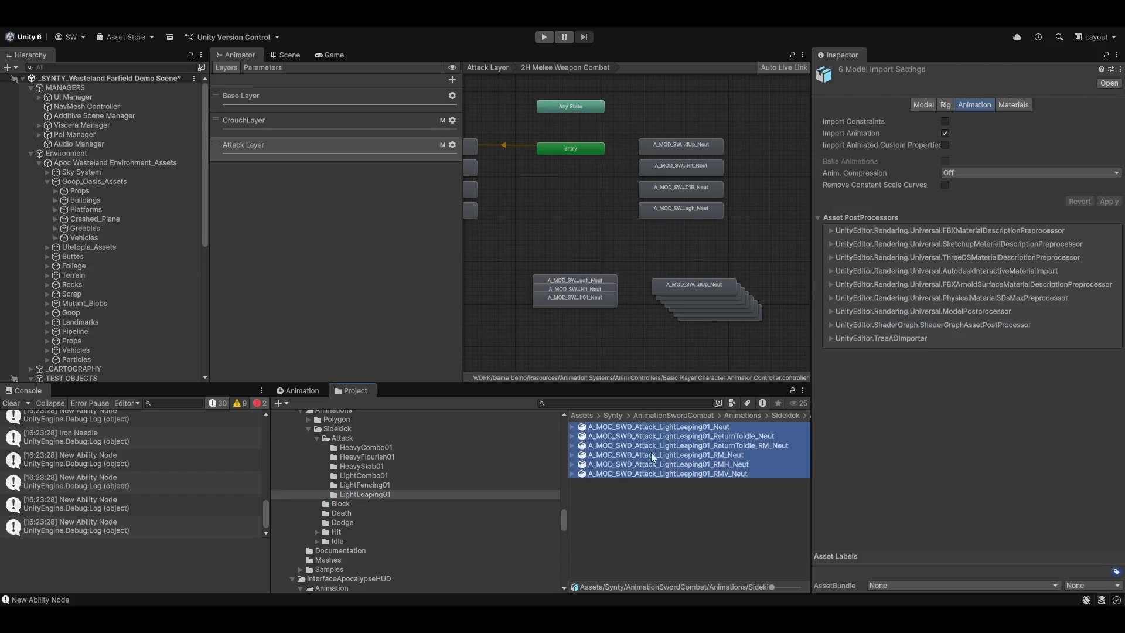
scroll(711, 283, "down", 3)
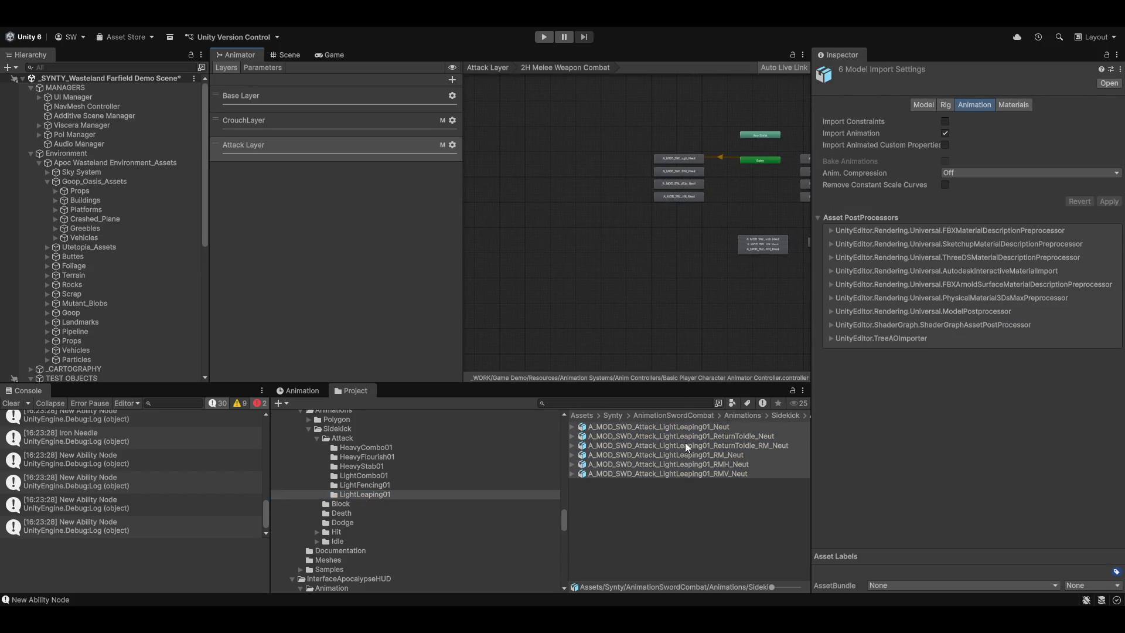
mouse_move(673, 426)
left_mouse_down()
mouse_move(561, 291)
mouse_move(603, 313)
mouse_move(586, 294)
left_mouse_up()
scroll(586, 295, "up", 2)
Preview the FollowThrough and Hit_Neut clips and move both states off the stack
double_click(578, 288)
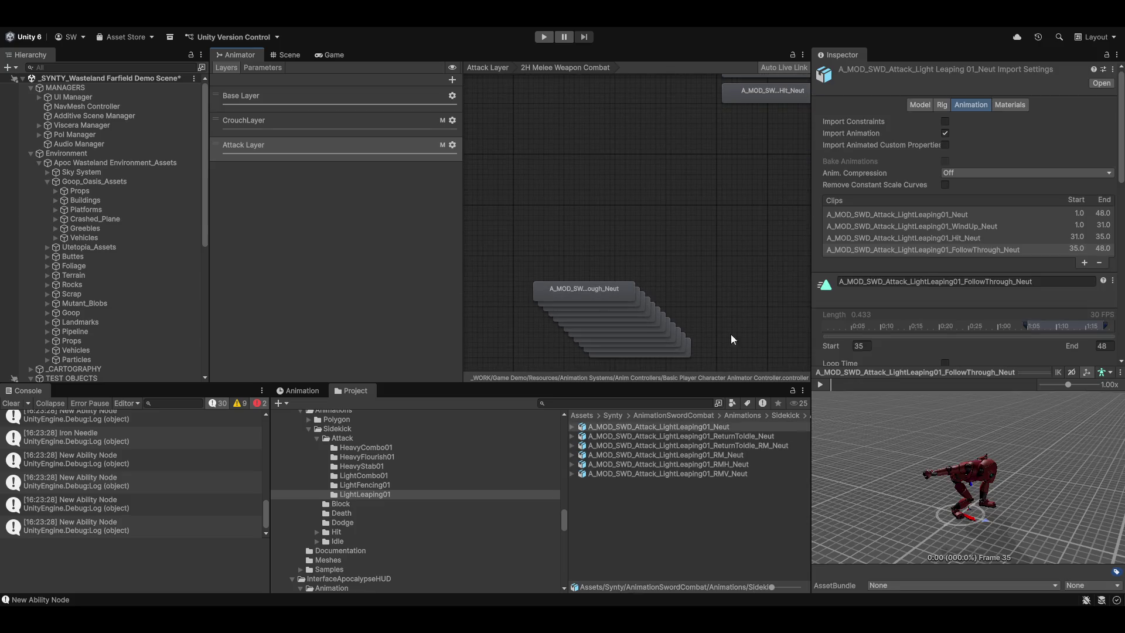
left_click(820, 383)
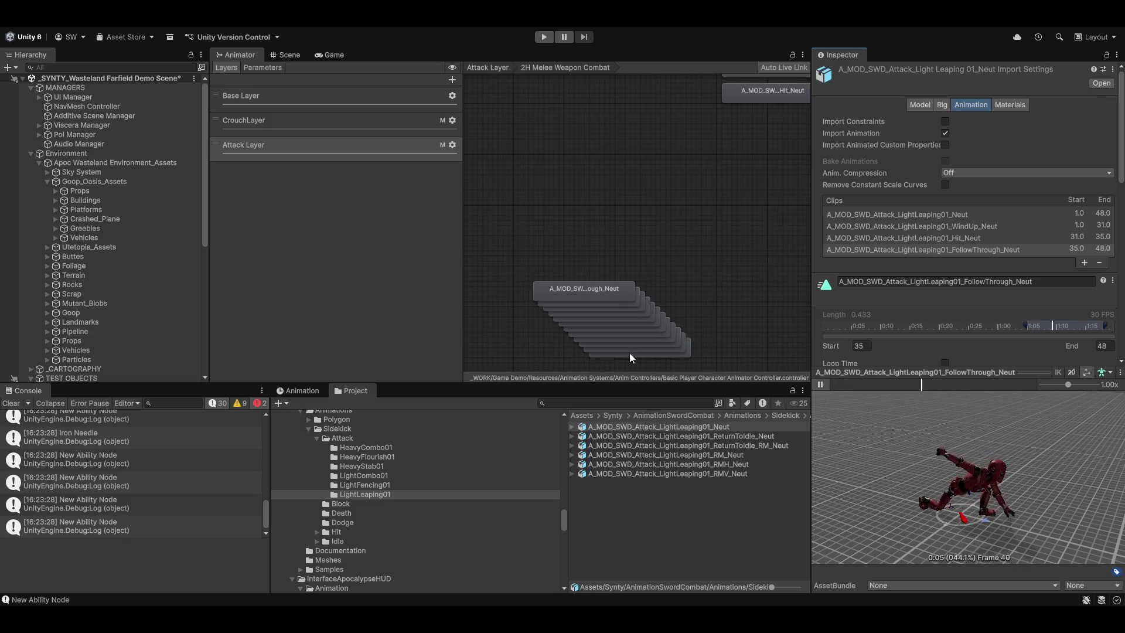
left_click_drag(589, 291, 558, 236)
double_click(583, 297)
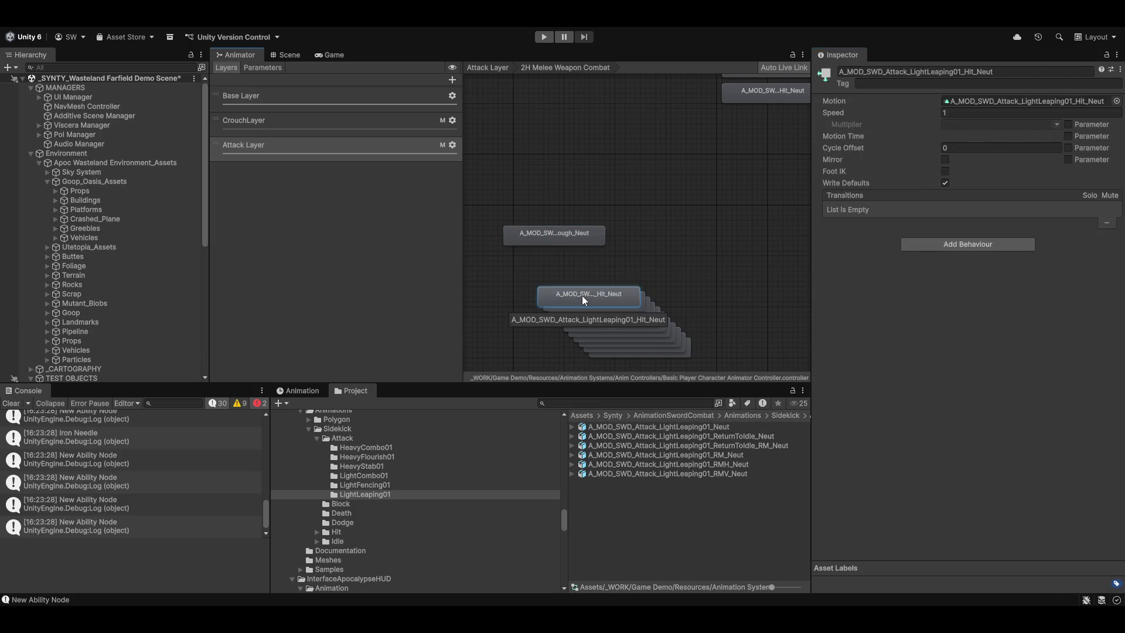
left_click(821, 384)
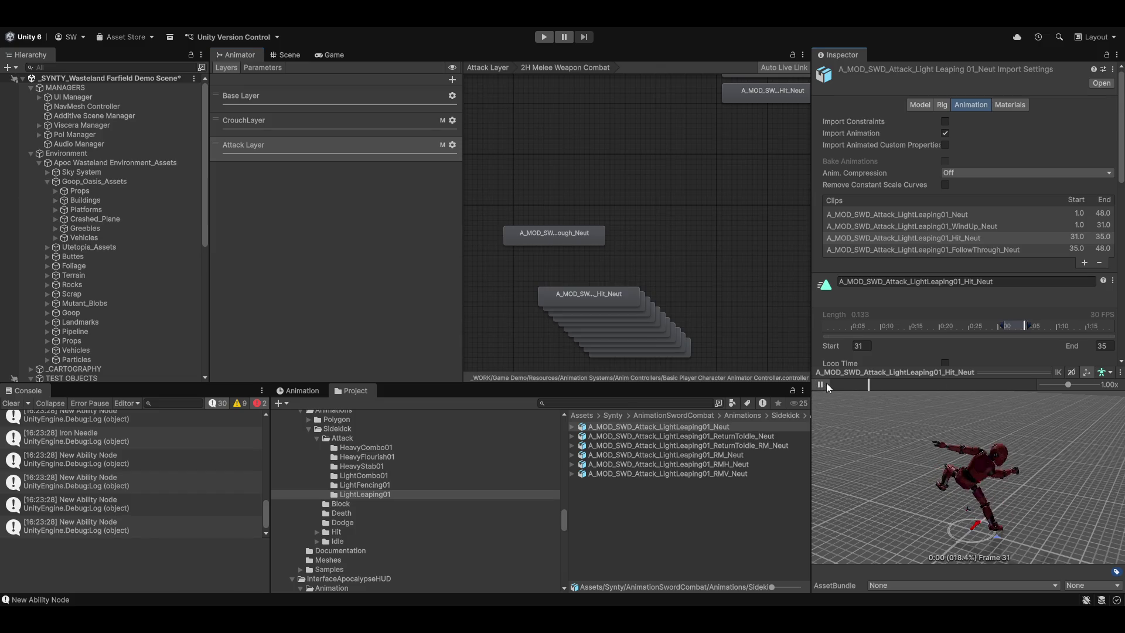
left_click(821, 386)
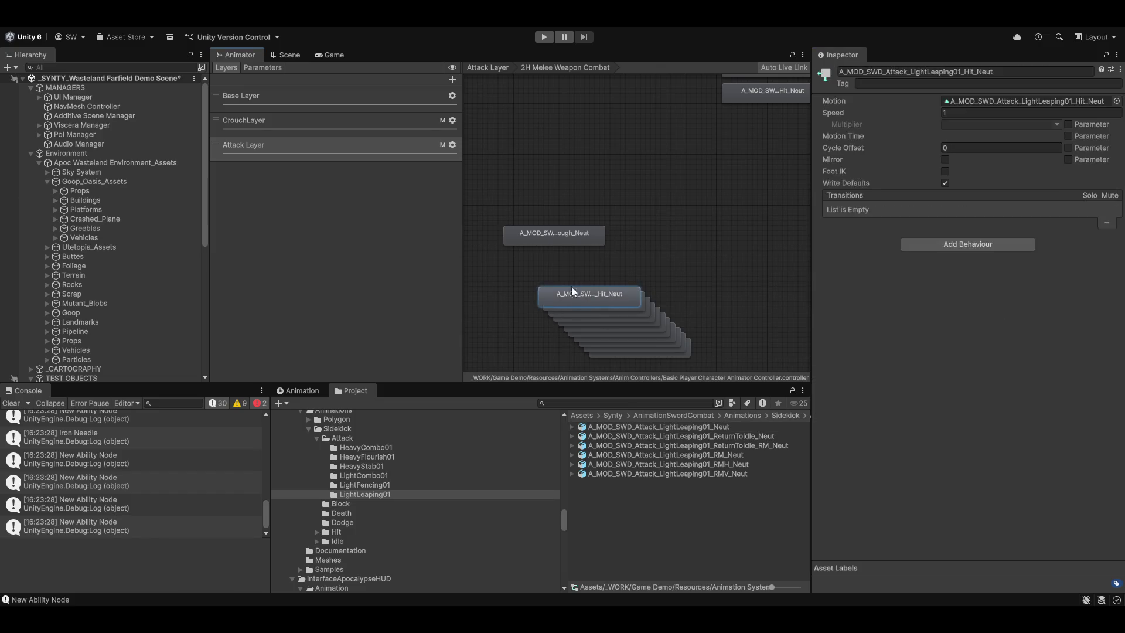
left_click_drag(575, 292, 543, 240)
left_click(597, 299)
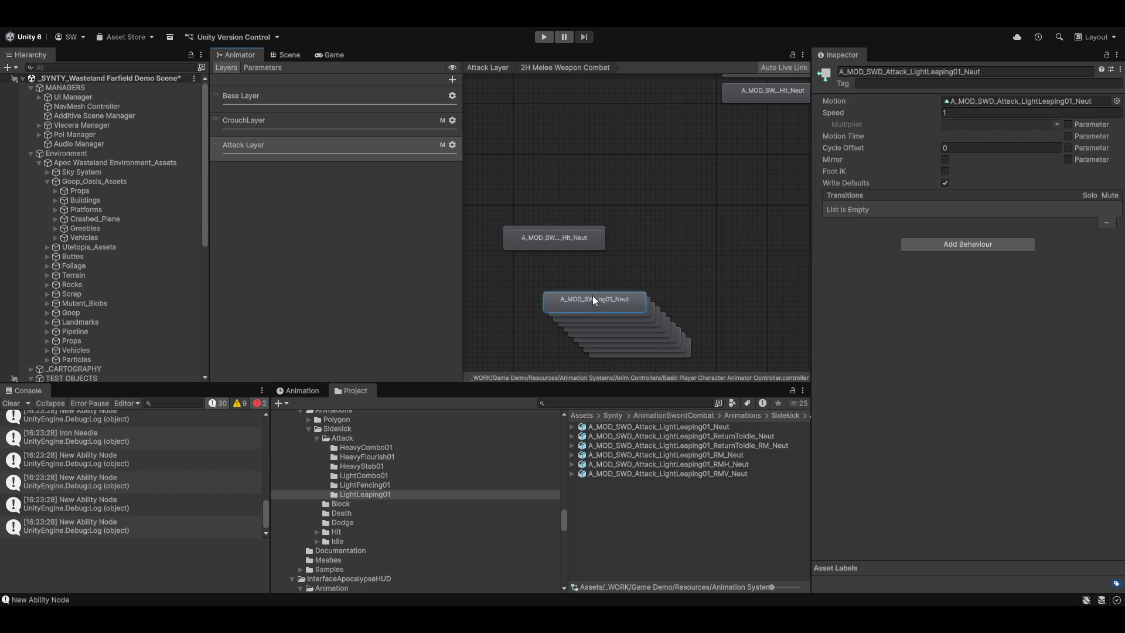
double_click(594, 298)
left_click(822, 385)
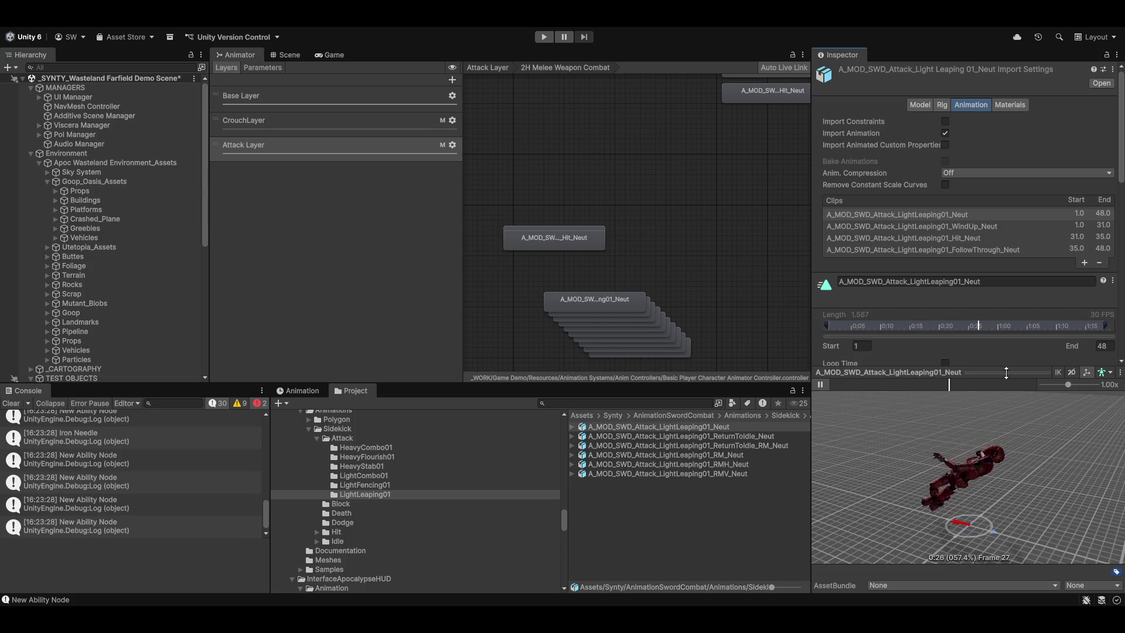
key("shift+space")
mouse_move(876, 390)
left_mouse_down()
mouse_move(838, 360)
mouse_move(761, 396)
left_mouse_up()
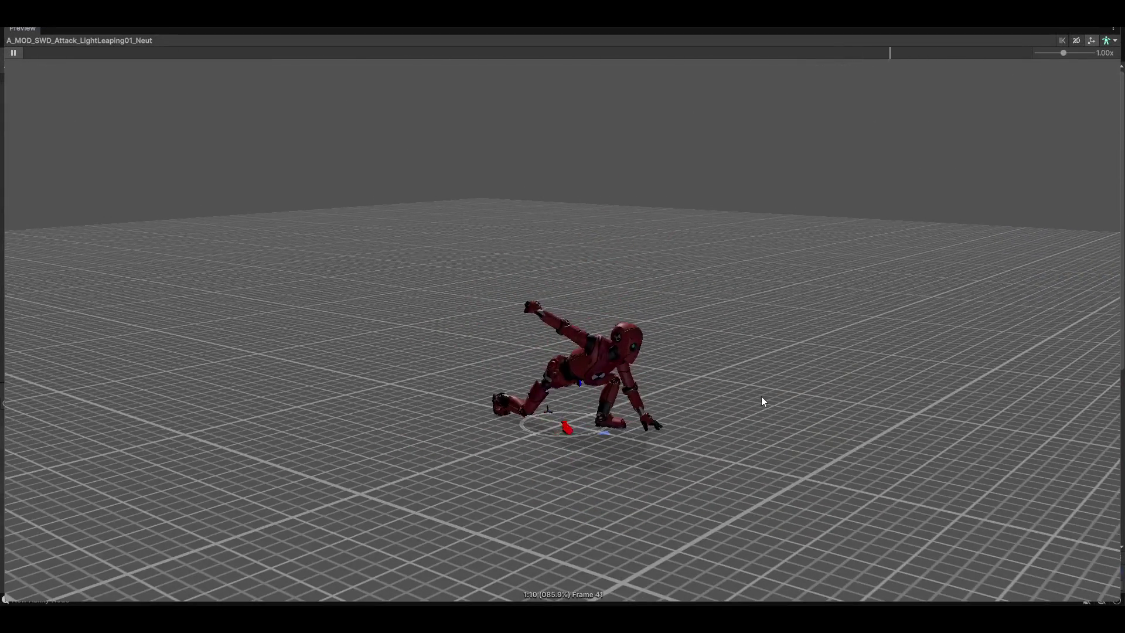
mouse_move(847, 422)
left_mouse_down()
mouse_move(656, 437)
mouse_move(751, 452)
mouse_move(719, 445)
left_mouse_up()
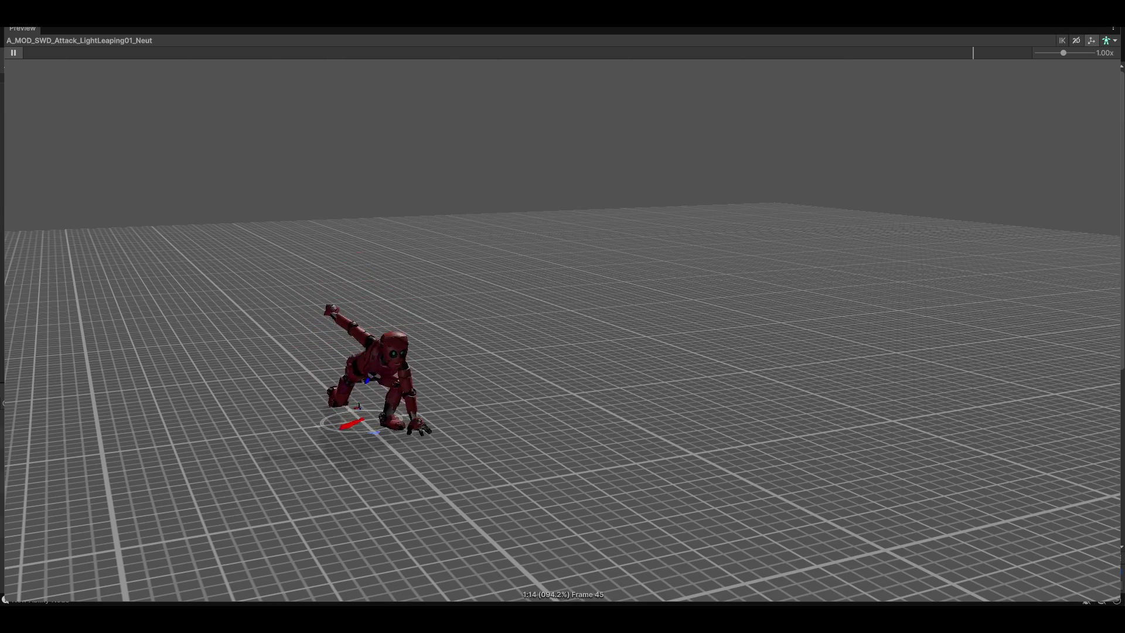
key("shift+space")
scroll(586, 223, "down", 3)
mouse_move(578, 205)
left_mouse_down()
mouse_move(759, 337)
mouse_move(704, 343)
mouse_move(649, 280)
mouse_move(517, 296)
left_mouse_up()
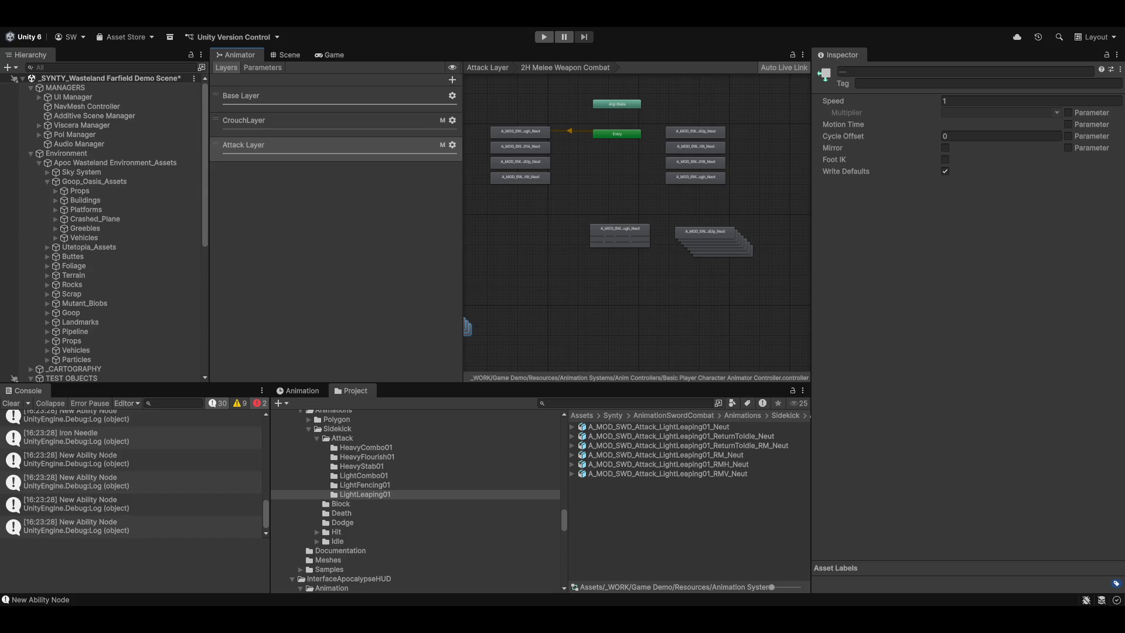
Rearrange the HeavyFlourish state above Hit_Neut, beside the FollowThrough state
scroll(687, 233, "up", 5)
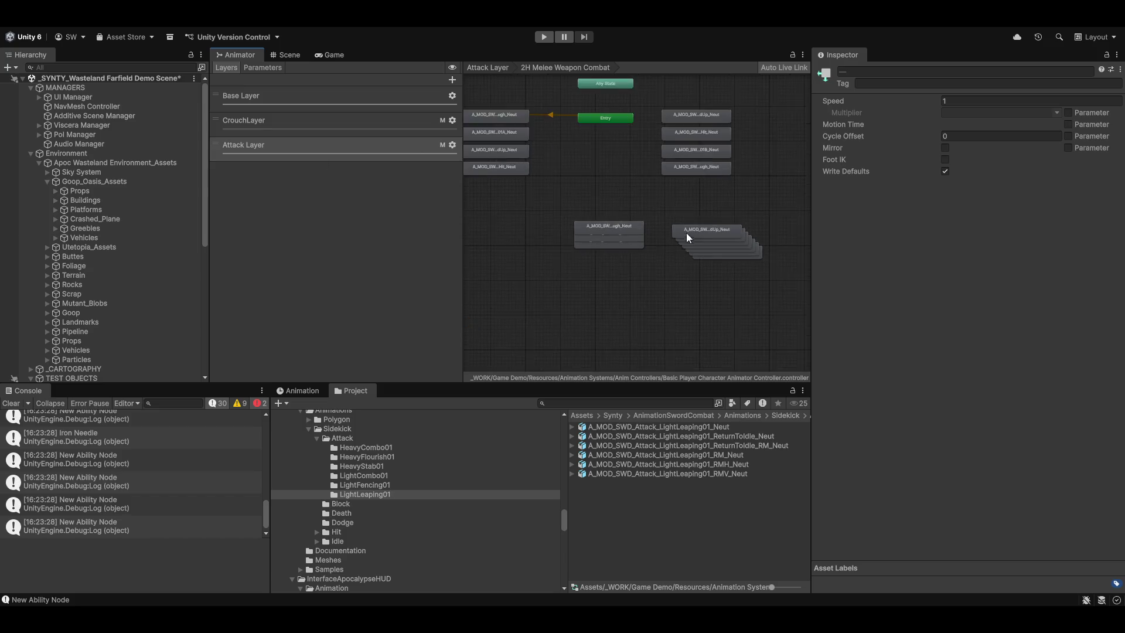
left_click(607, 228)
double_click(561, 225)
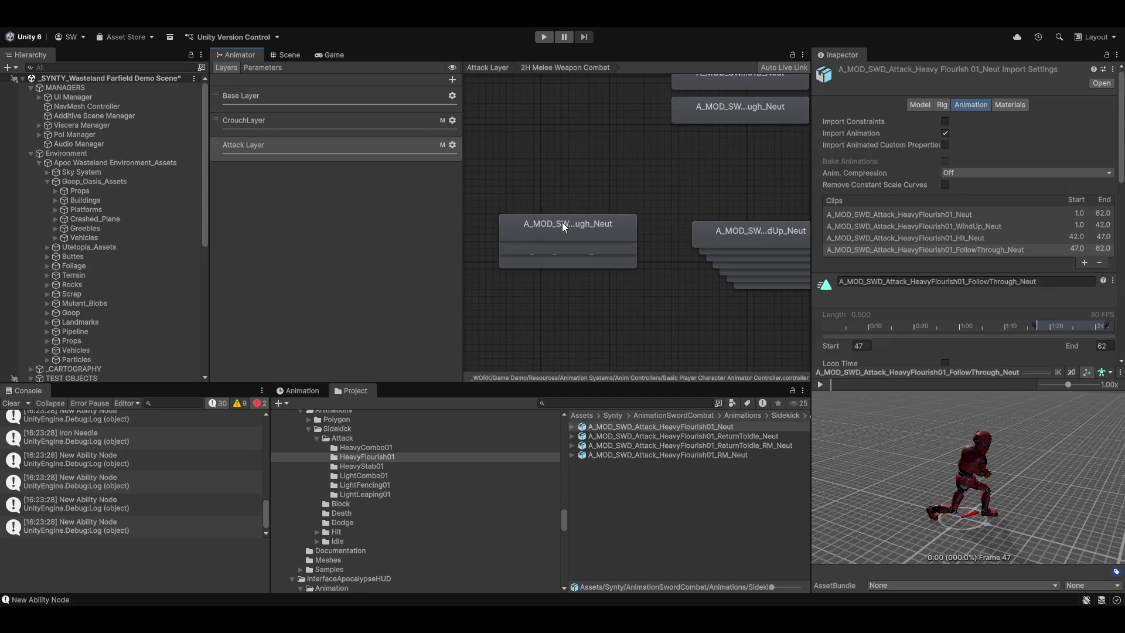
left_click_drag(561, 224, 581, 183)
mouse_move(544, 239)
left_mouse_down()
mouse_move(557, 235)
mouse_move(578, 205)
mouse_move(570, 201)
left_mouse_up()
Play the HeavyFlourish01_Neut animation in a full-screen preview, orbiting around the character
double_click(565, 197)
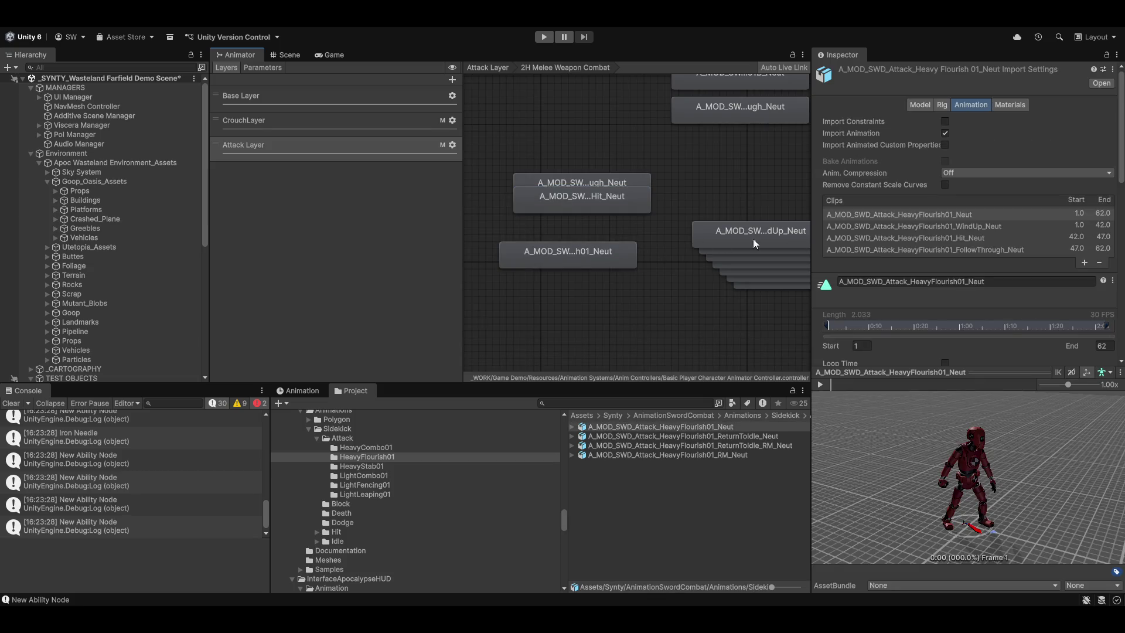
left_click(823, 385)
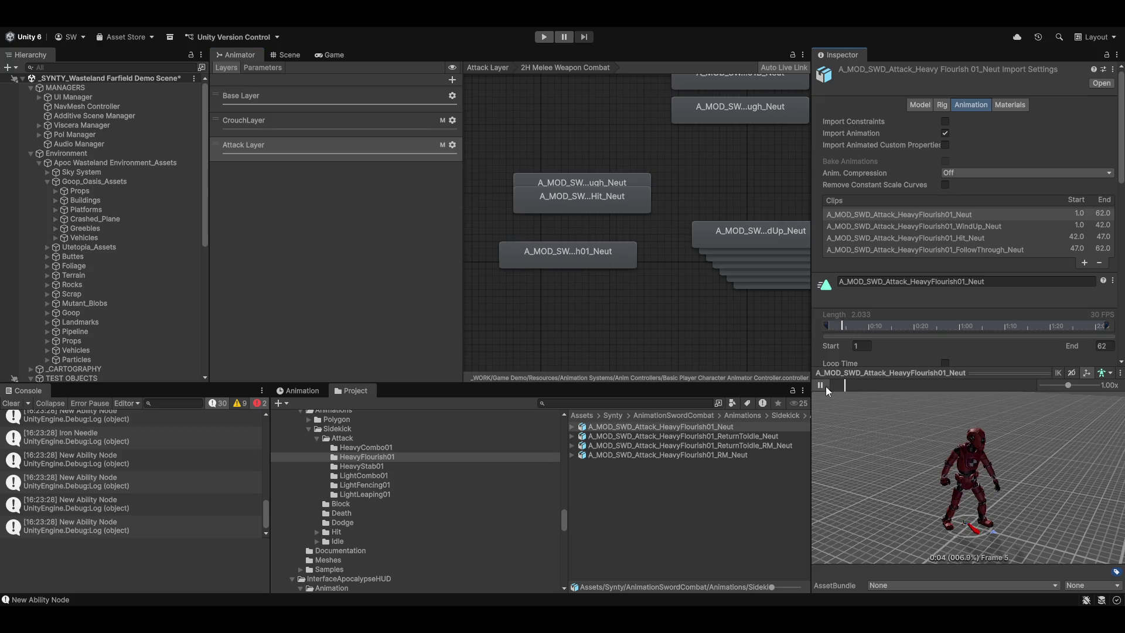
key("shift+space")
left_click_drag(411, 301, 758, 301)
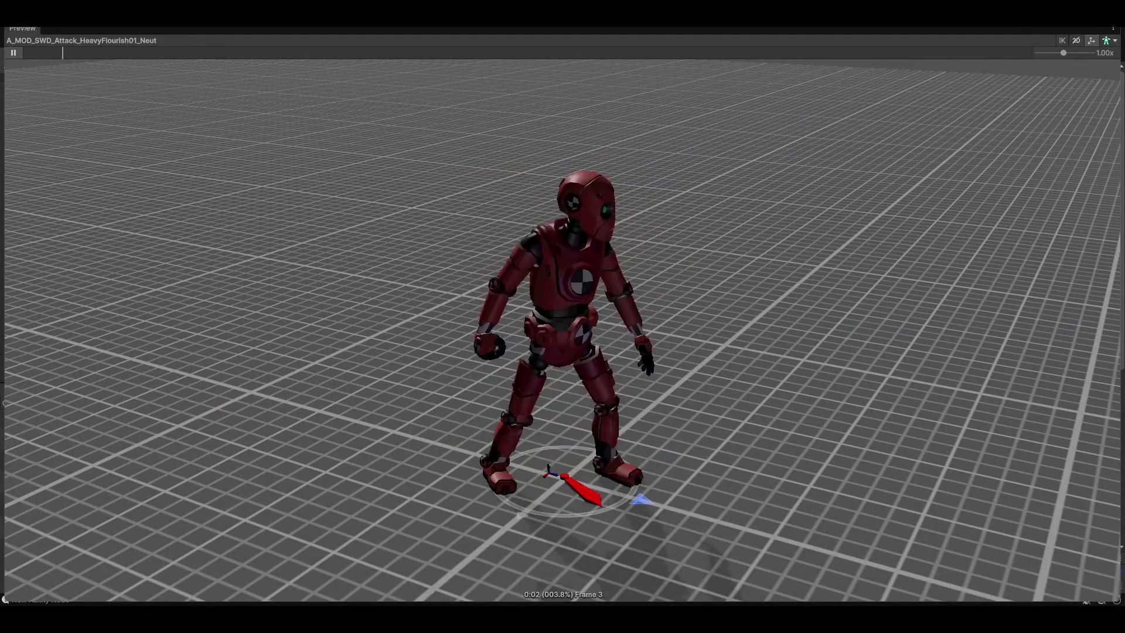
Scrub the paused swing across frames 4 to 18, then show the sub-state machine's settings
left_click(13, 53)
left_click_drag(126, 52, 21, 52)
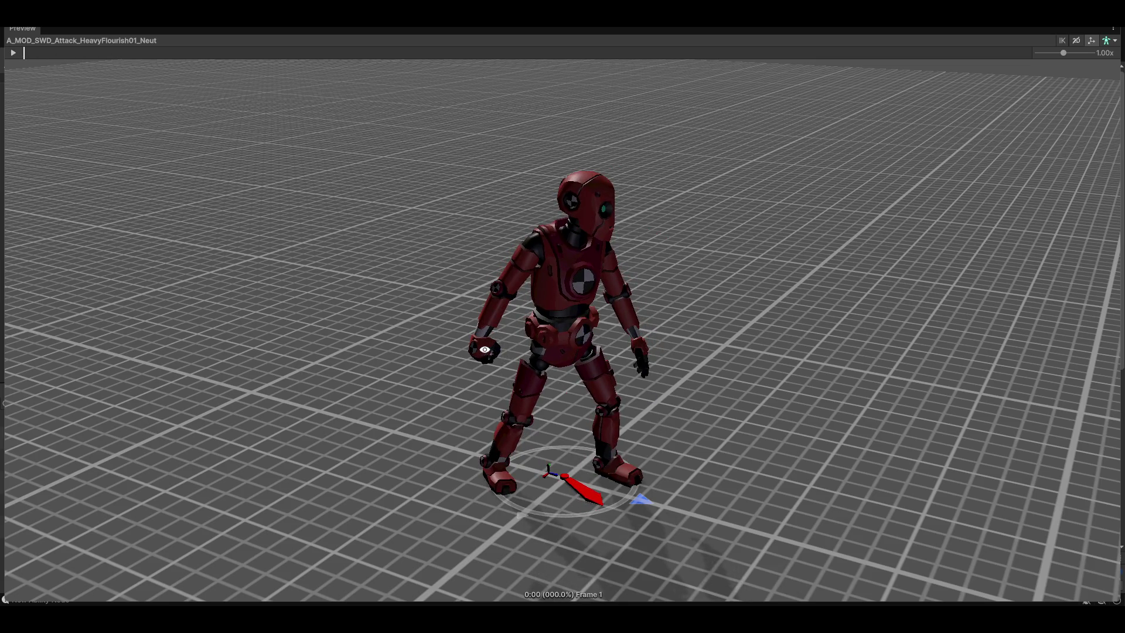
mouse_move(37, 53)
left_mouse_down()
mouse_move(338, 52)
mouse_move(416, 37)
mouse_move(961, 60)
left_mouse_up()
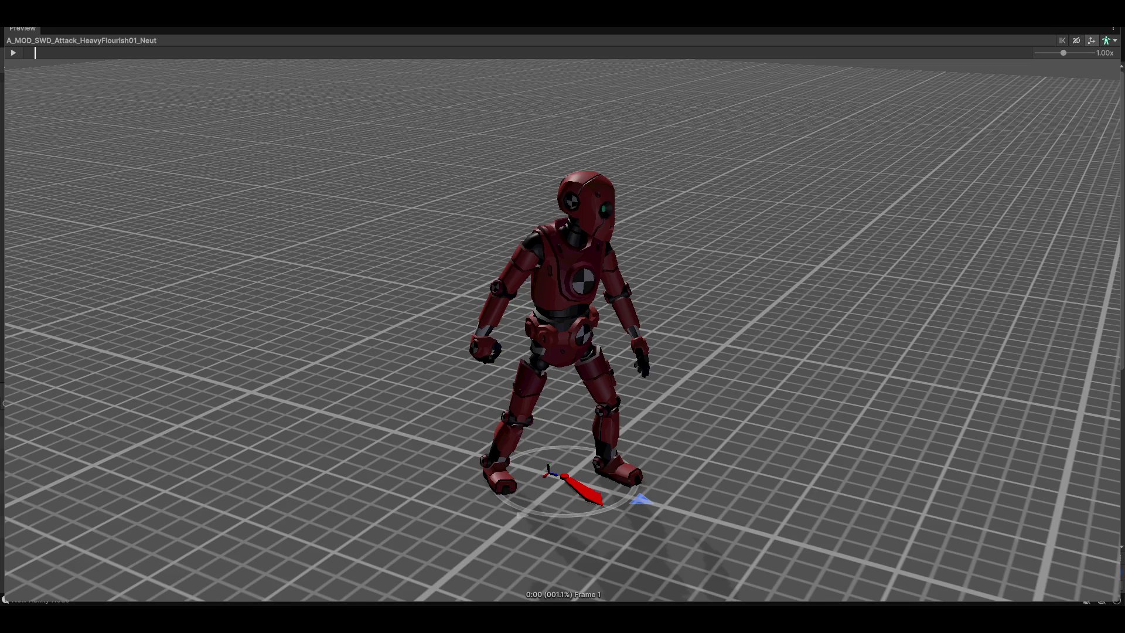
left_click(88, 52)
mouse_move(99, 59)
left_mouse_down()
mouse_move(256, 35)
mouse_move(292, 53)
mouse_move(400, 52)
left_mouse_up()
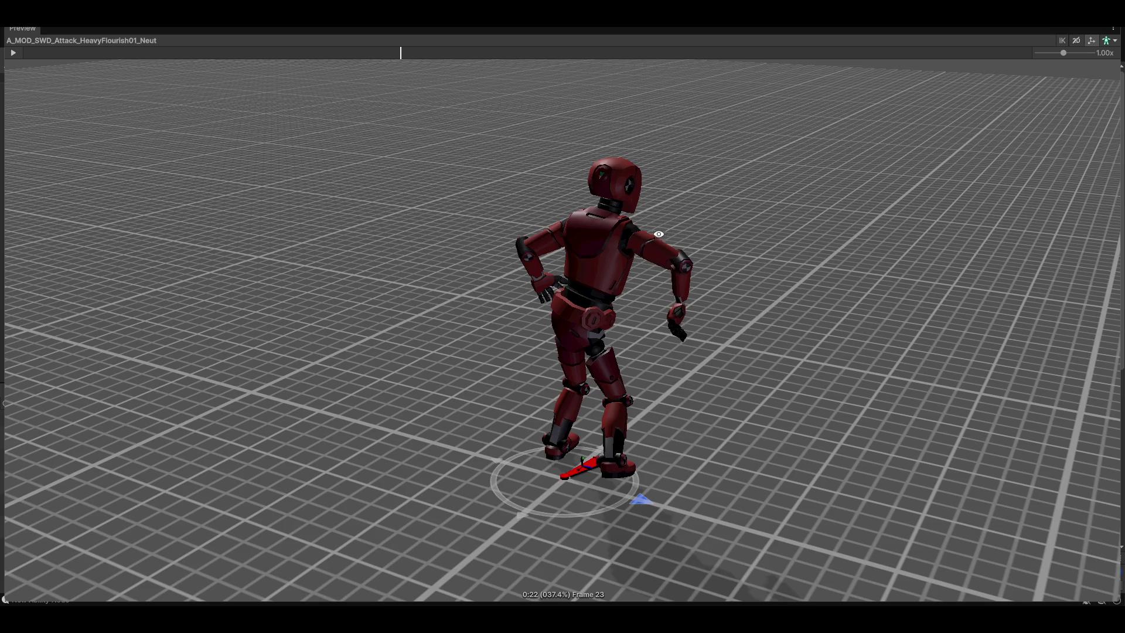
mouse_move(406, 54)
left_mouse_down()
mouse_move(546, 51)
mouse_move(198, 53)
left_mouse_up()
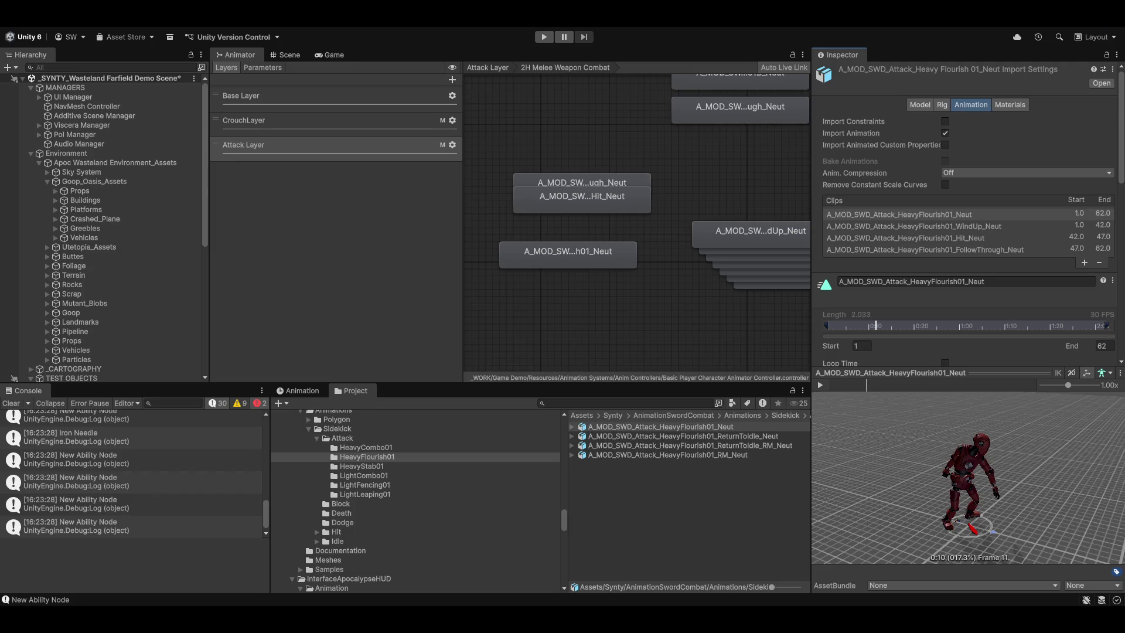
left_click(312, 155)
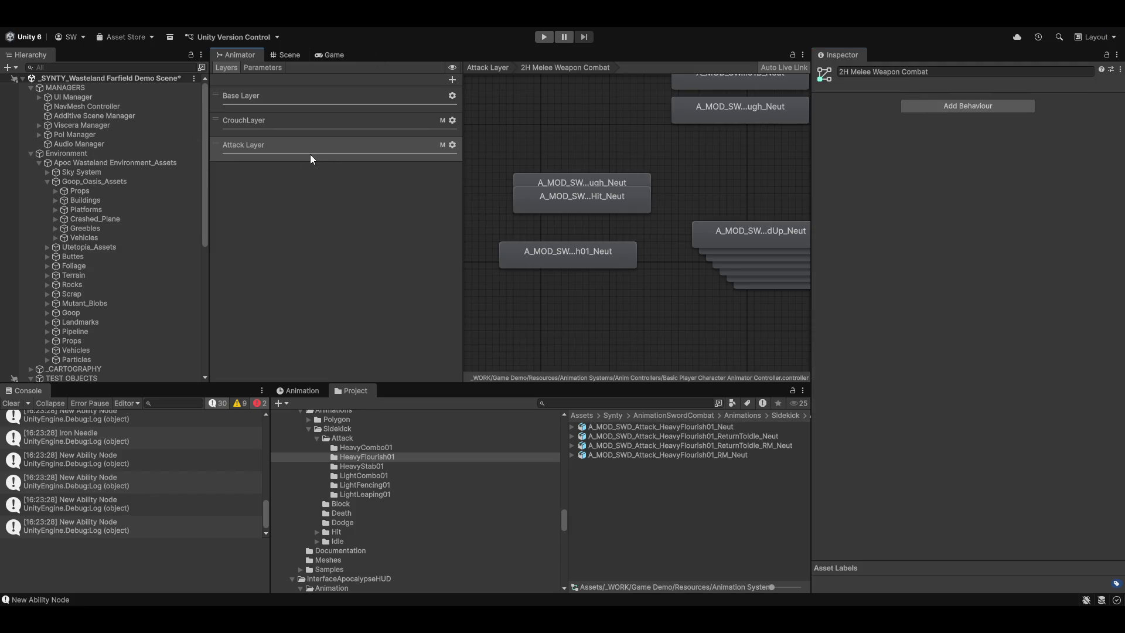
Return to the Attack Layer's top-level states and clear the console
left_click(276, 124)
left_click(296, 151)
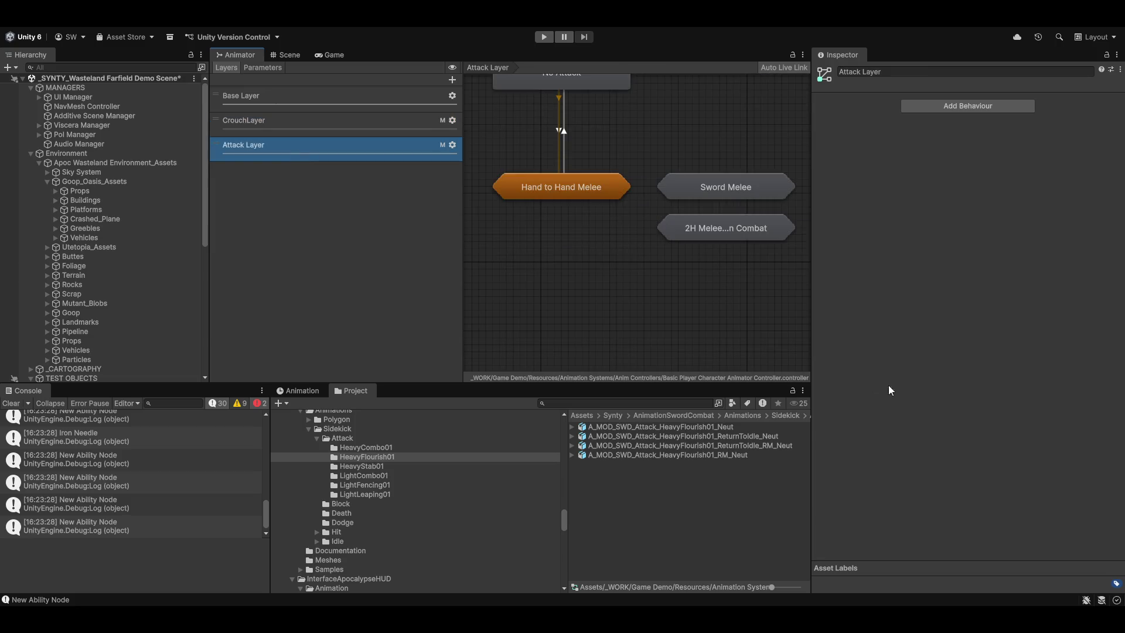
left_click(11, 403)
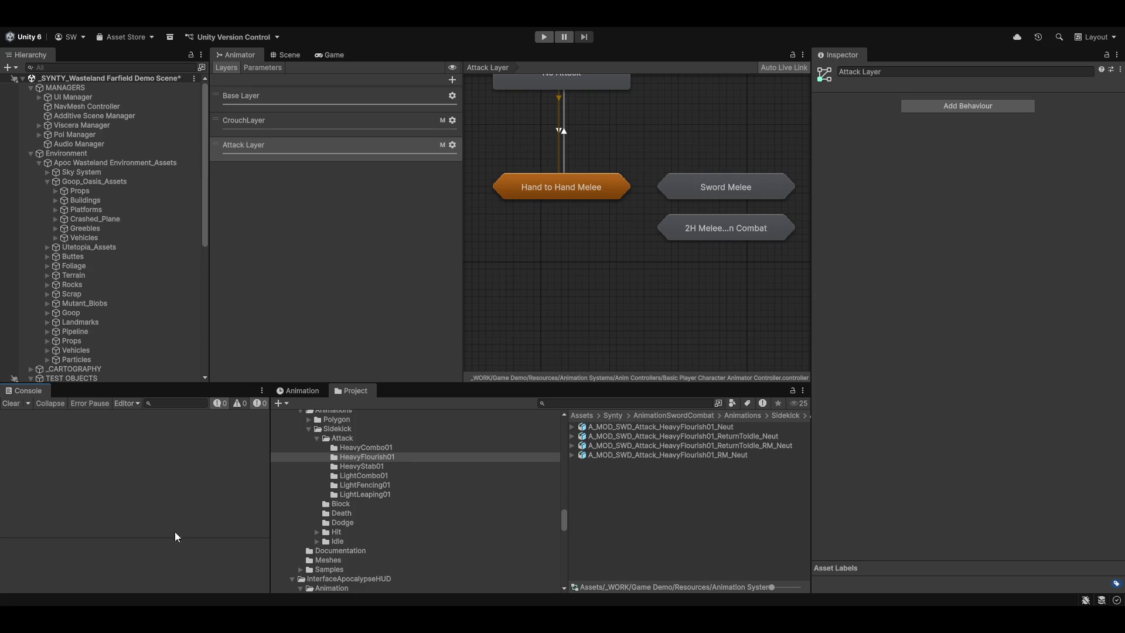
Browse the Block, Death, Dodge, Hit, AnimationSwordCombat and AnimationBowCombat animation folders
left_click(326, 505)
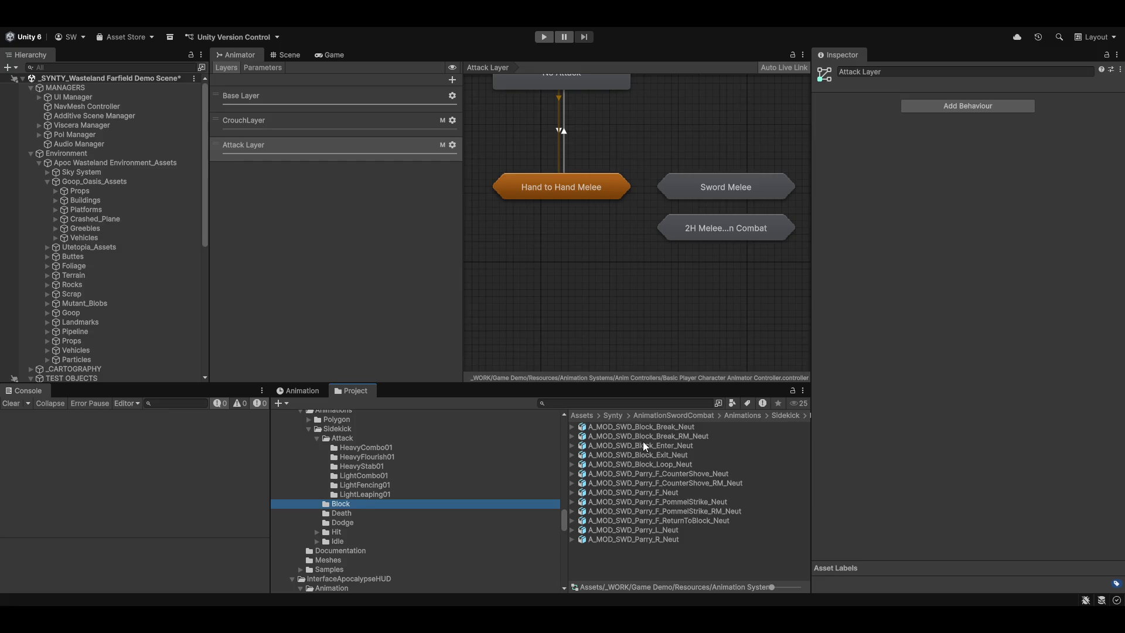
left_click(351, 516)
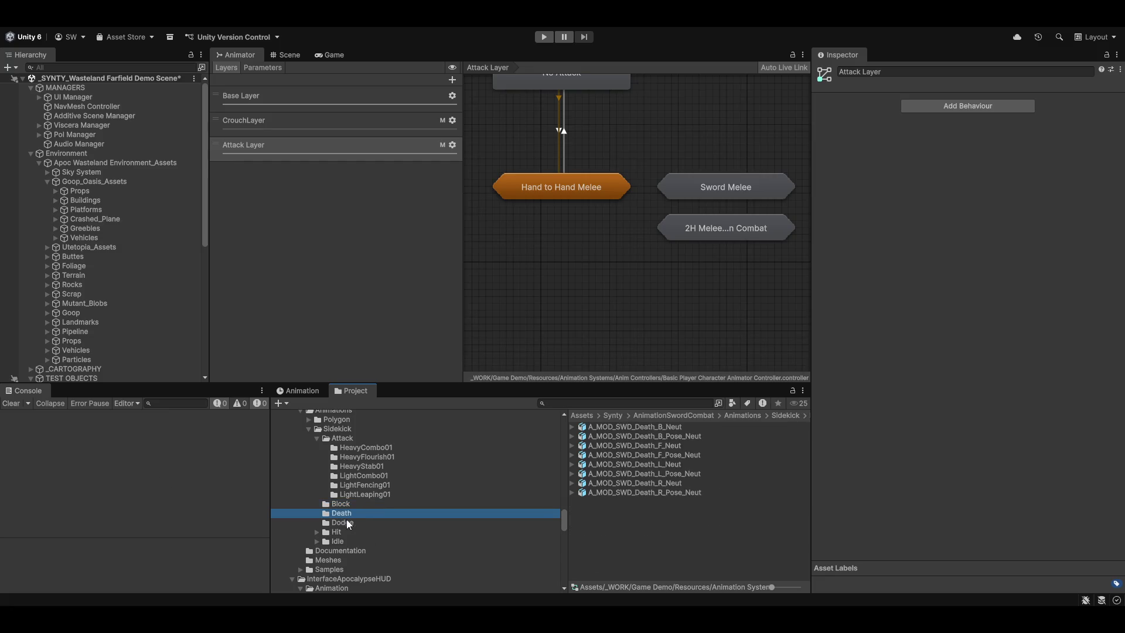
left_click(347, 522)
left_click(339, 532)
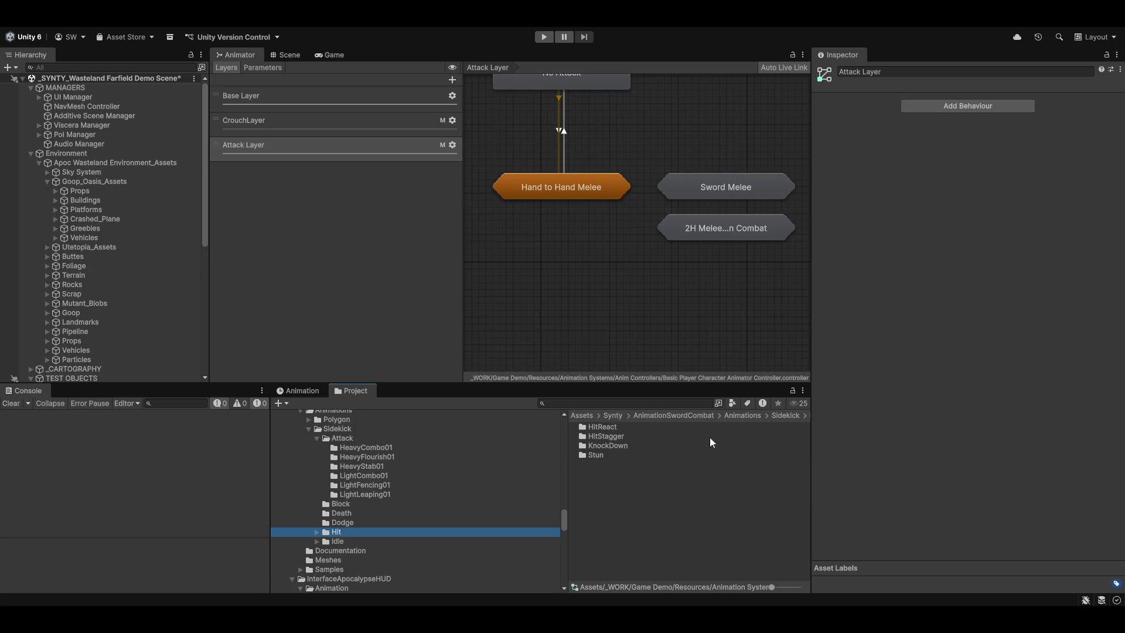
scroll(345, 575, "down", 3)
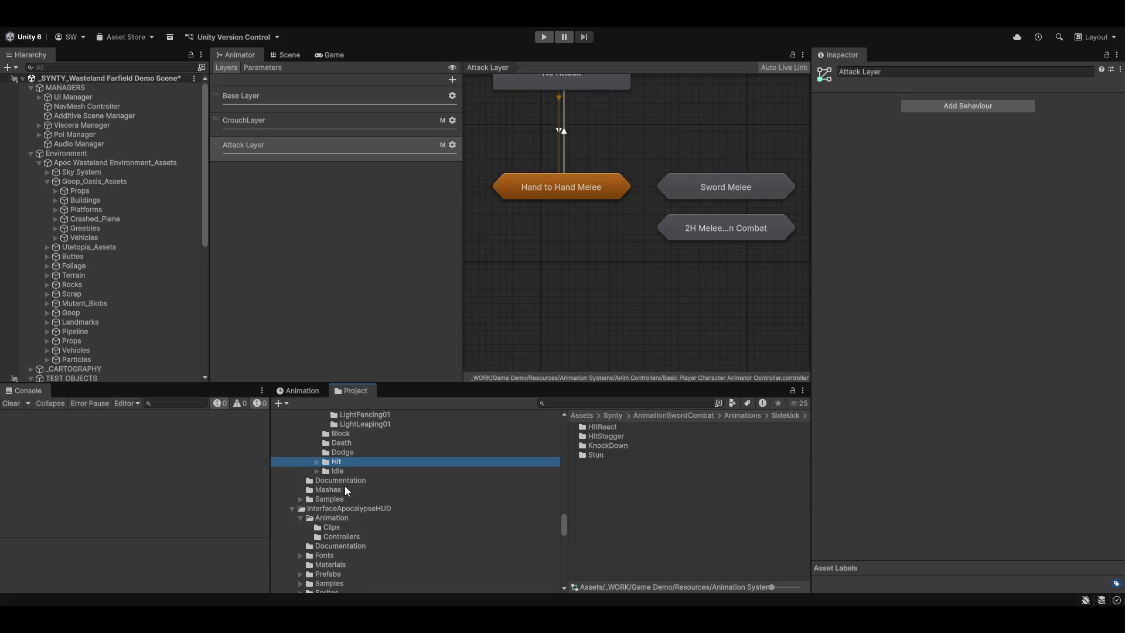
scroll(351, 515, "up", 6)
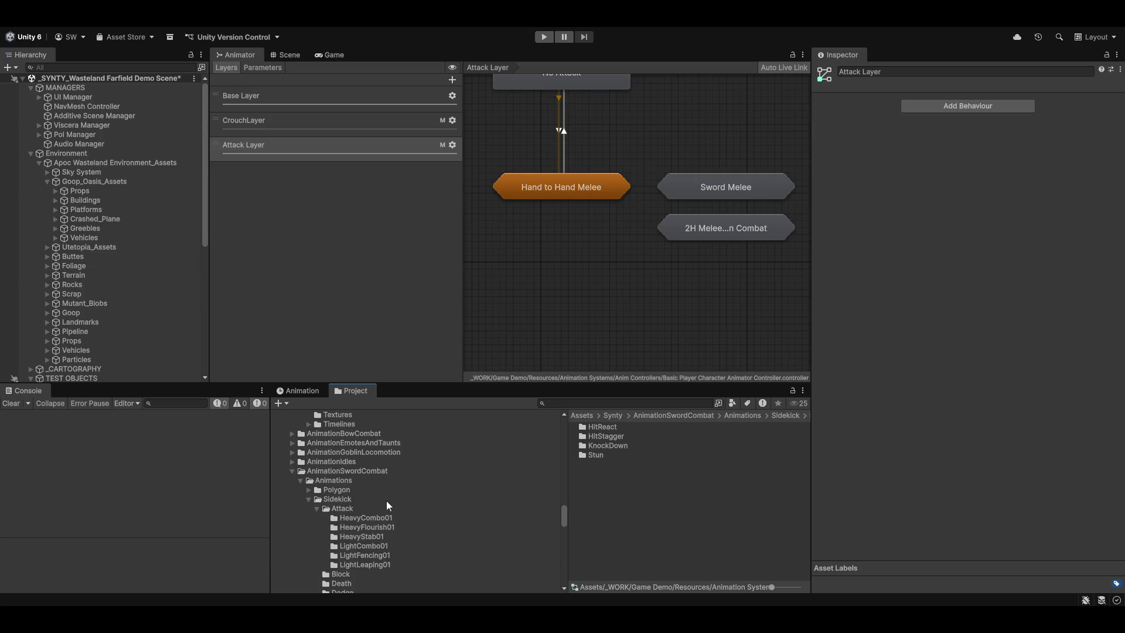
left_click(340, 472)
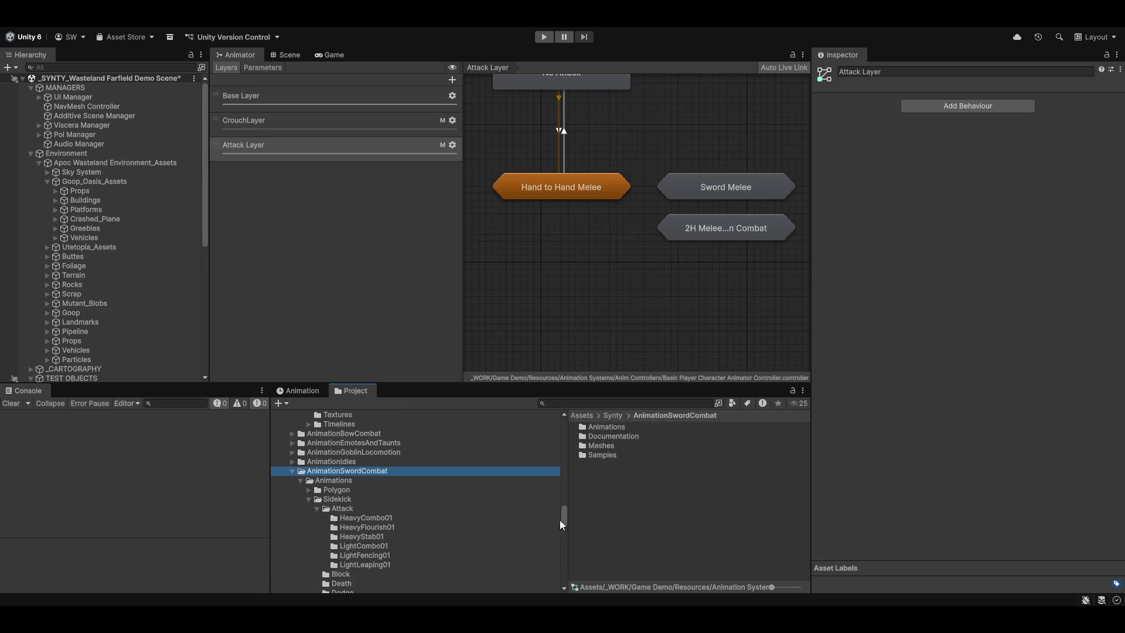
left_click(340, 434)
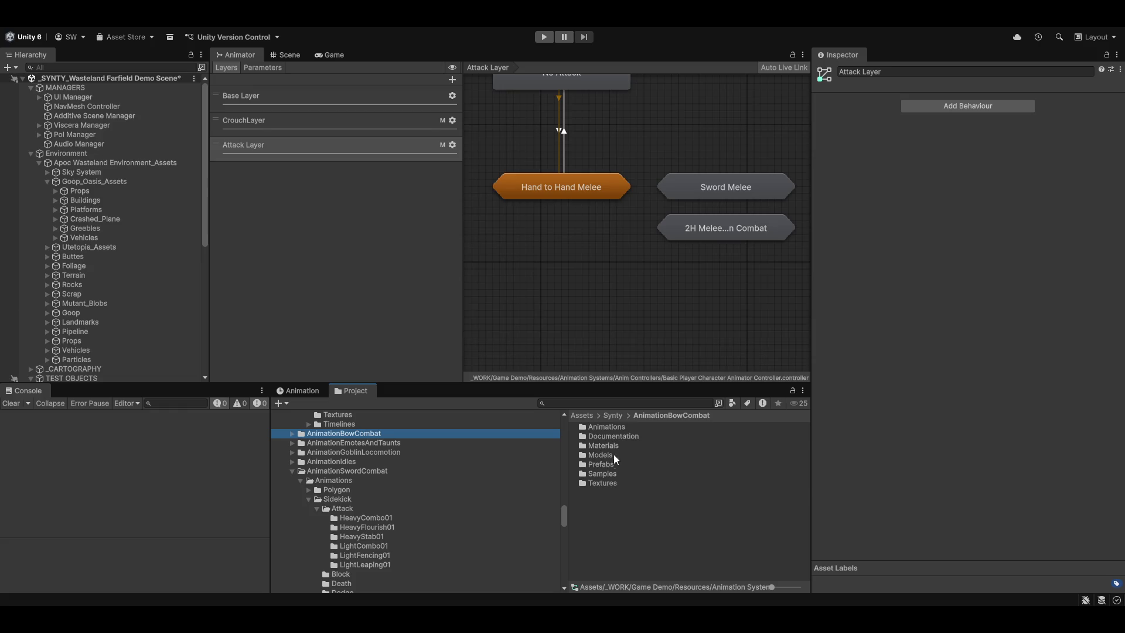
scroll(618, 222, "down", 5)
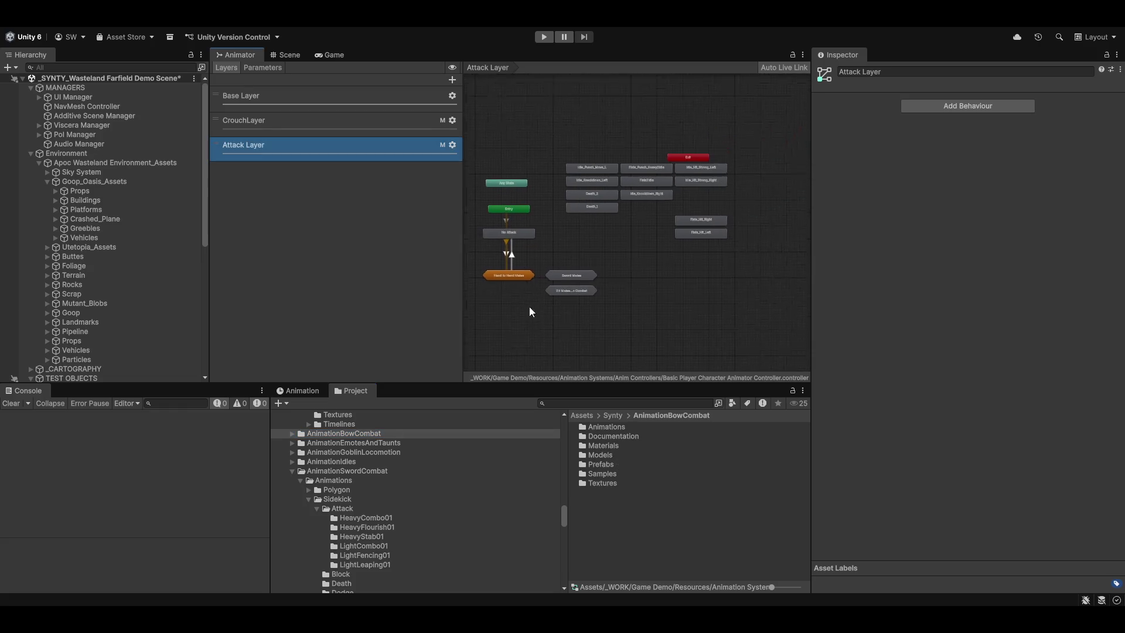
Switch to the Base Layer and open the Free Movement sub-state machine
scroll(664, 294, "up", 5)
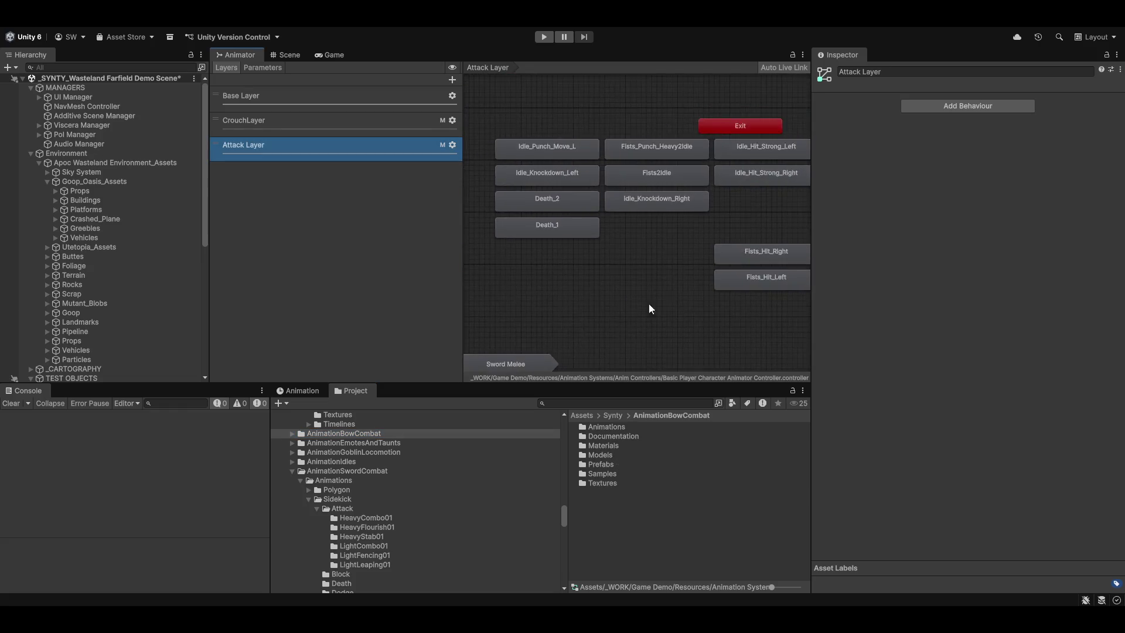
left_click_drag(627, 303, 834, 162)
left_click(243, 124)
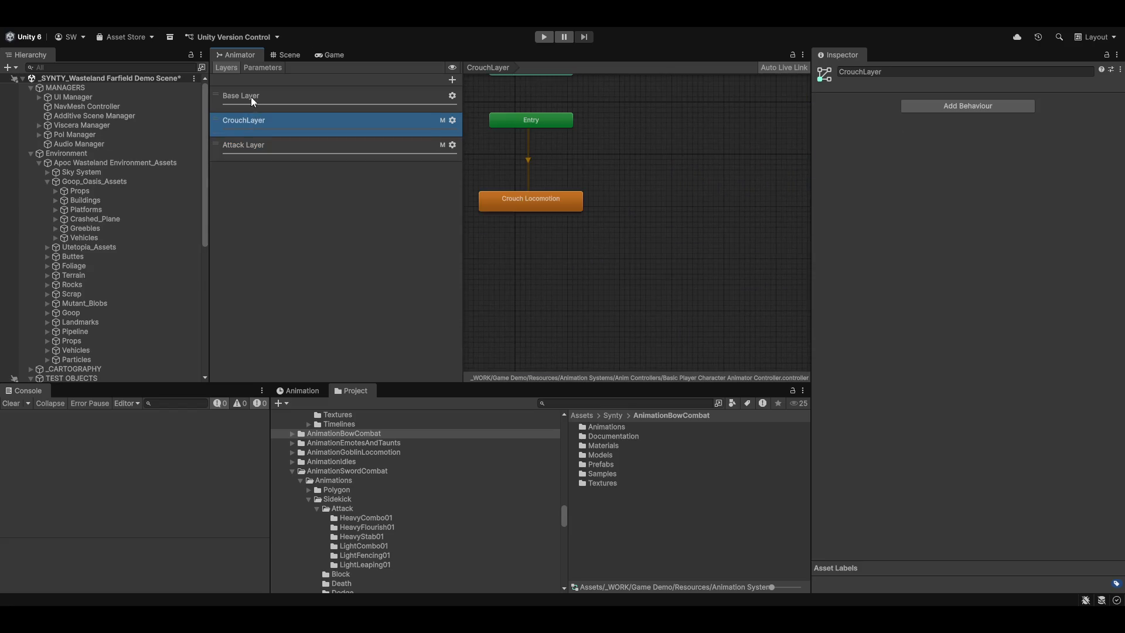
left_click(251, 101)
left_click(576, 230)
double_click(576, 230)
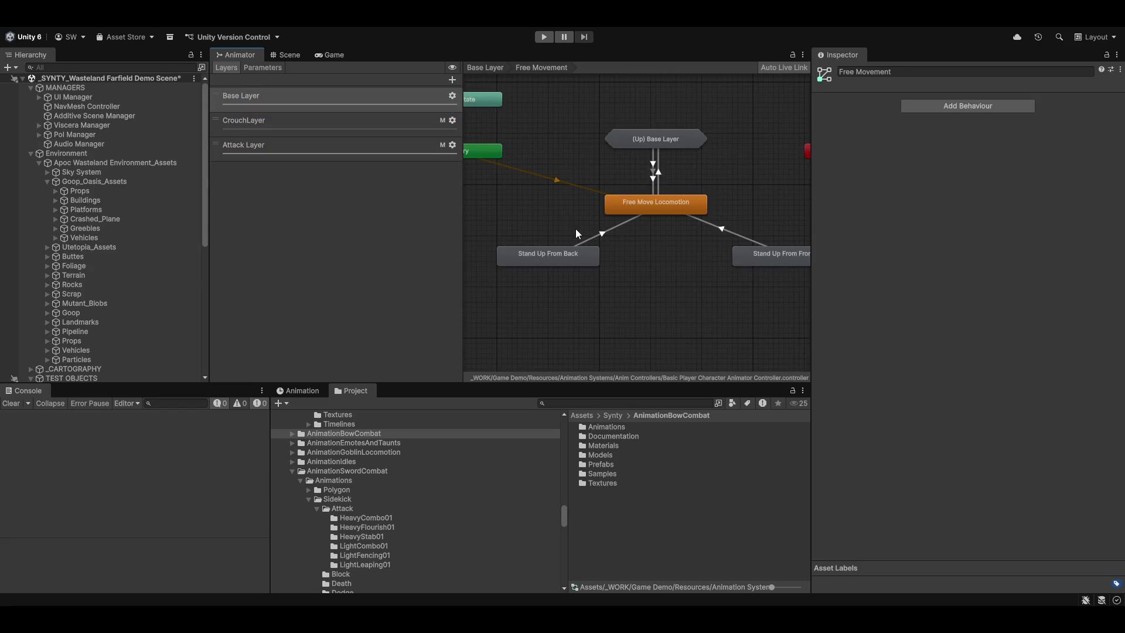
Inspect the Stand Up From Back, Stand Up From Front and Free Move Locomotion states
mouse_move(692, 329)
left_mouse_down()
mouse_move(661, 350)
mouse_move(716, 317)
left_mouse_up()
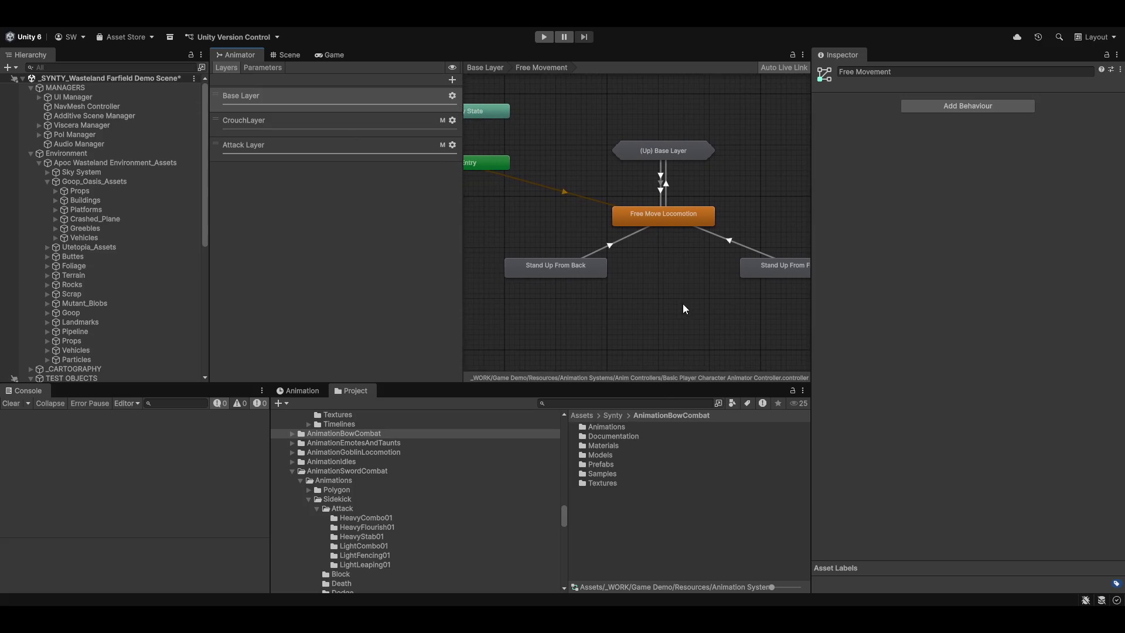
left_click_drag(687, 309, 653, 303)
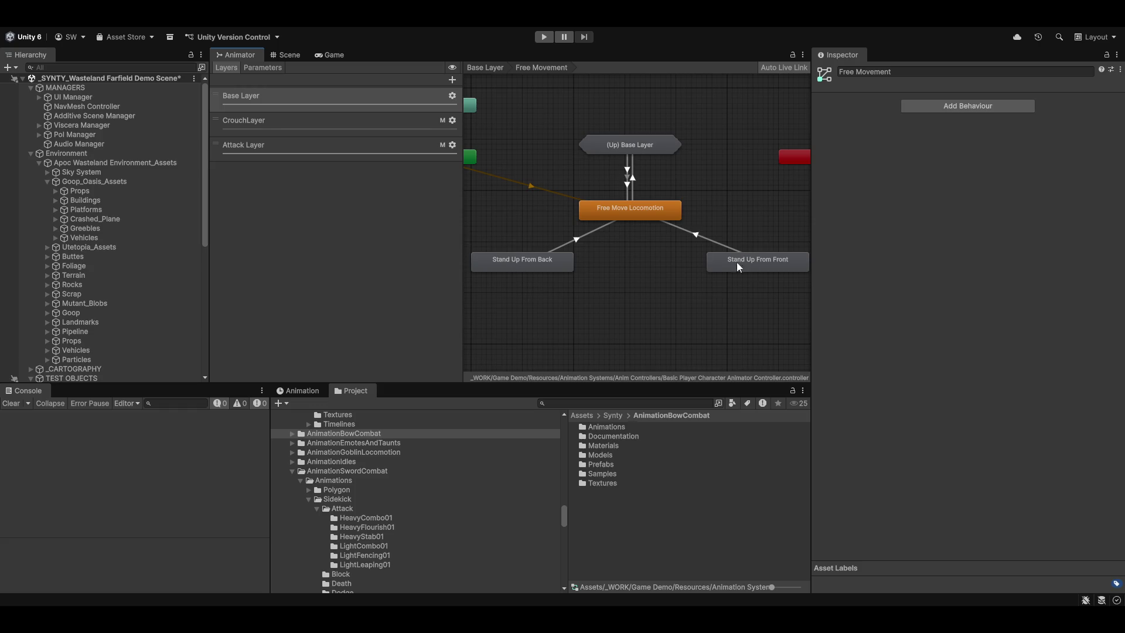
left_click(520, 268)
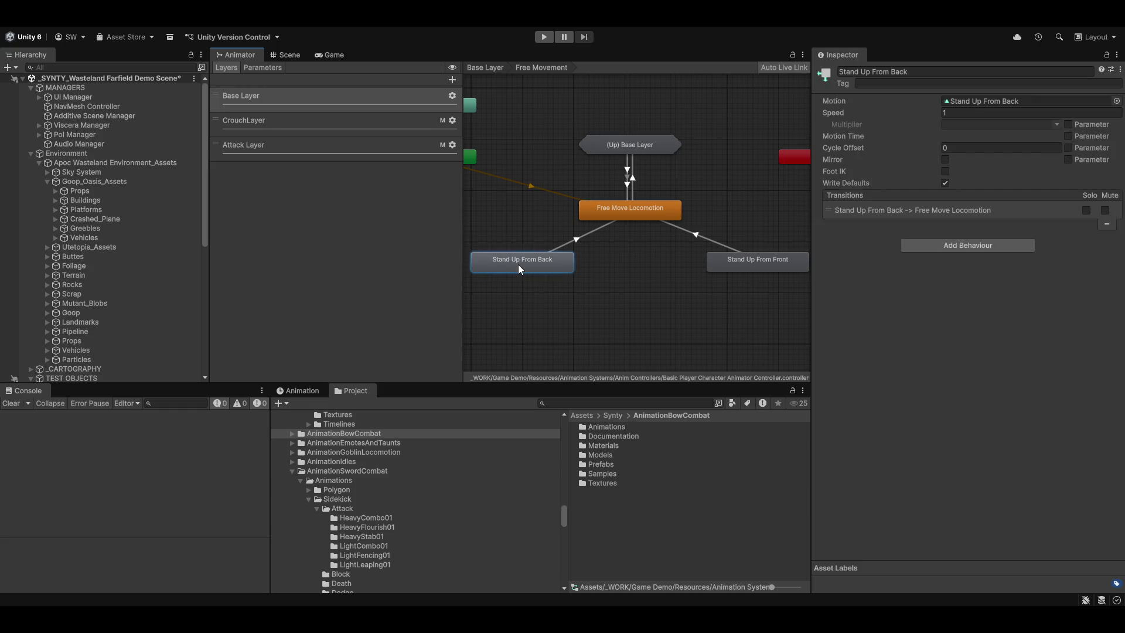
left_click(766, 267)
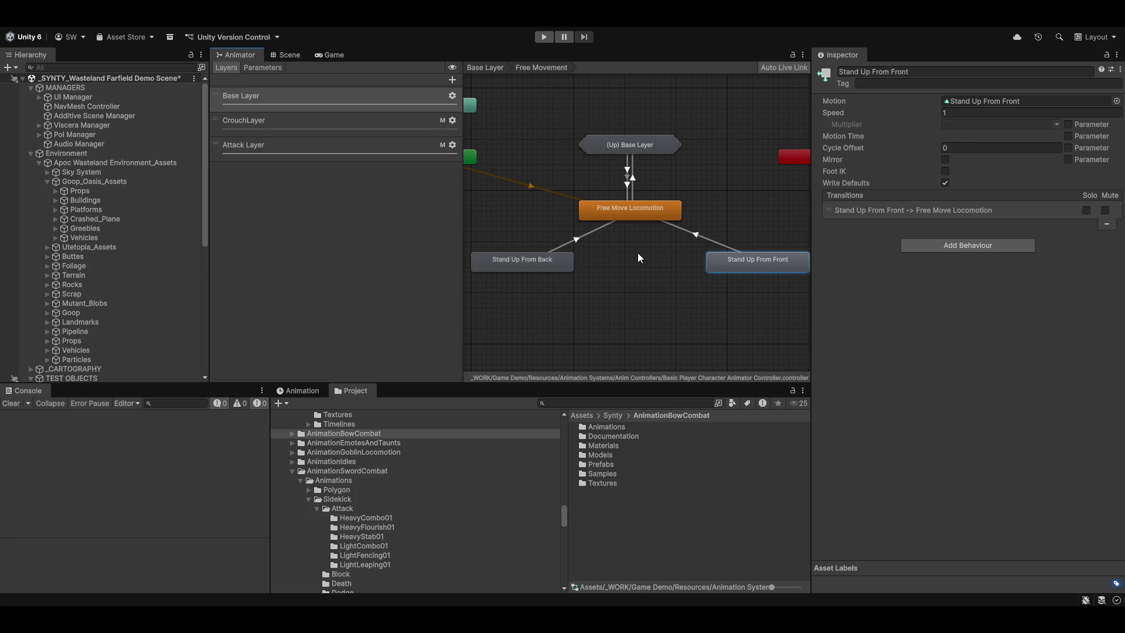
left_click(646, 212)
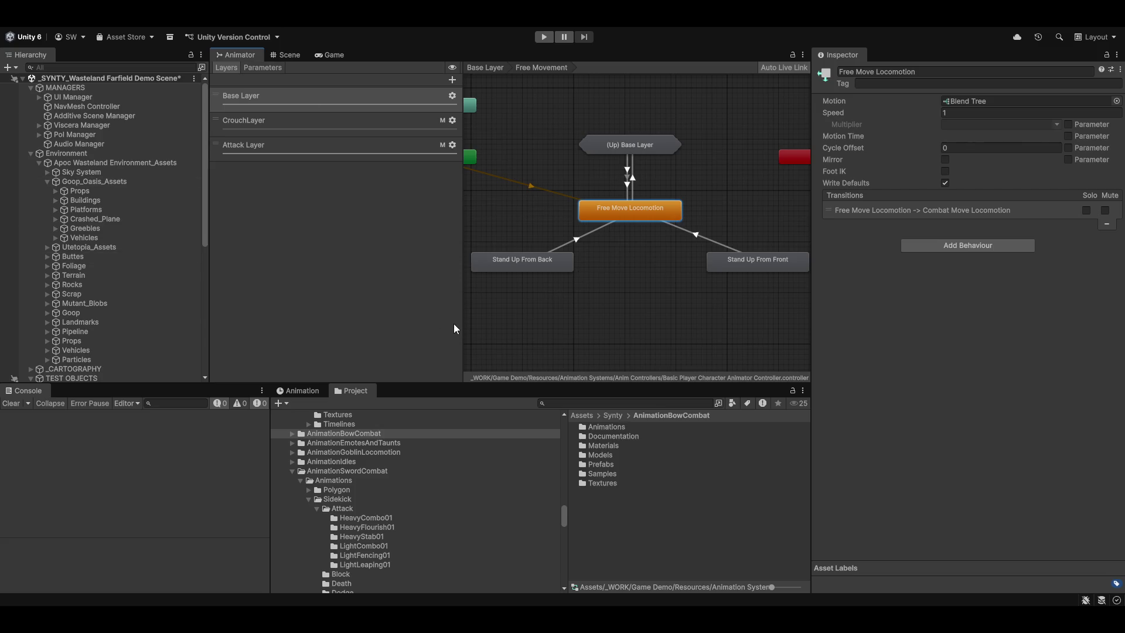
left_click_drag(464, 325, 429, 325)
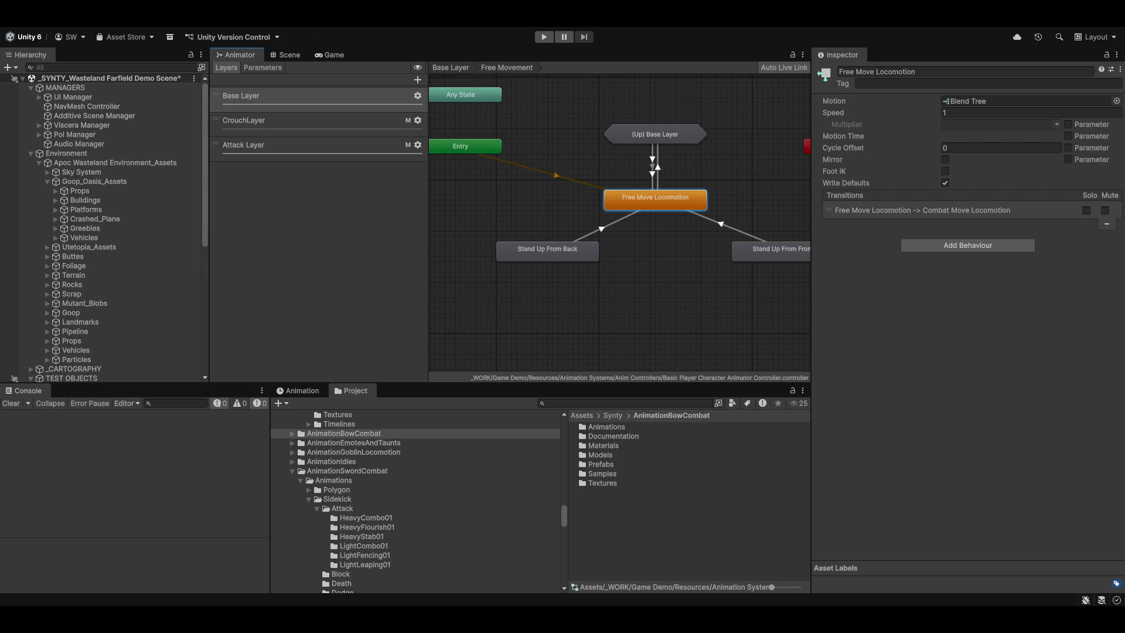
left_click(302, 57)
Orbit the Scene view to centre the road and thatched hut, then bring up the Magnum Opus editor
scroll(522, 261, "up", 3)
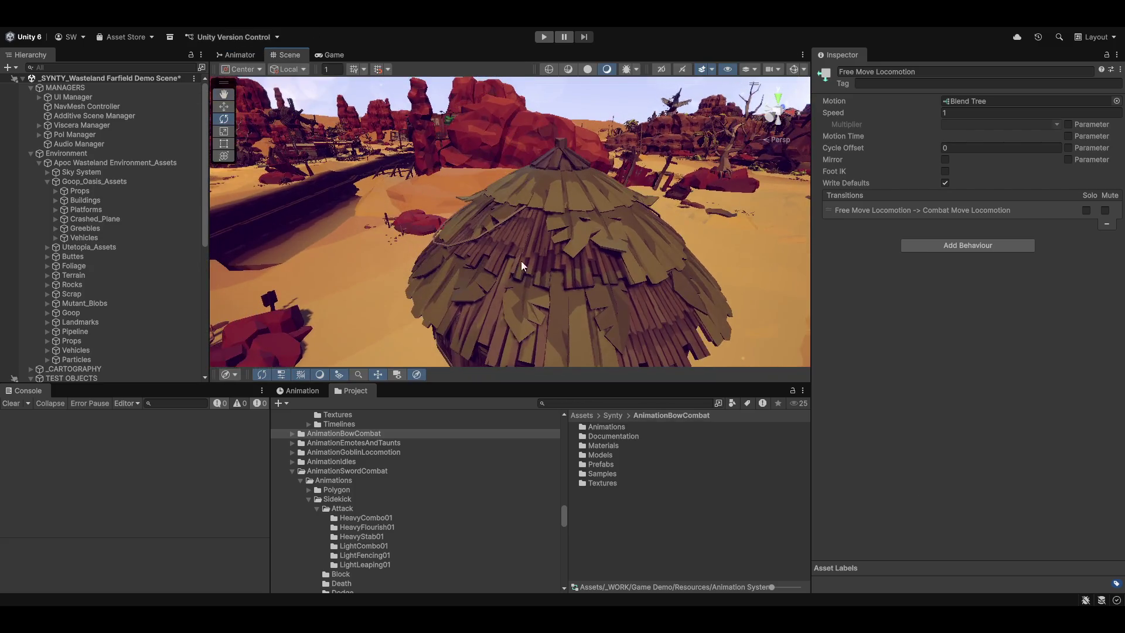
scroll(522, 261, "down", 5)
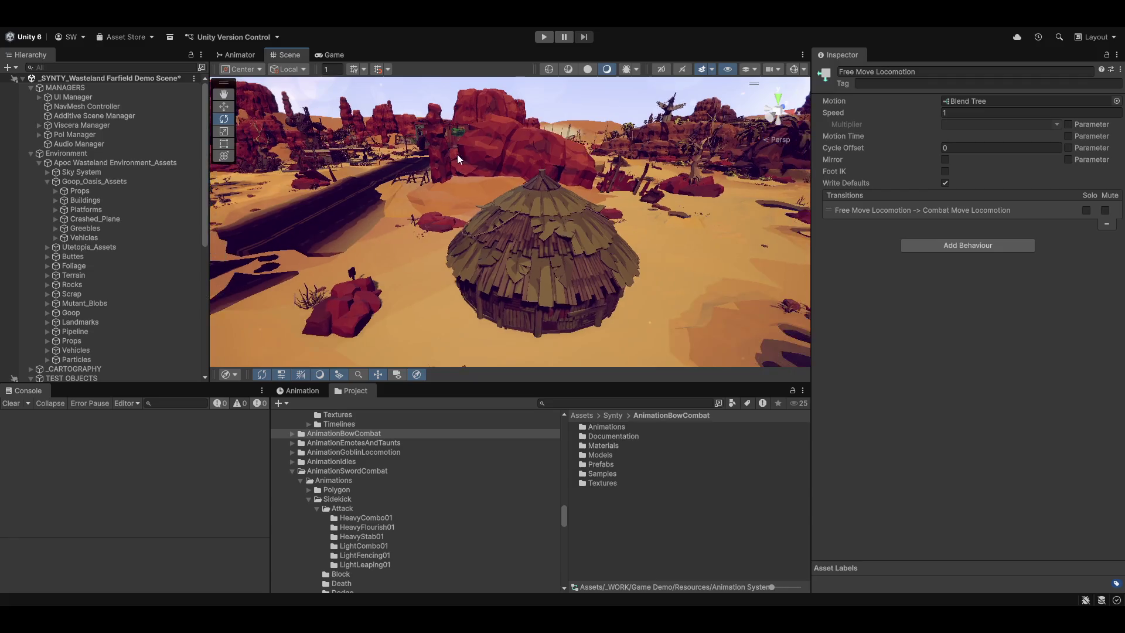
left_click_drag(453, 237, 530, 248)
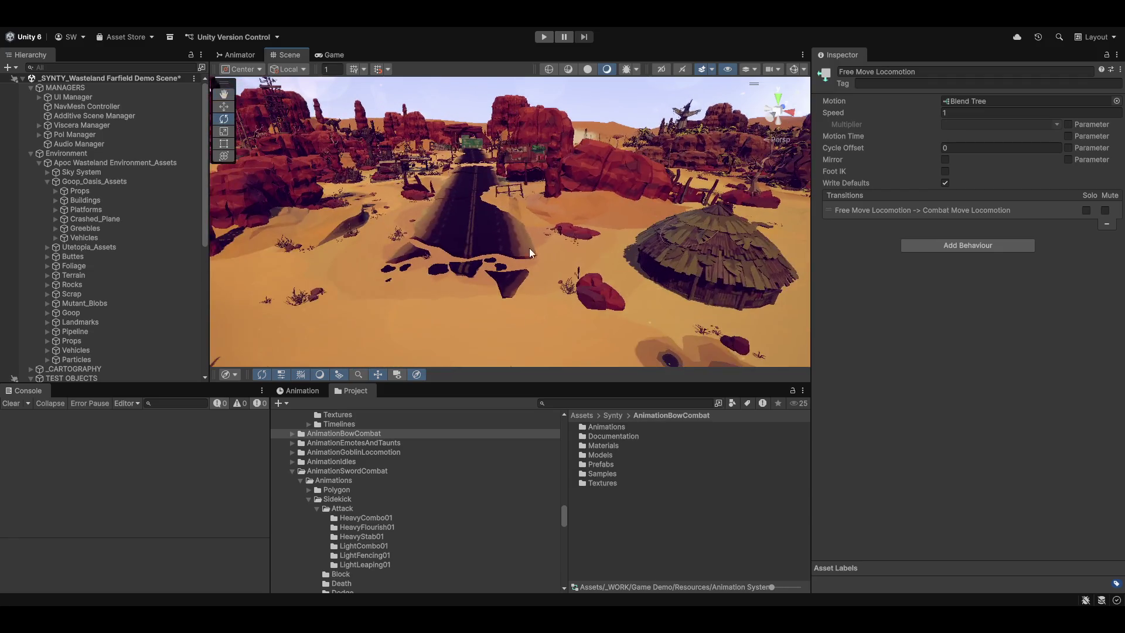
left_click_drag(457, 303, 529, 264)
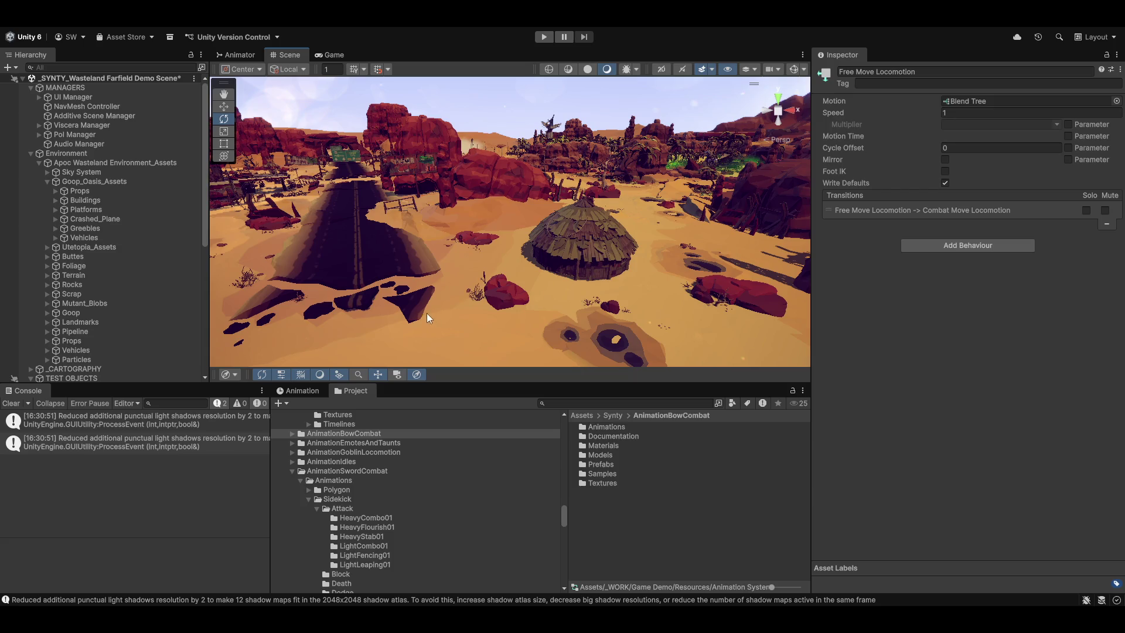
right_click(360, 34)
left_click(410, 47)
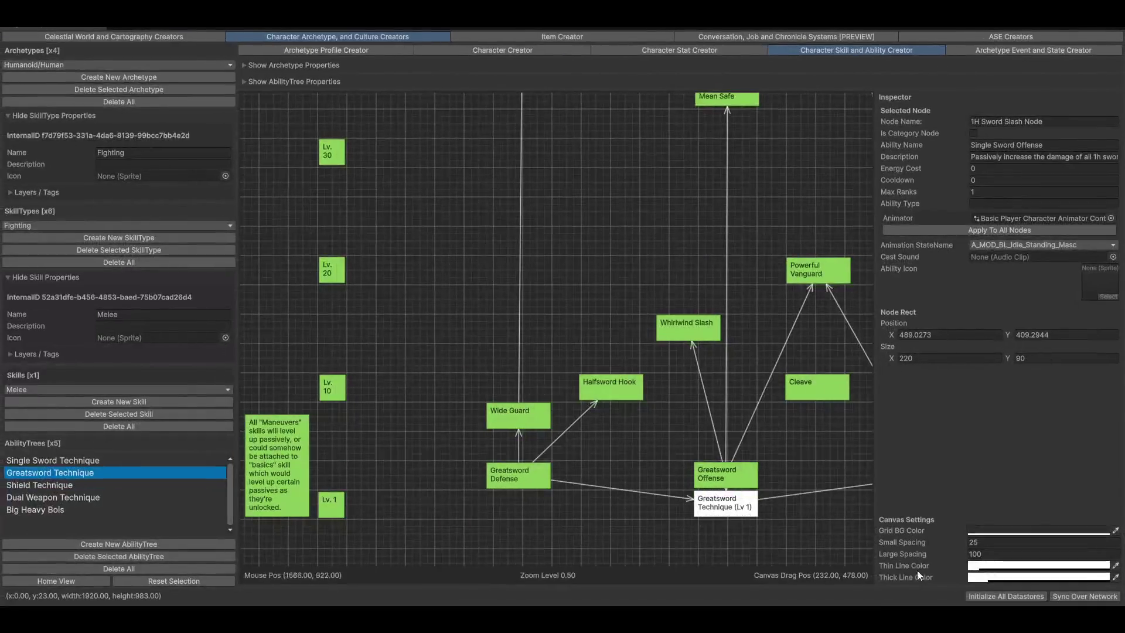
Check the 1H Sword Slash Node's animator controller and set its Max Ranks to 1
left_click_drag(775, 346, 517, 414)
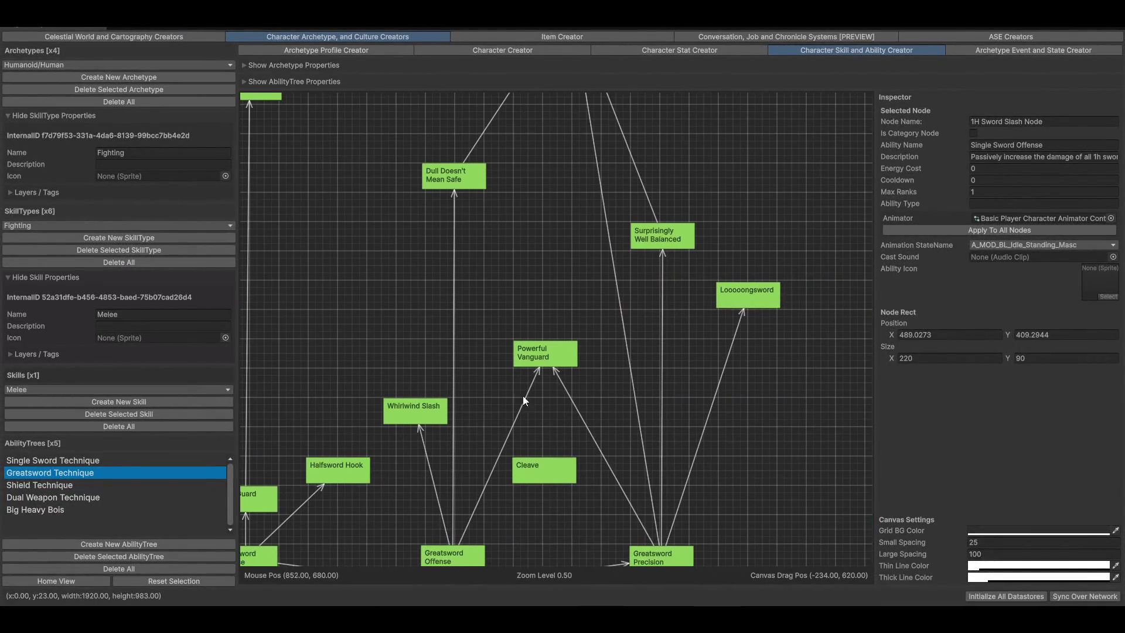
left_click(991, 218)
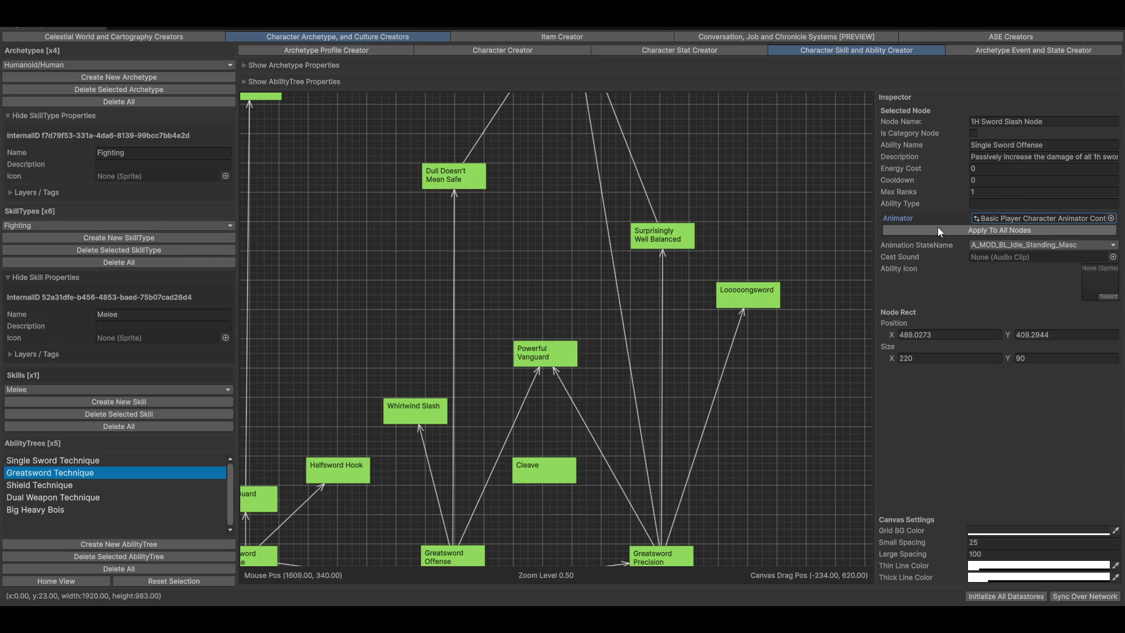
left_click(973, 191)
type("1")
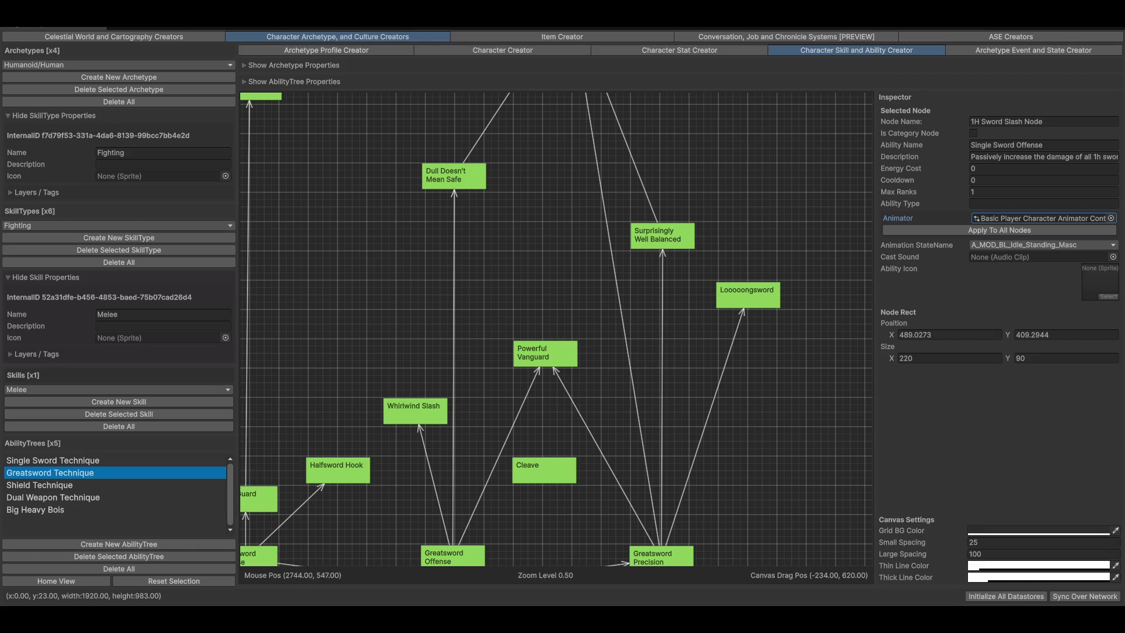
Pan across the current ability tree, then switch the skill type to Majik/Celestial/Constellation
left_click_drag(865, 425, 719, 447)
left_click_drag(332, 303, 540, 380)
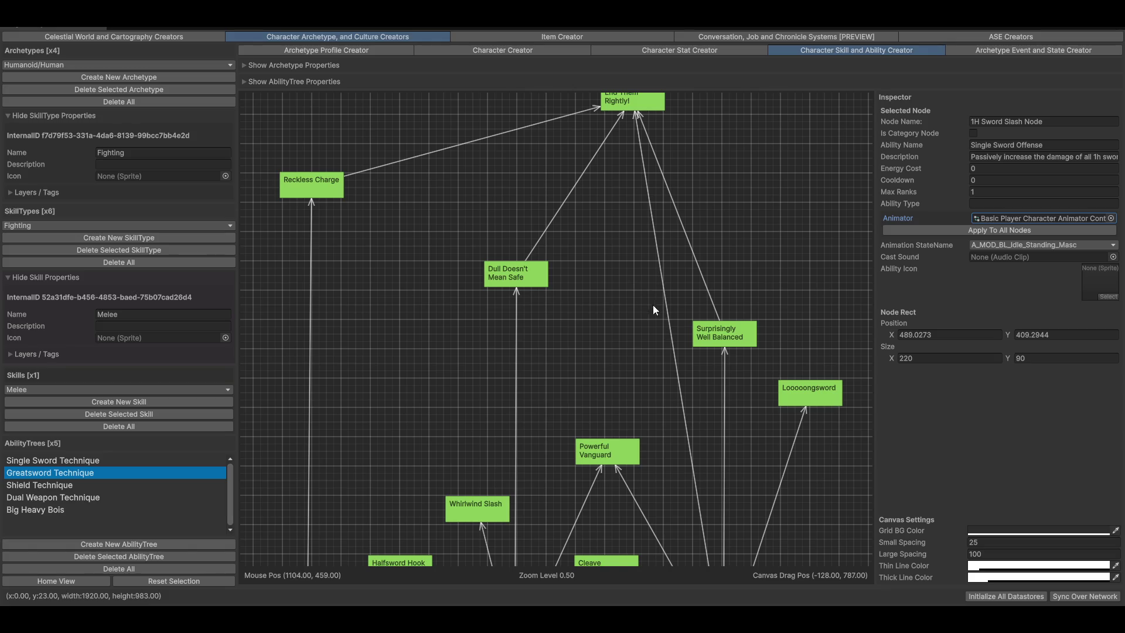
mouse_move(831, 355)
left_mouse_down()
mouse_move(678, 311)
mouse_move(620, 467)
mouse_move(803, 384)
mouse_move(708, 284)
mouse_move(608, 371)
mouse_move(246, 373)
mouse_move(312, 274)
mouse_move(322, 139)
mouse_move(570, 519)
mouse_move(628, 528)
left_mouse_up()
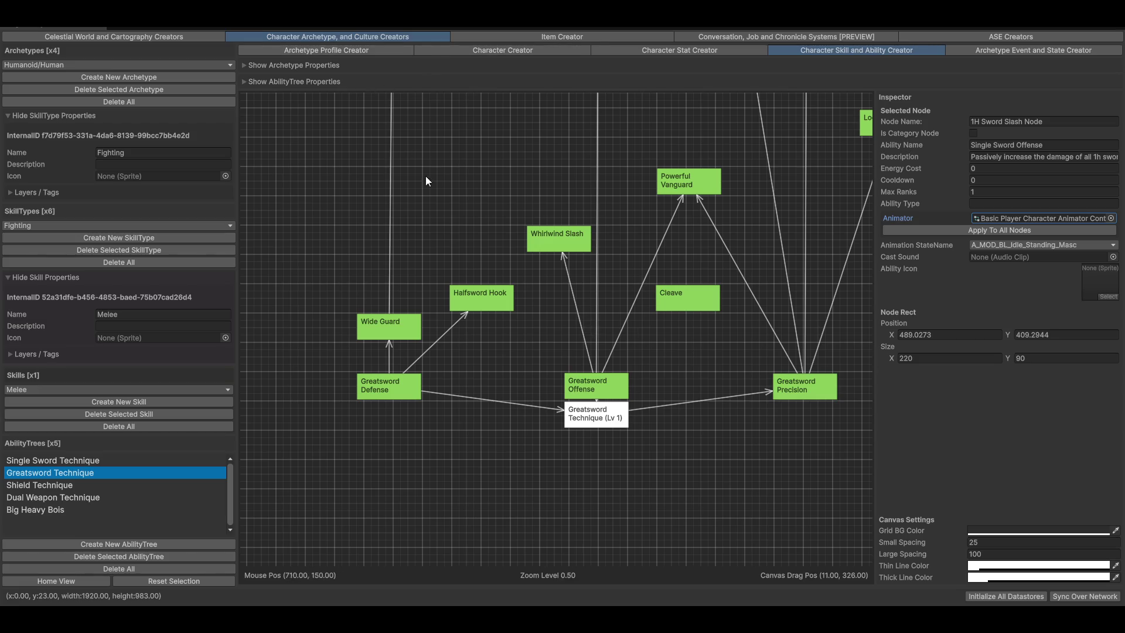
mouse_move(497, 185)
left_mouse_down()
mouse_move(397, 354)
mouse_move(396, 377)
left_mouse_up()
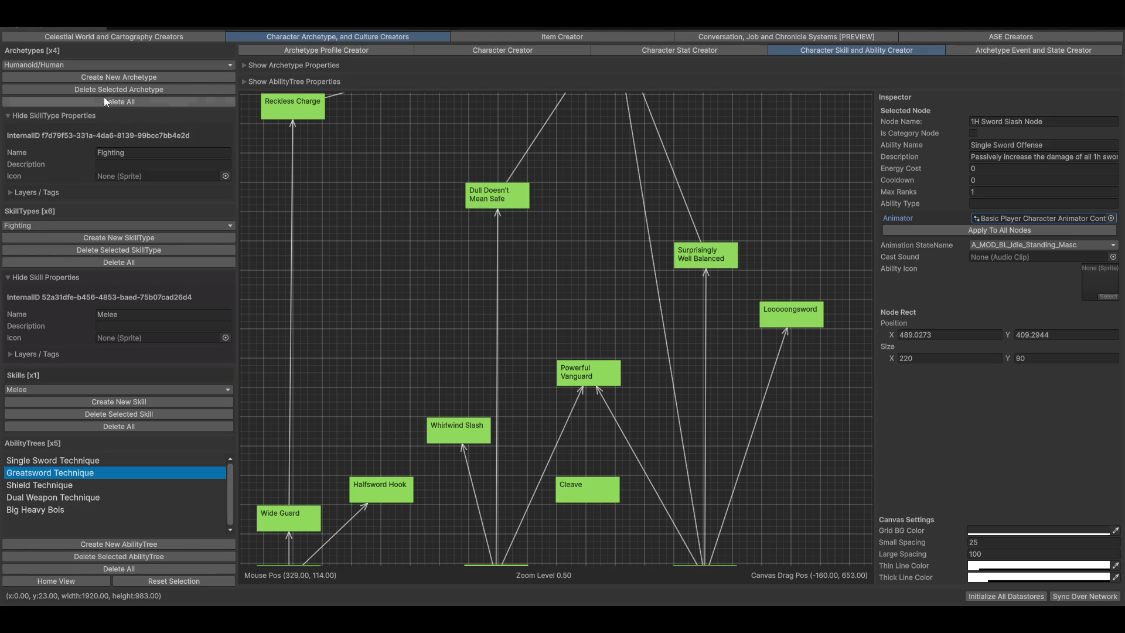
left_click(43, 229)
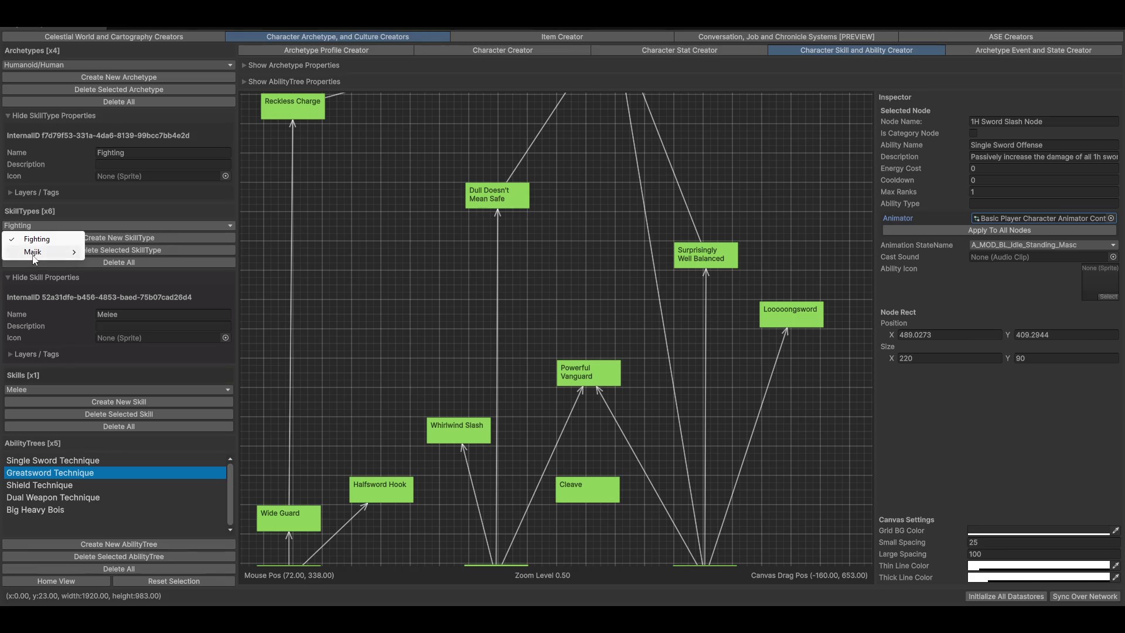
mouse_move(34, 256)
mouse_move(126, 265)
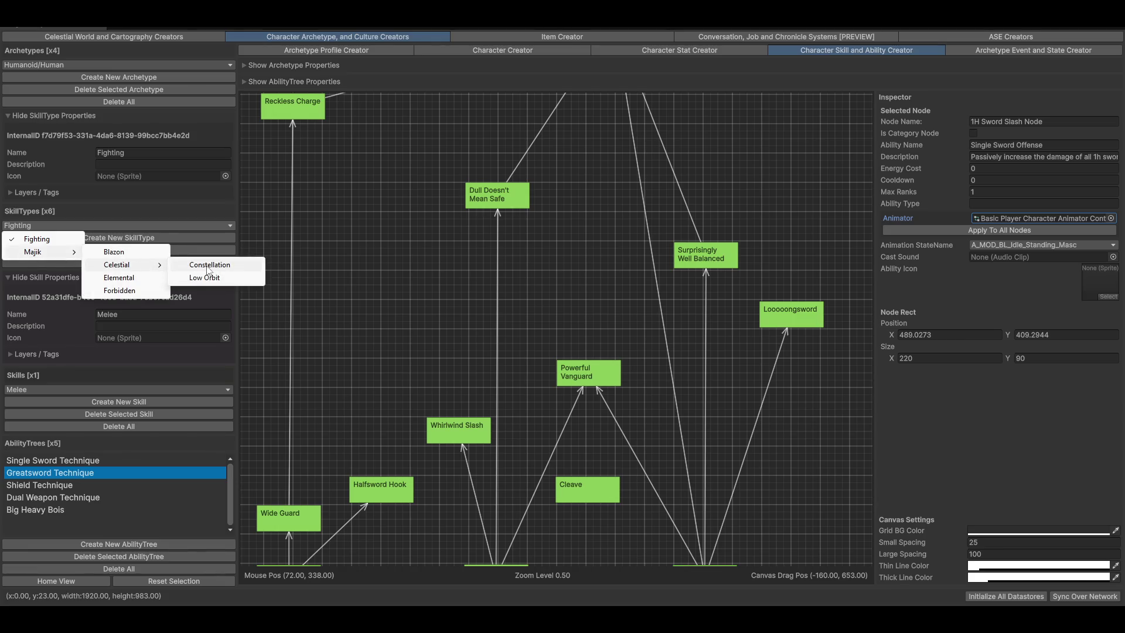
left_click(208, 266)
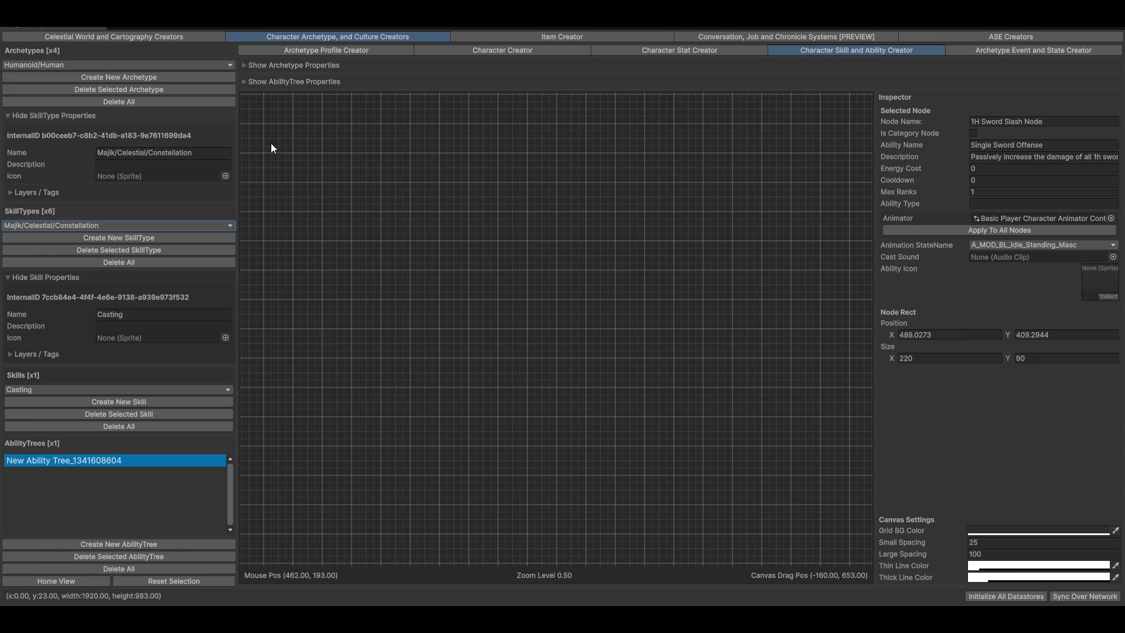
Pan and zoom the Constellation tree to the New Ability Tree node and select it
left_click_drag(645, 369, 618, 334)
left_click_drag(308, 376, 573, 469)
scroll(573, 469, "up", 1)
left_click_drag(512, 312, 620, 360)
scroll(661, 408, "up", 1)
scroll(661, 408, "up", 2)
scroll(723, 448, "down", 1)
mouse_move(559, 335)
left_mouse_down()
mouse_move(524, 378)
mouse_move(514, 368)
left_mouse_up()
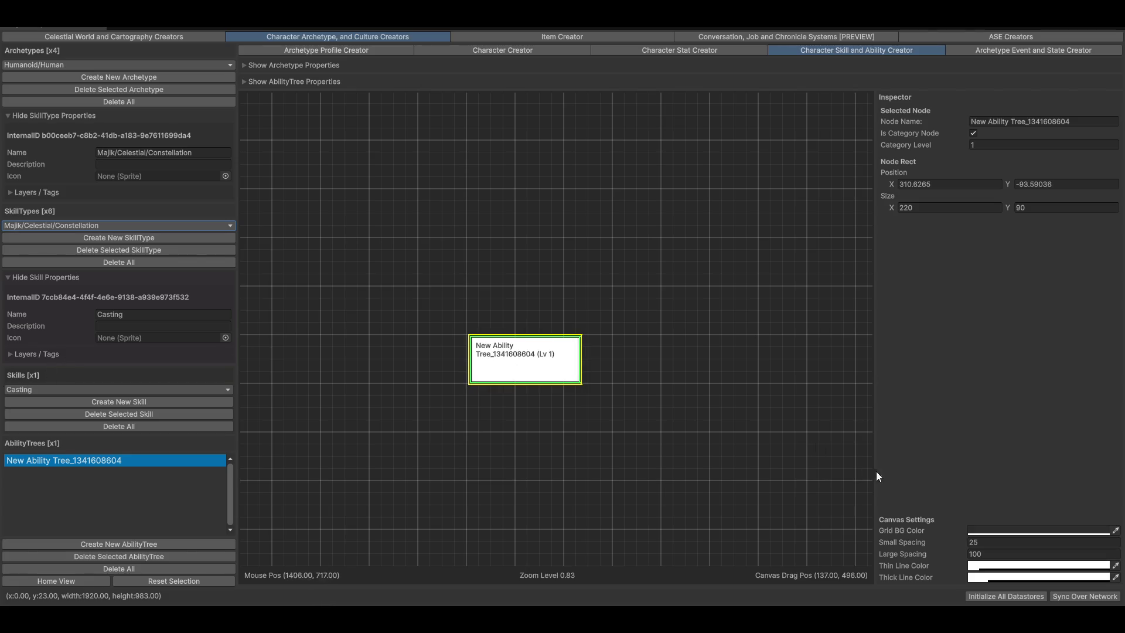
left_click(480, 379)
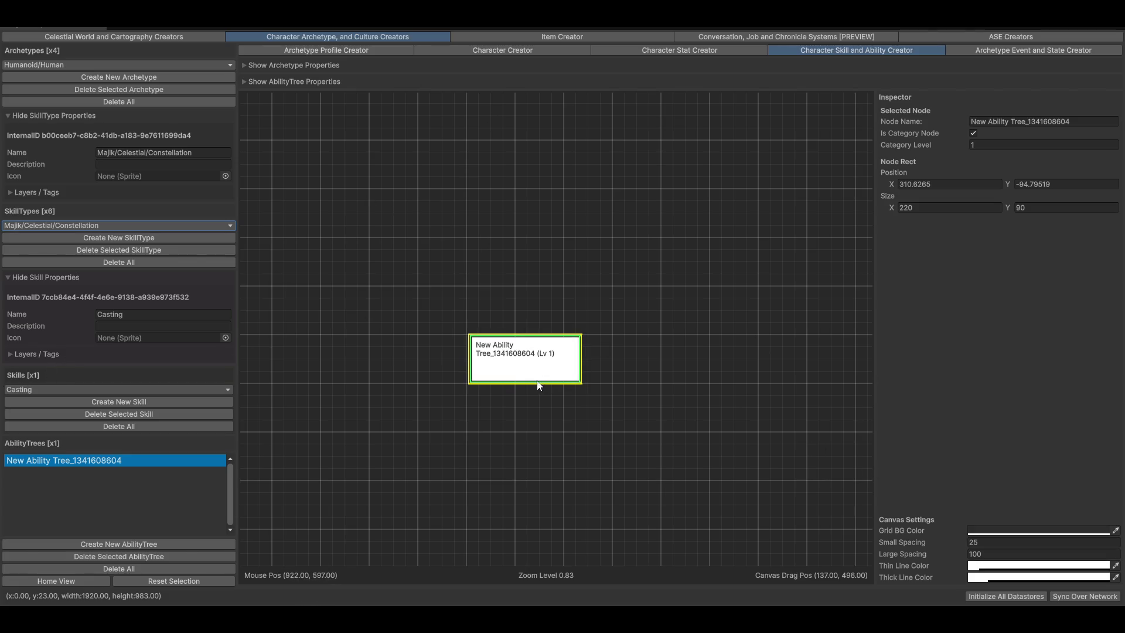
Switch to Majik/Blazon, select the Fire Magic Tree node's name, then view the Character Stat Creator
left_click(118, 226)
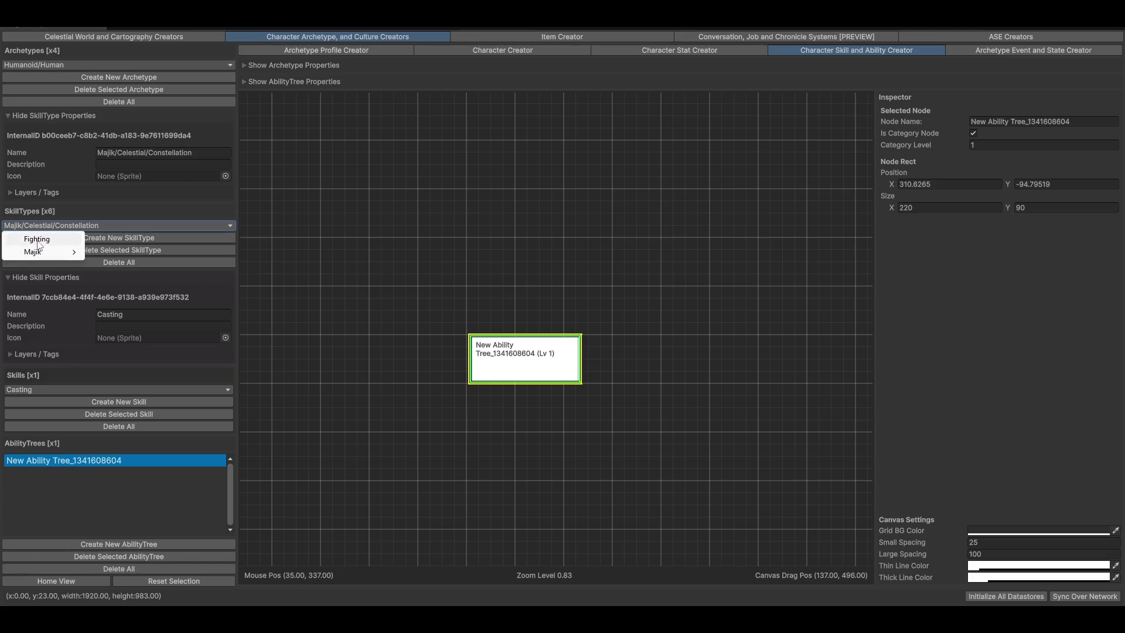
mouse_move(58, 252)
mouse_move(138, 265)
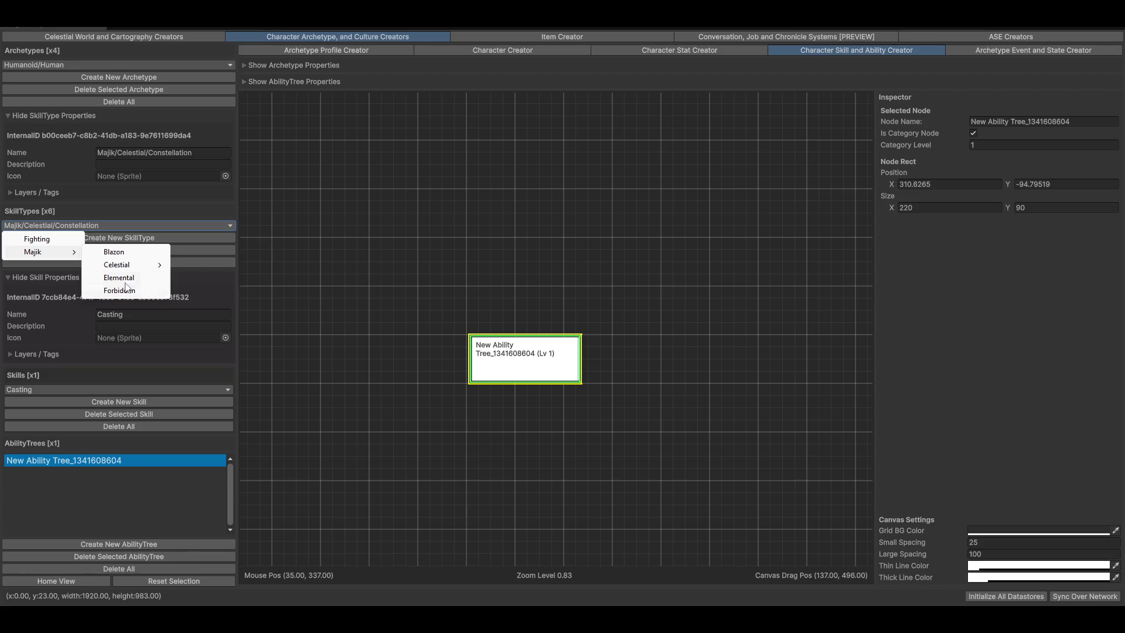
left_click(113, 252)
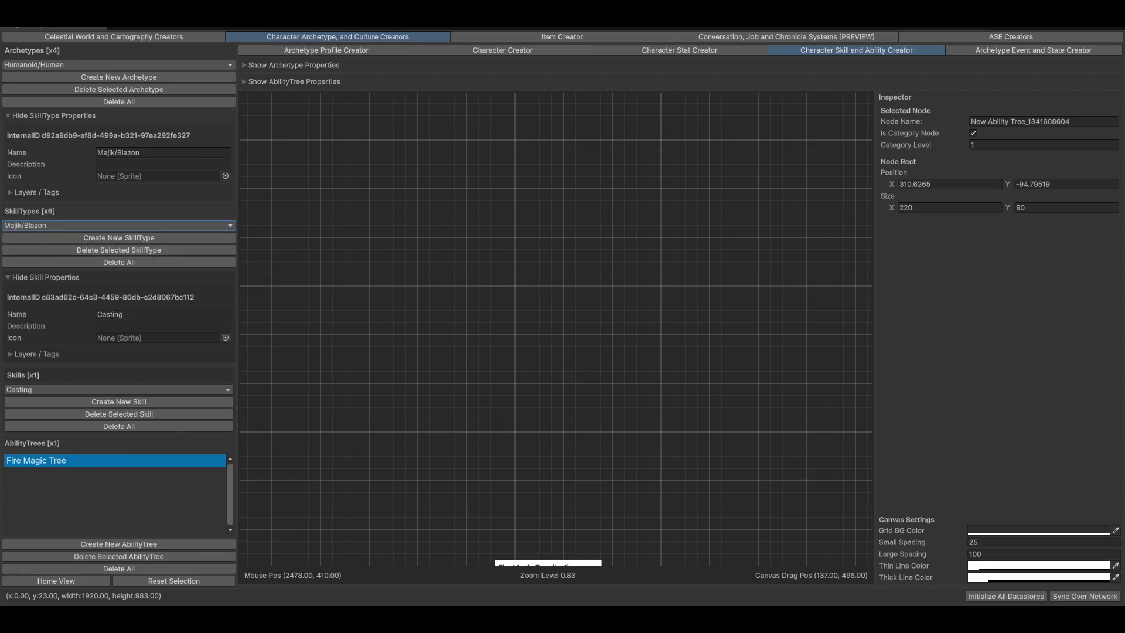
left_click(536, 463)
left_click(1051, 123)
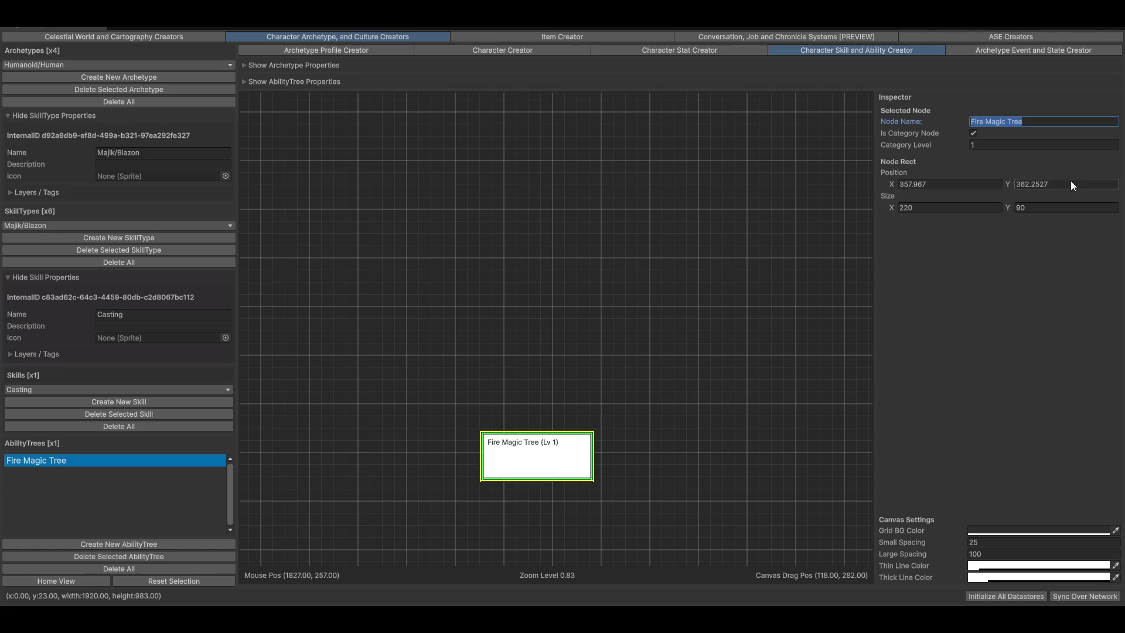
left_click(633, 51)
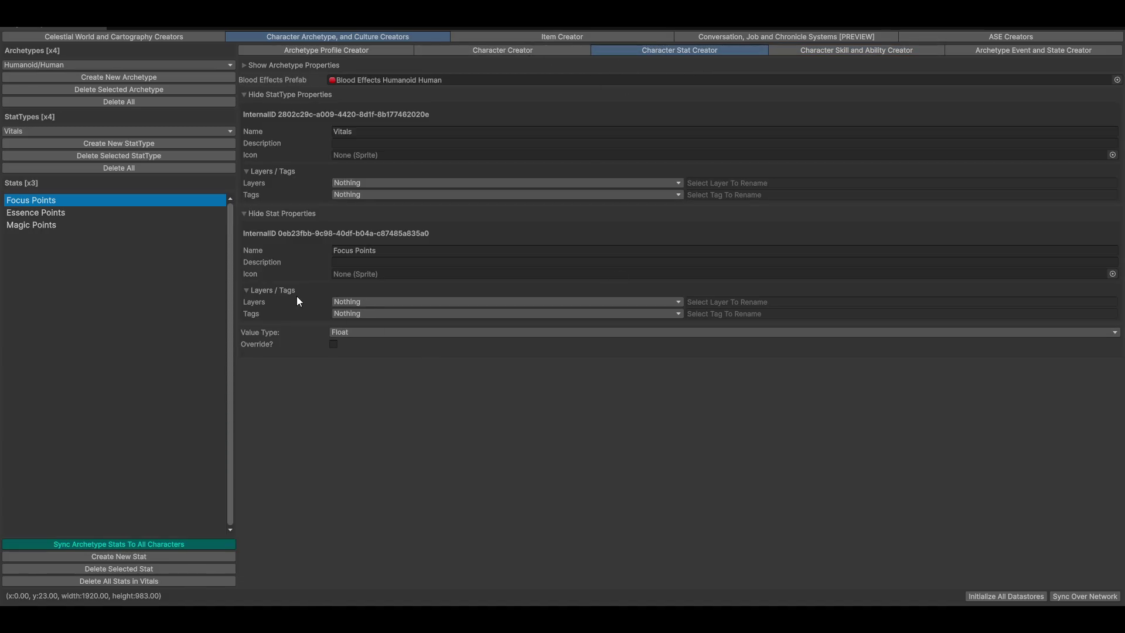
Collapse the stat and stat type Layers/Tags foldouts and click Update Stat
left_click(274, 290)
left_click(284, 171)
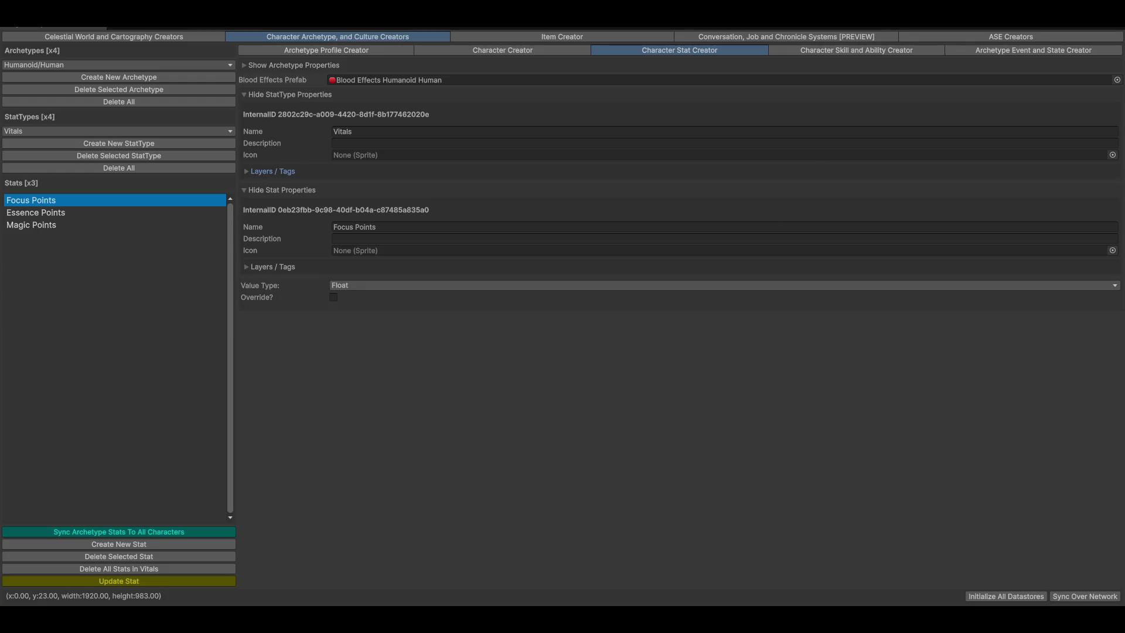
left_click(140, 582)
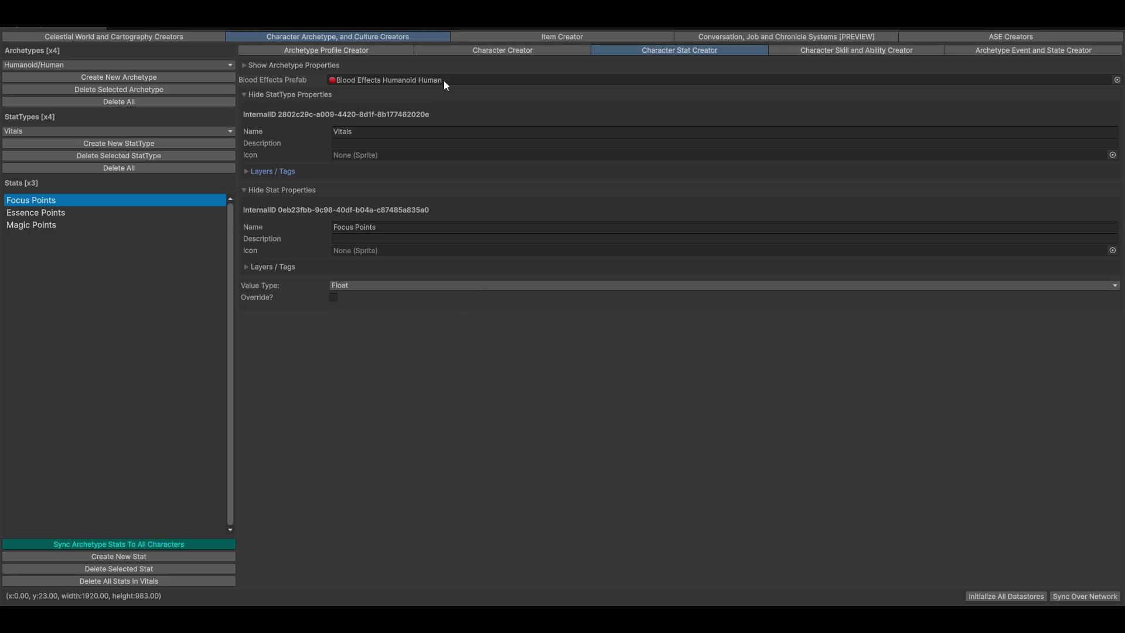
Rotate the Archetype Profile Creator's character preview, then go to Character Creator > Profession Creator
left_click(352, 50)
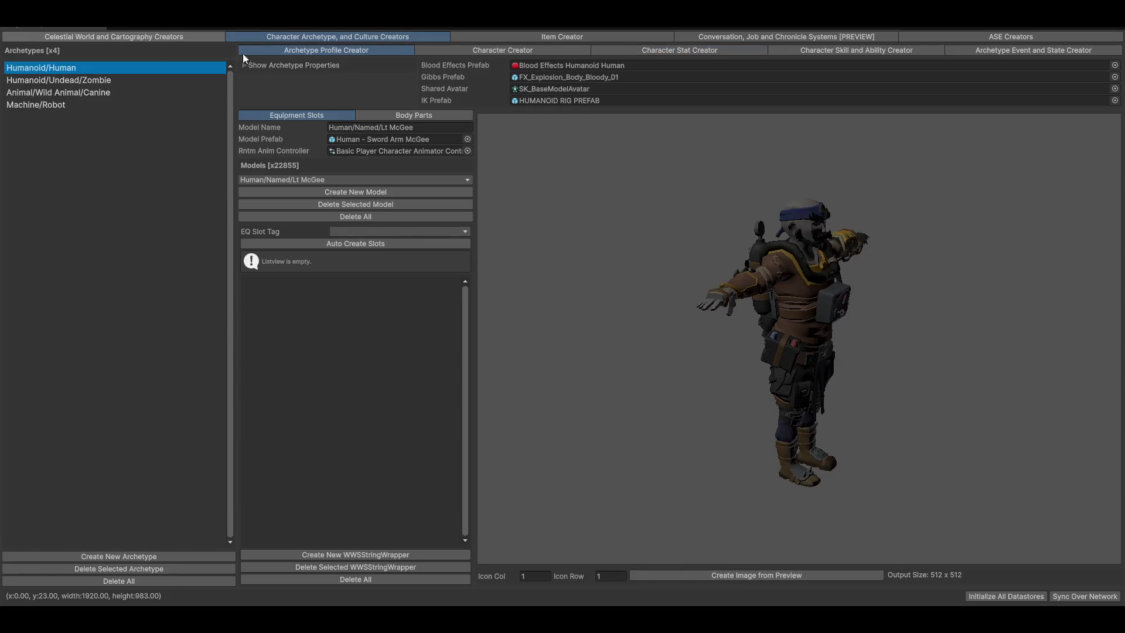
mouse_move(700, 421)
left_mouse_down()
mouse_move(797, 392)
mouse_move(853, 403)
mouse_move(796, 374)
mouse_move(800, 391)
left_mouse_up()
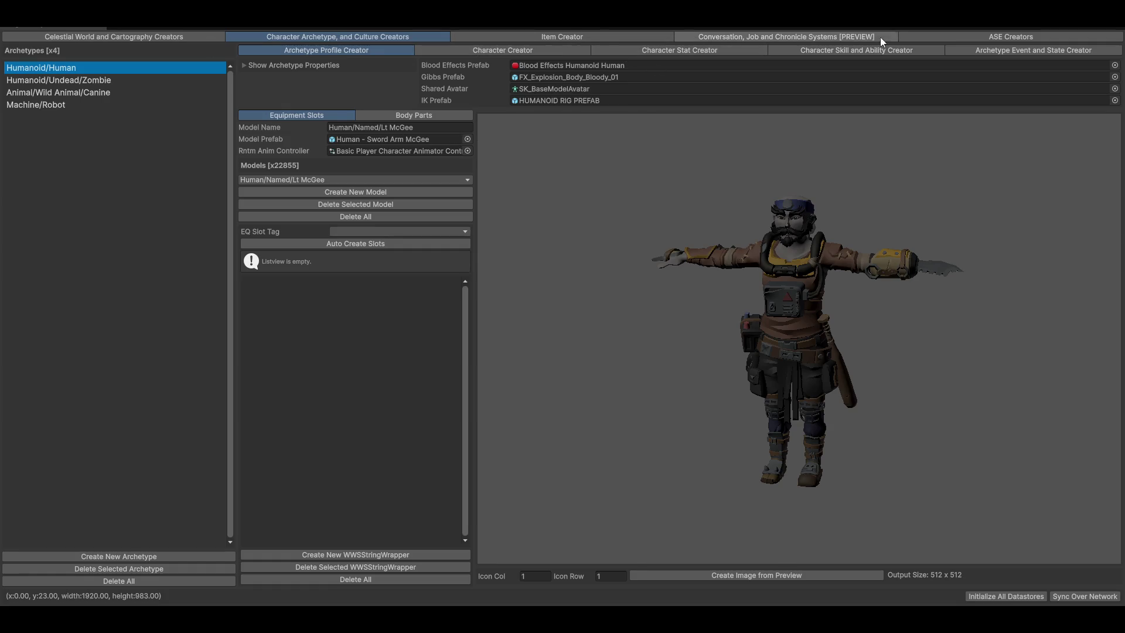
left_click(692, 51)
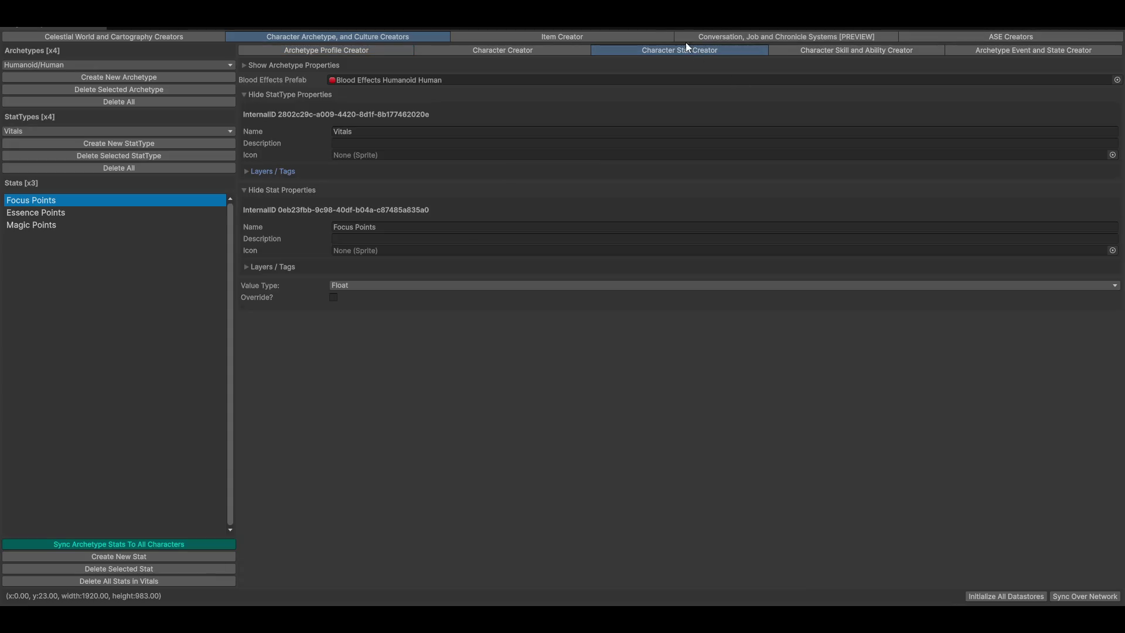
left_click(843, 49)
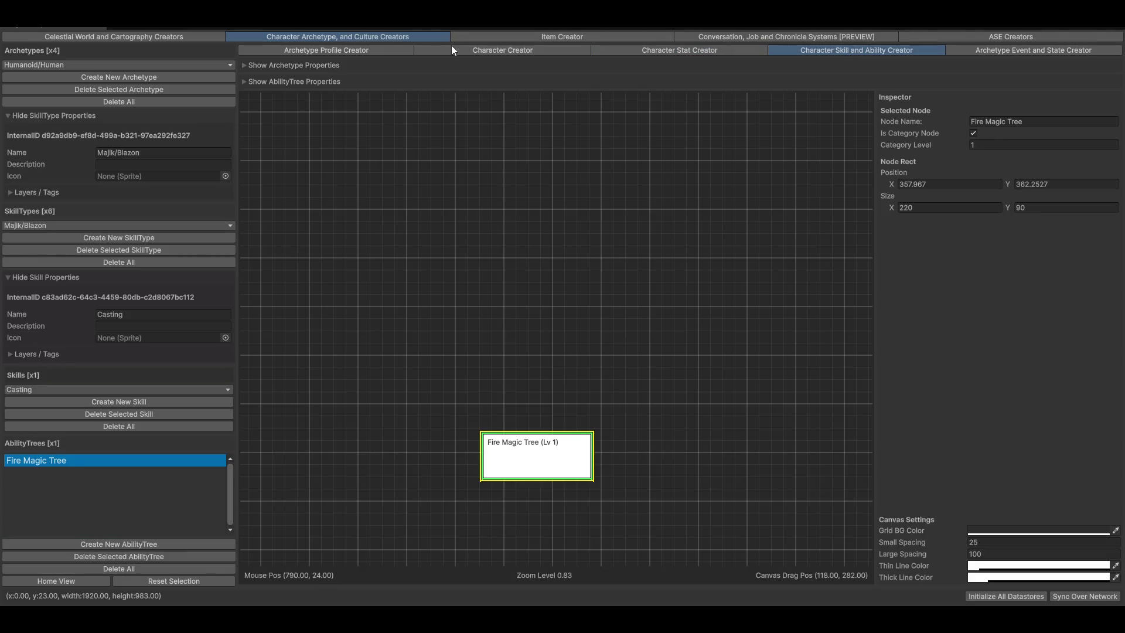
left_click(479, 50)
left_click(793, 63)
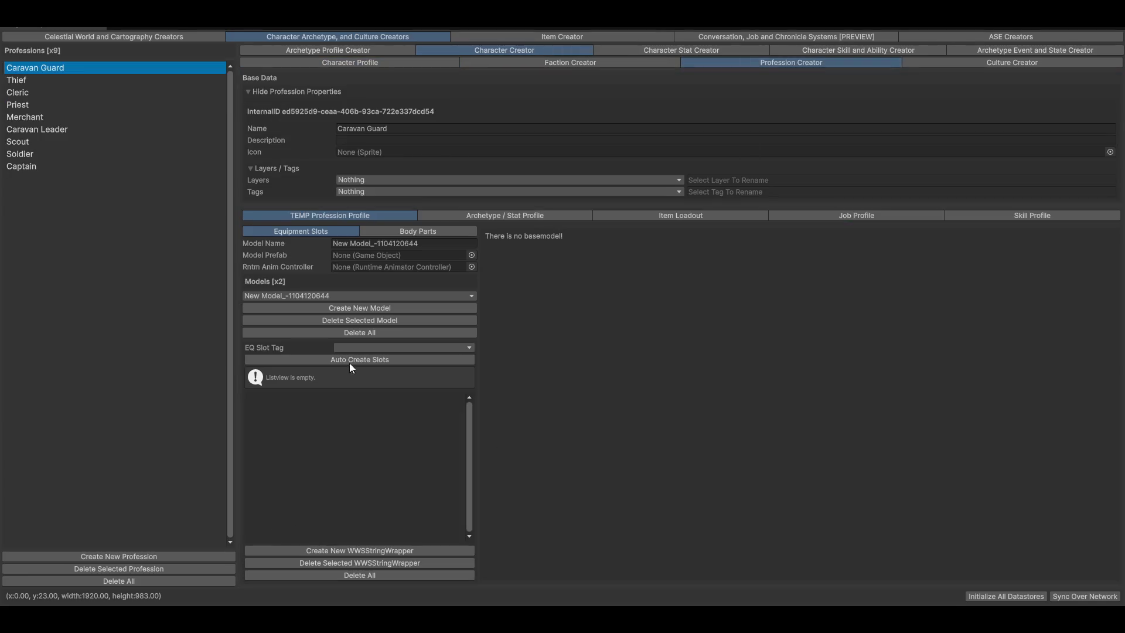
Compare Thief, Cleric, Soldier and Caravan Guard, then open Caravan Leader's Default Model prefab picker
left_click(23, 81)
left_click(26, 95)
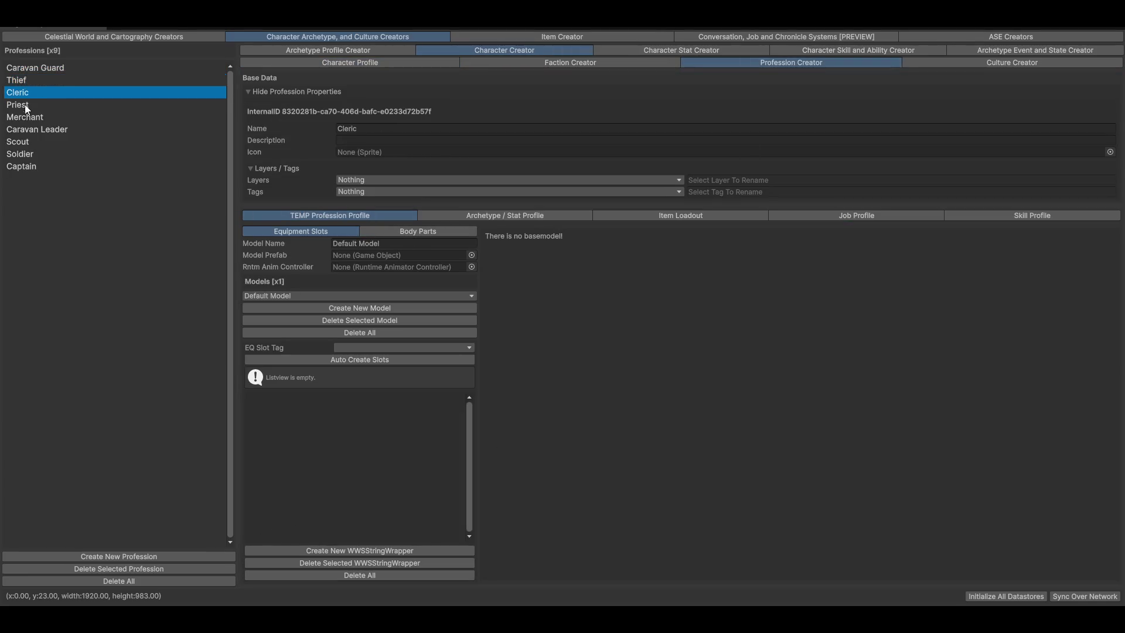
left_click(47, 154)
left_click(55, 68)
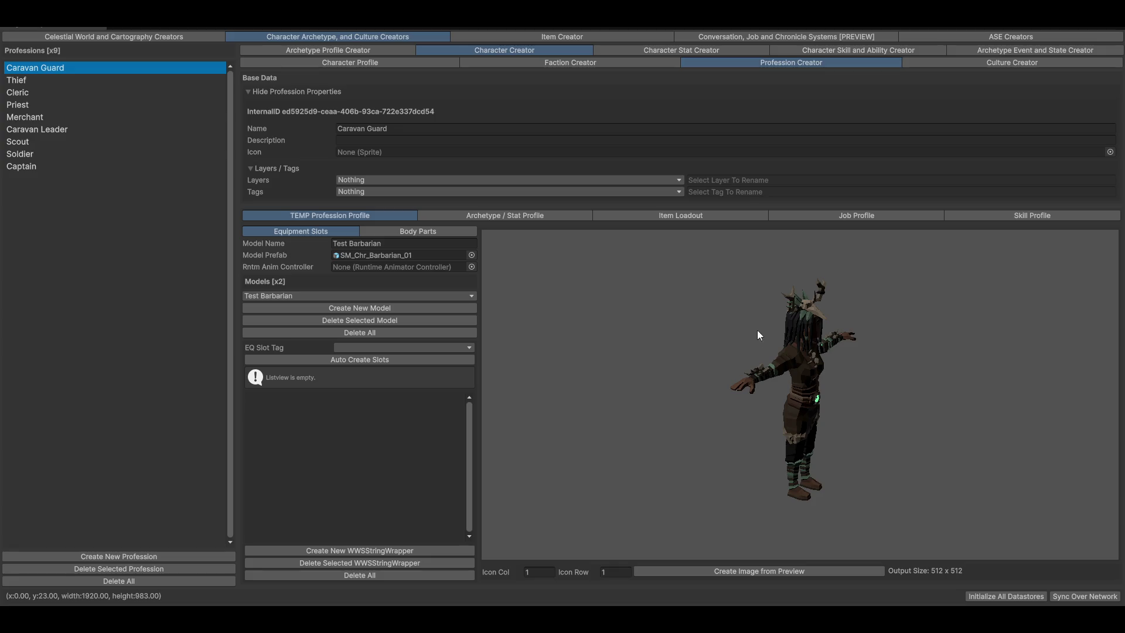
left_click(54, 95)
left_click(59, 129)
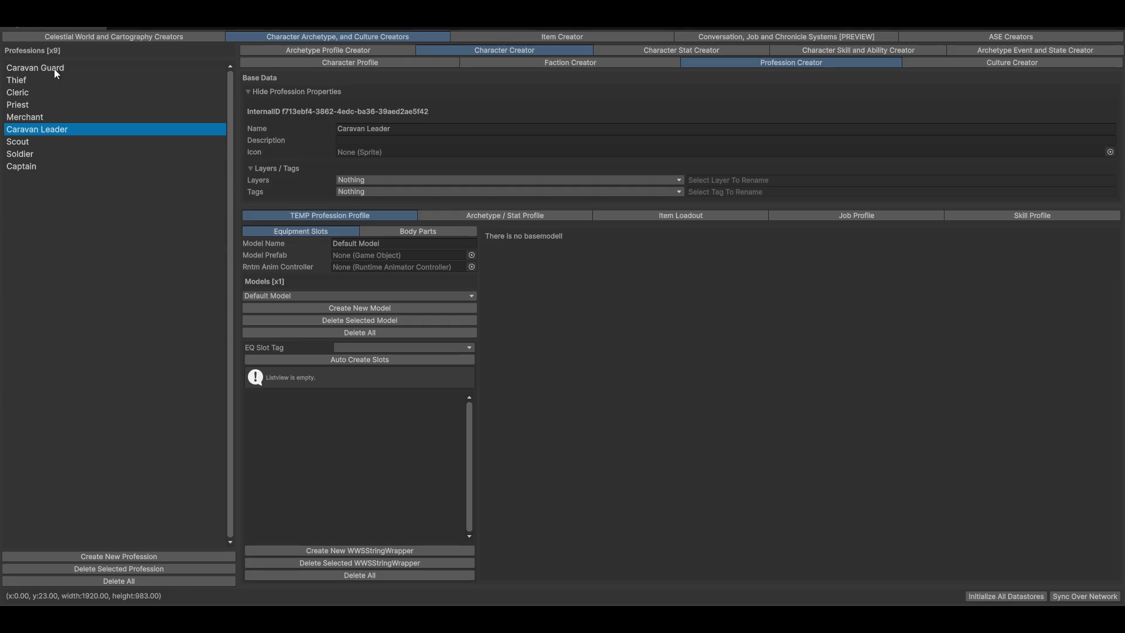
left_click(471, 255)
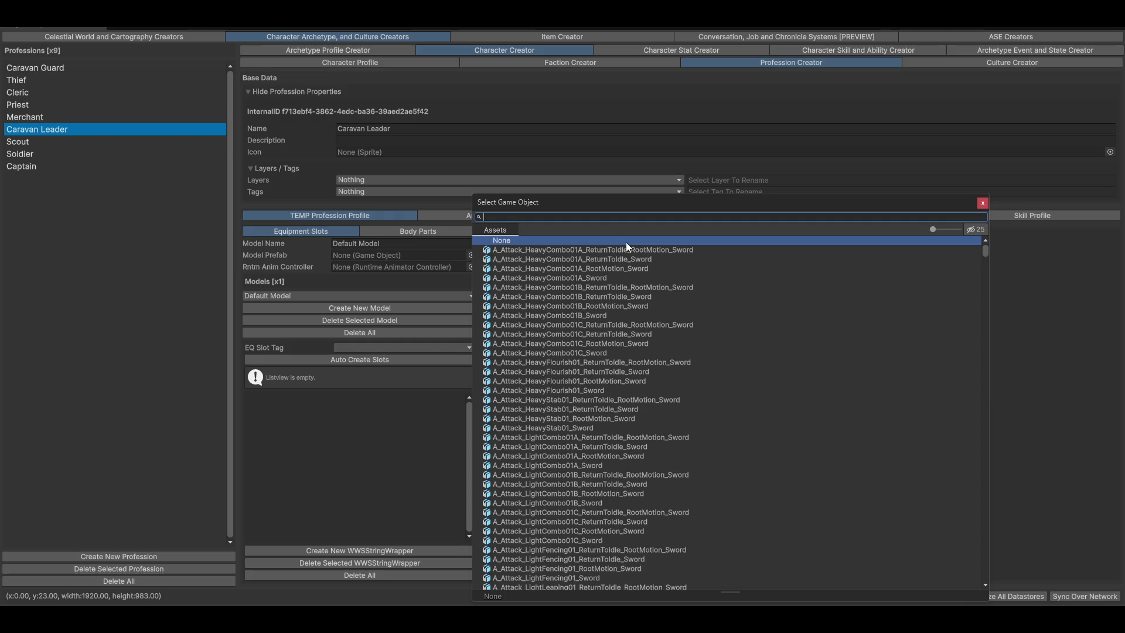
Search the picker for 'trader', then 'fu man', and assign the Trader_Fu_Man_Wei prefab as the model
type("trader")
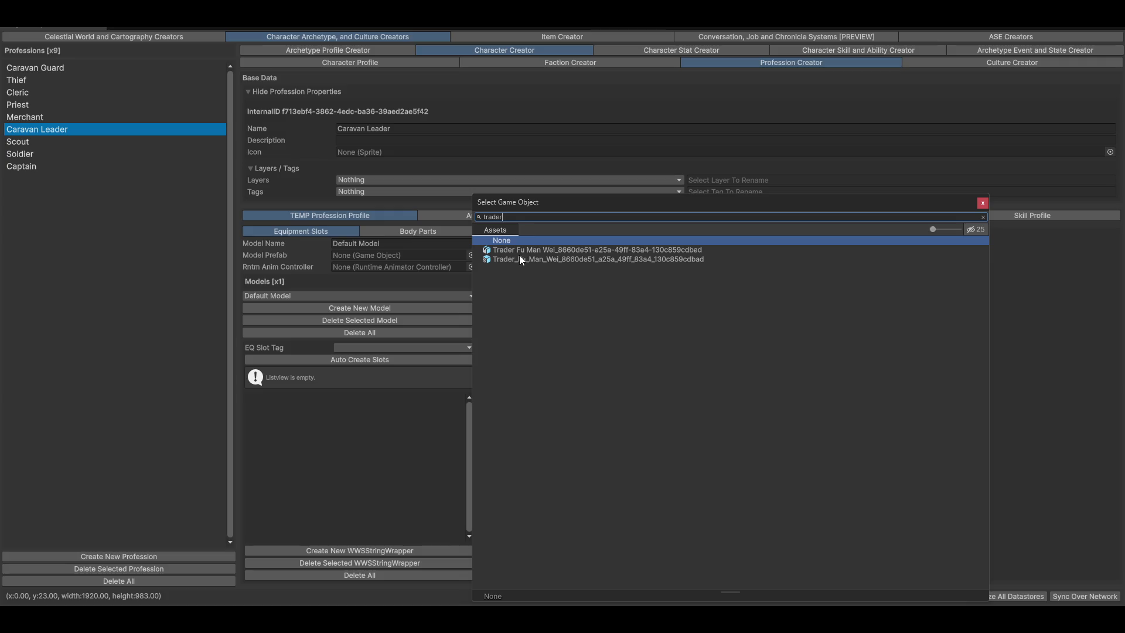
double_click(563, 252)
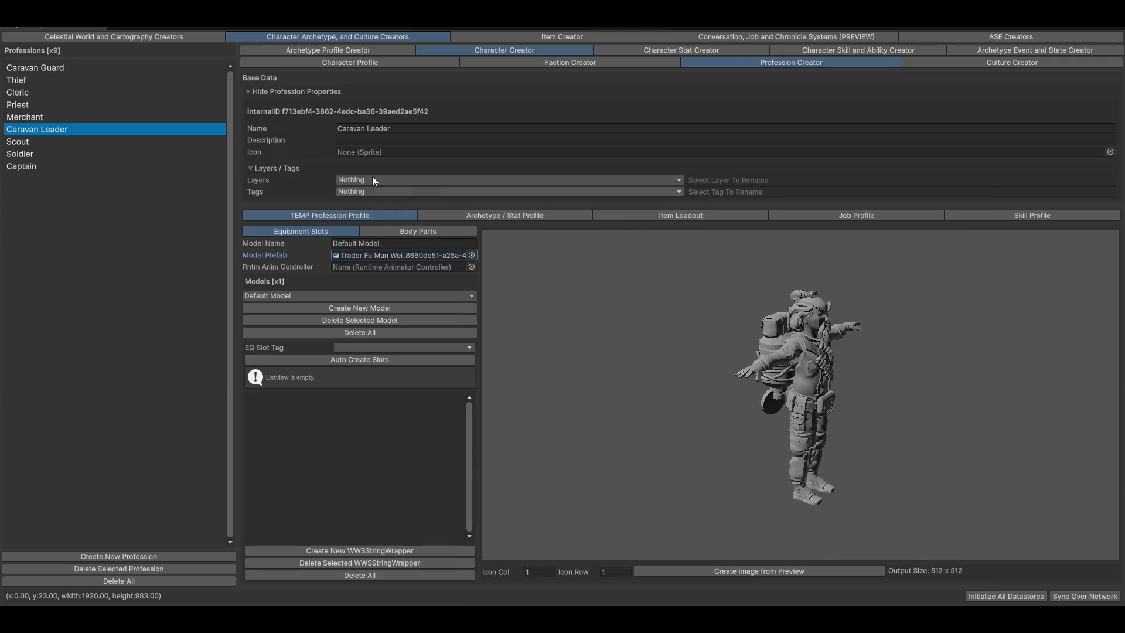
left_click(471, 255)
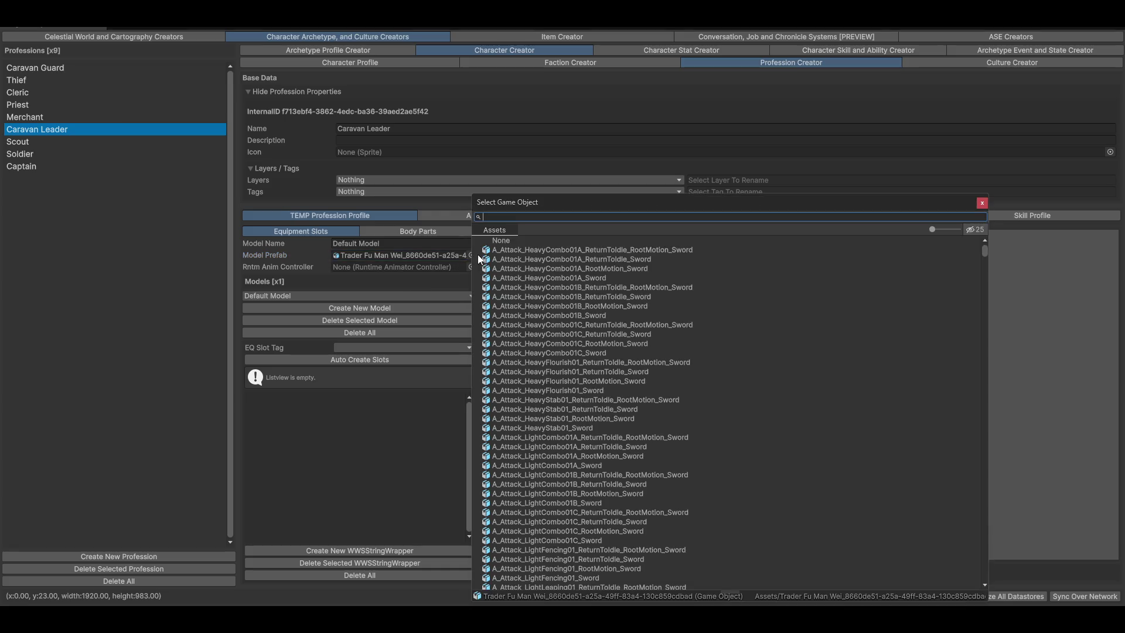
type("fu")
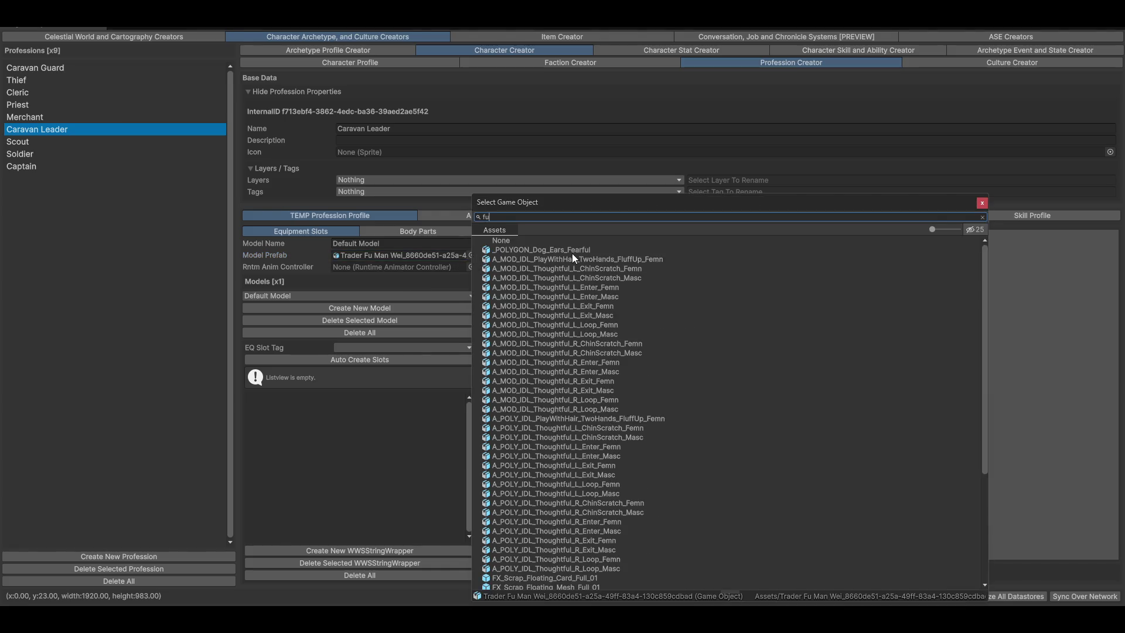
type("man")
key("BackSpace")
key("BackSpace")
key("BackSpace")
type("man")
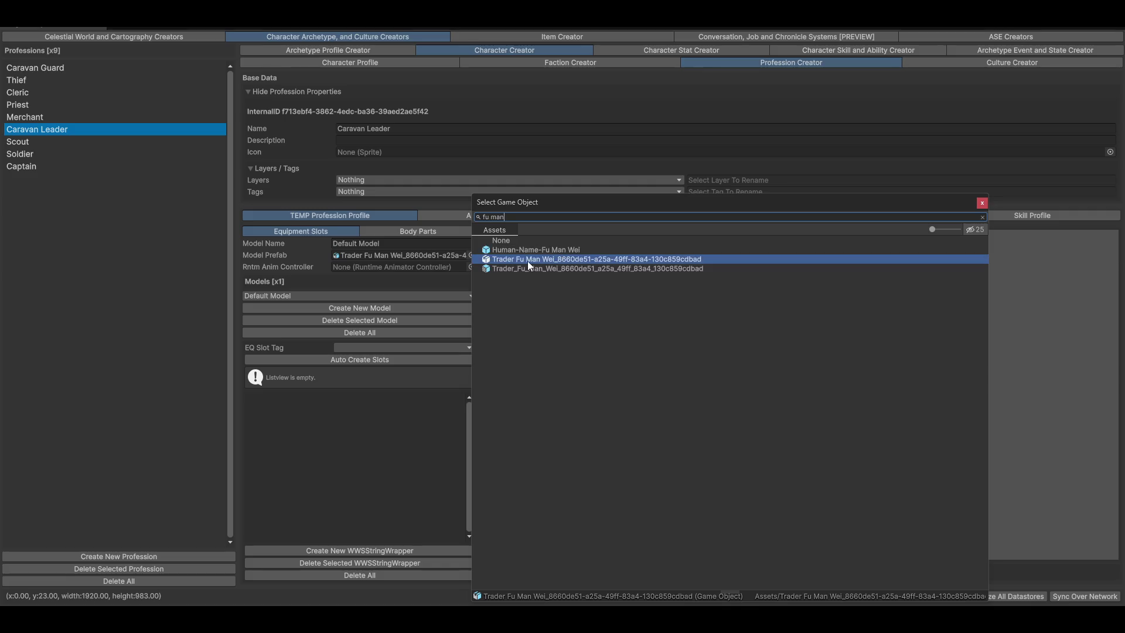
left_click(522, 270)
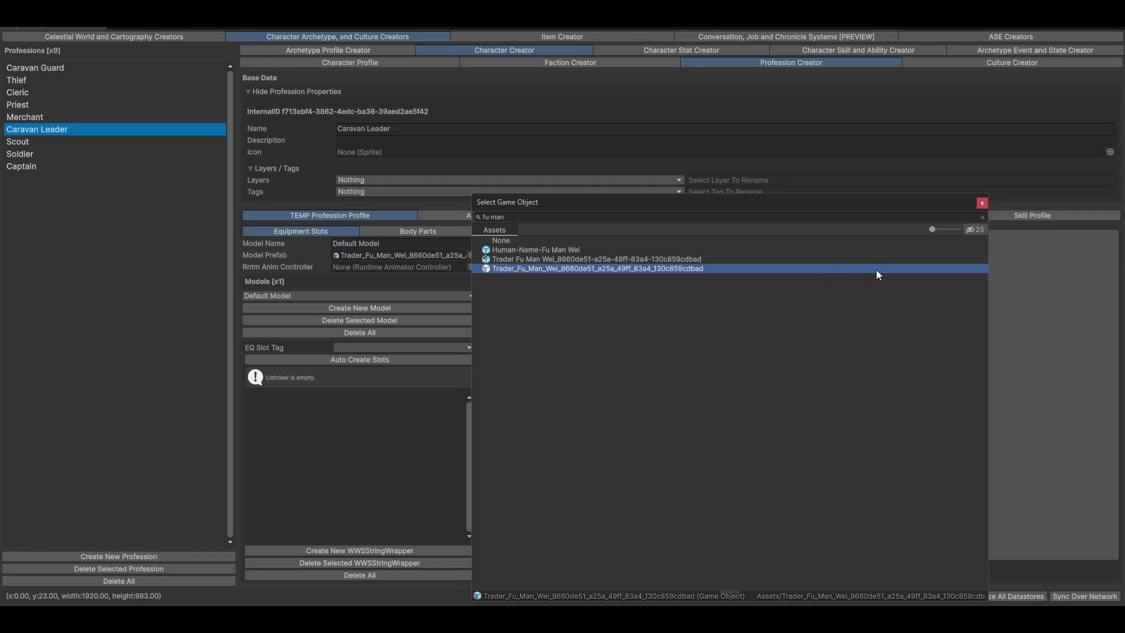
double_click(493, 272)
Rotate the character preview, recheck the picker without changes, and orbit the scene camera
mouse_move(879, 382)
left_mouse_down()
mouse_move(574, 389)
mouse_move(933, 382)
mouse_move(761, 360)
mouse_move(828, 402)
mouse_move(805, 350)
left_mouse_up()
mouse_move(825, 407)
left_mouse_down()
mouse_move(901, 418)
mouse_move(843, 413)
mouse_move(758, 377)
left_mouse_up()
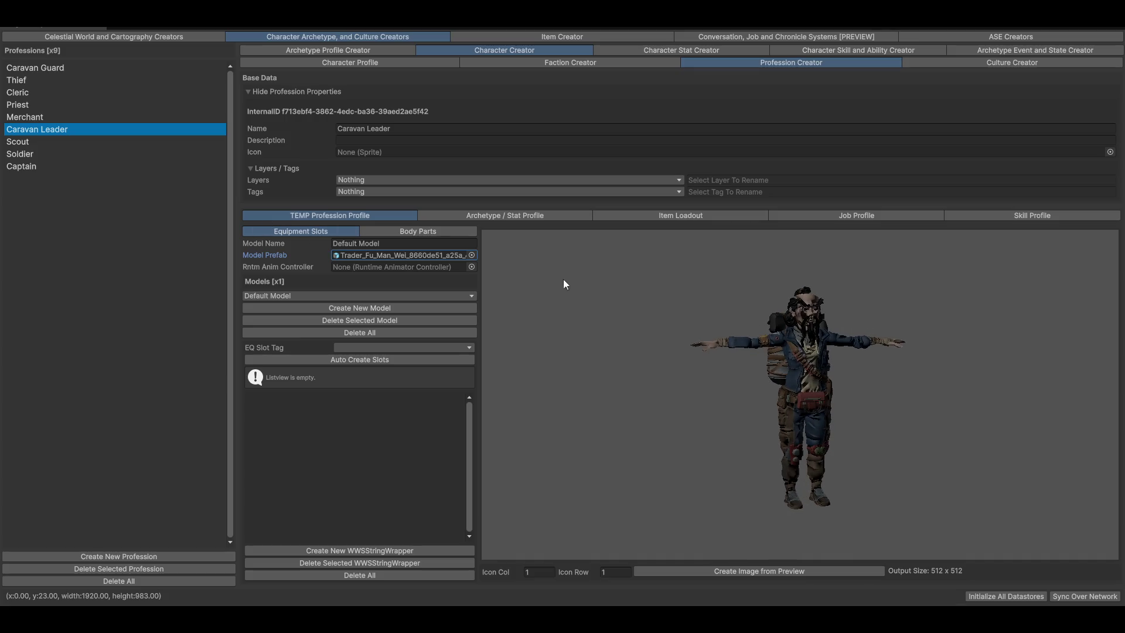
left_click(472, 256)
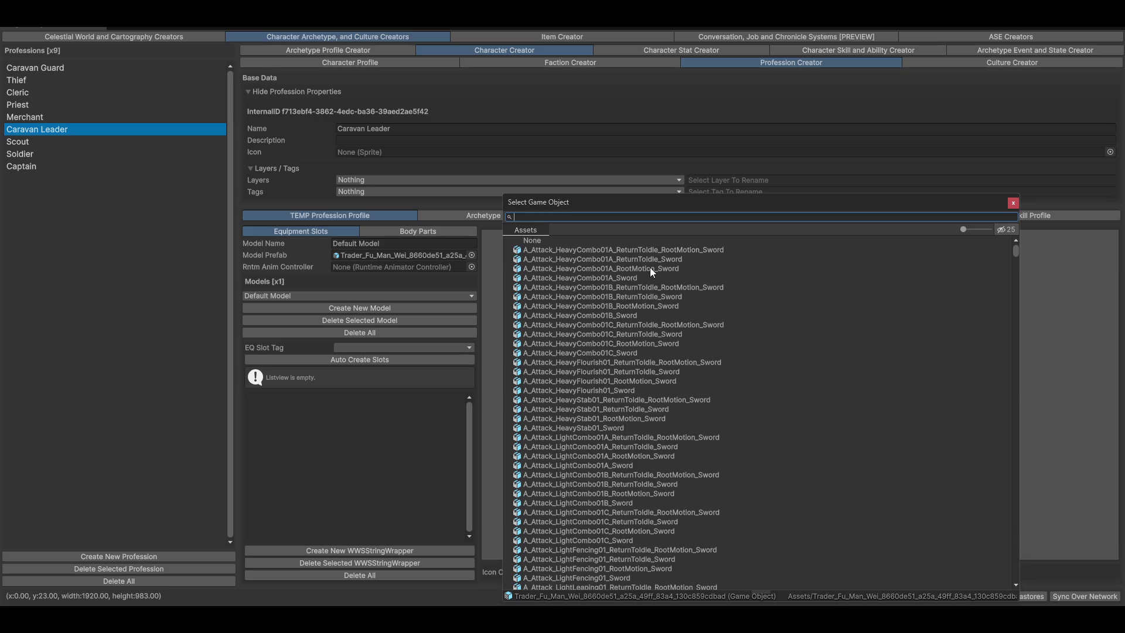
left_click(410, 255)
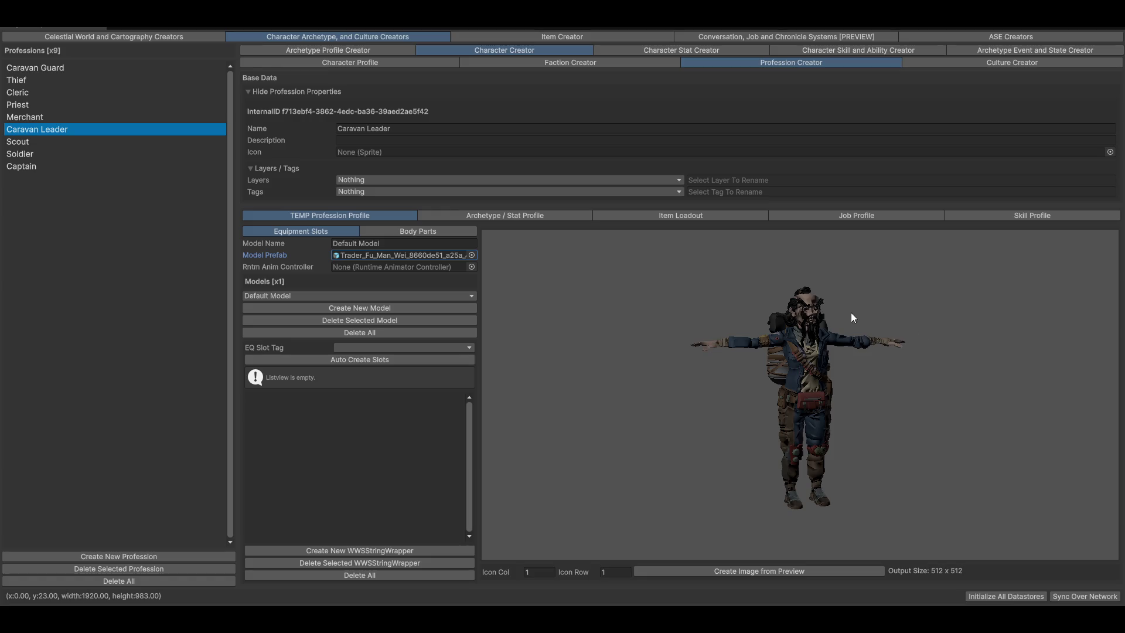
mouse_move(919, 356)
left_mouse_down()
mouse_move(866, 442)
mouse_move(870, 367)
left_mouse_up()
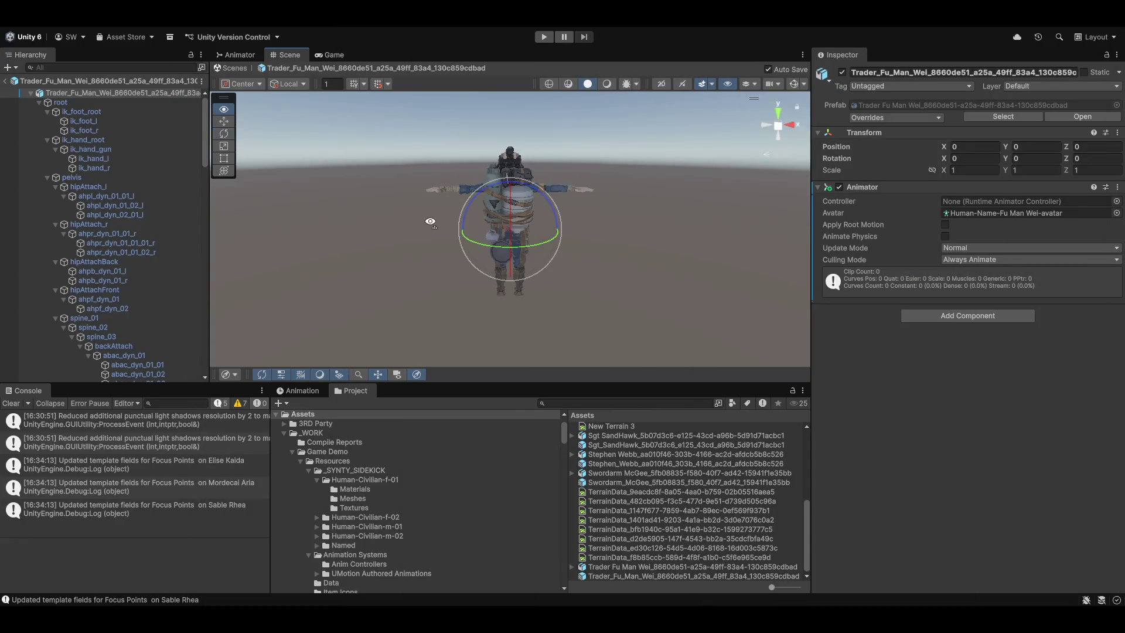
mouse_move(431, 224)
left_mouse_down()
mouse_move(692, 207)
mouse_move(575, 238)
mouse_move(853, 239)
mouse_move(790, 210)
mouse_move(535, 248)
mouse_move(574, 251)
mouse_move(424, 234)
left_mouse_up()
Select the SK_HUMN_BASE_01_01HEAD_HU01 head mesh, frame it with F, and orbit around its profile
scroll(726, 236, "up", 10)
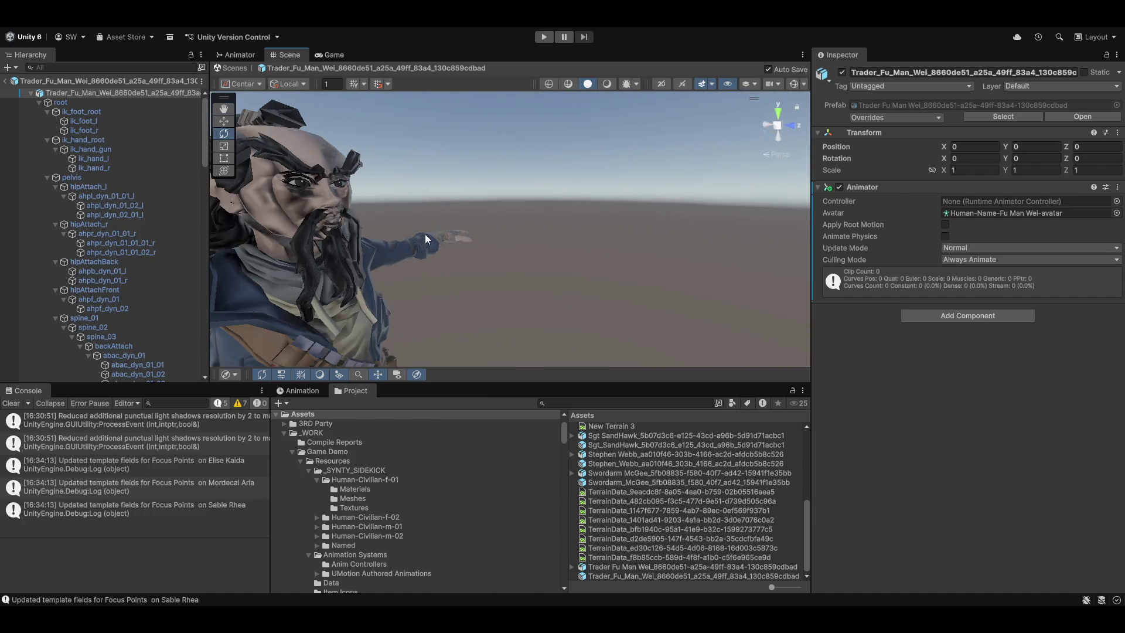
scroll(425, 234, "up", 5)
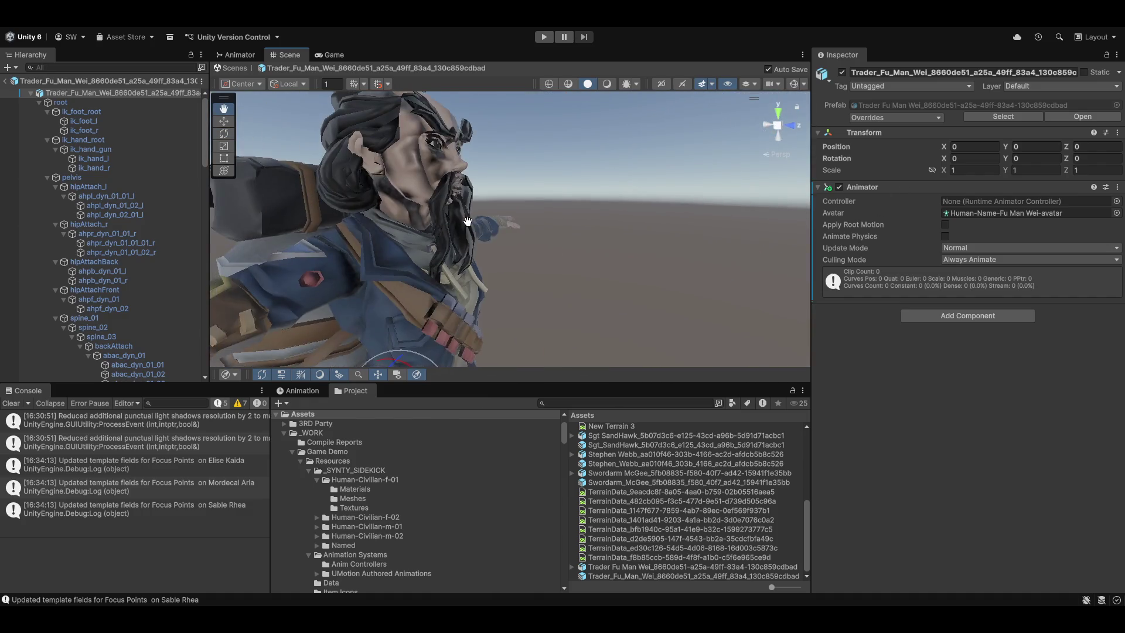
scroll(461, 223, "up", 5)
mouse_move(487, 178)
left_mouse_down()
mouse_move(567, 175)
mouse_move(528, 245)
left_mouse_up()
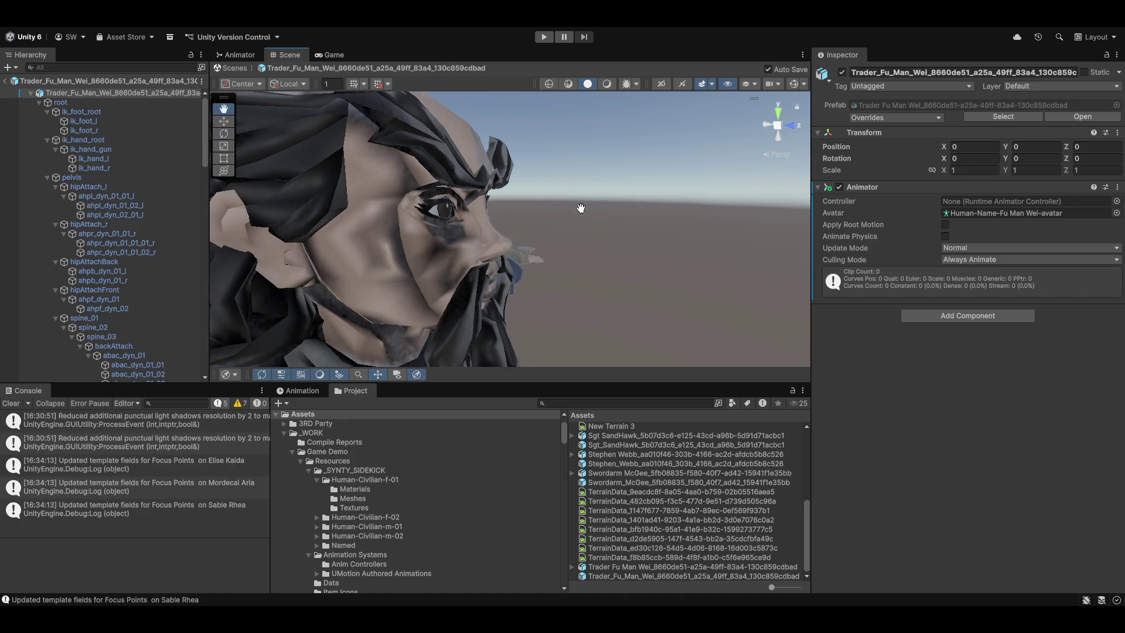
scroll(528, 245, "up", 2)
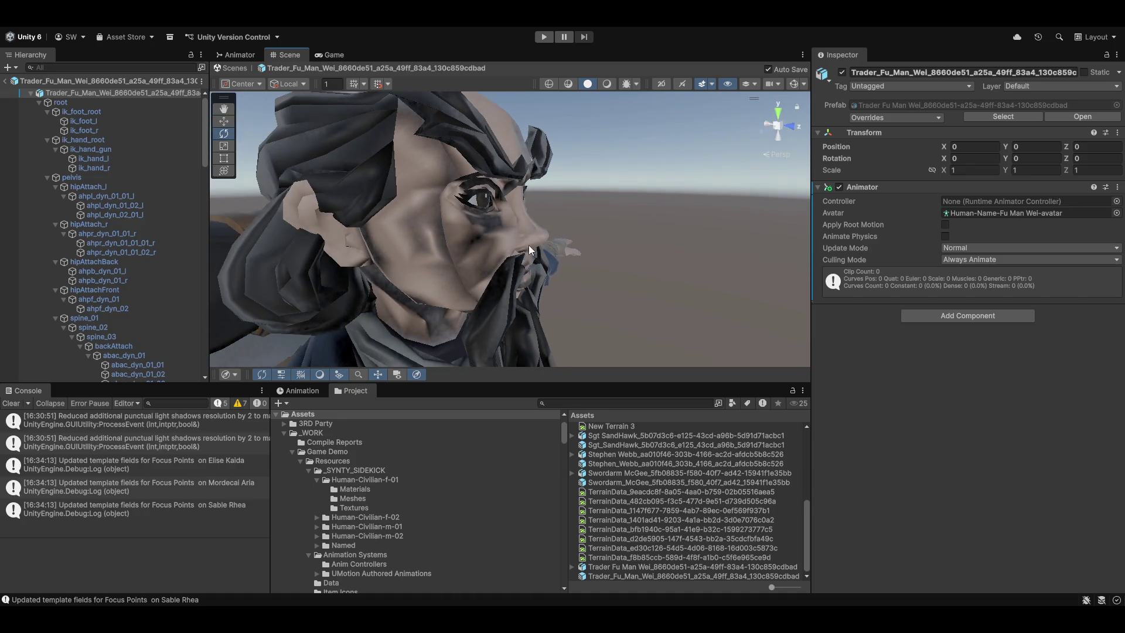
left_click(529, 245)
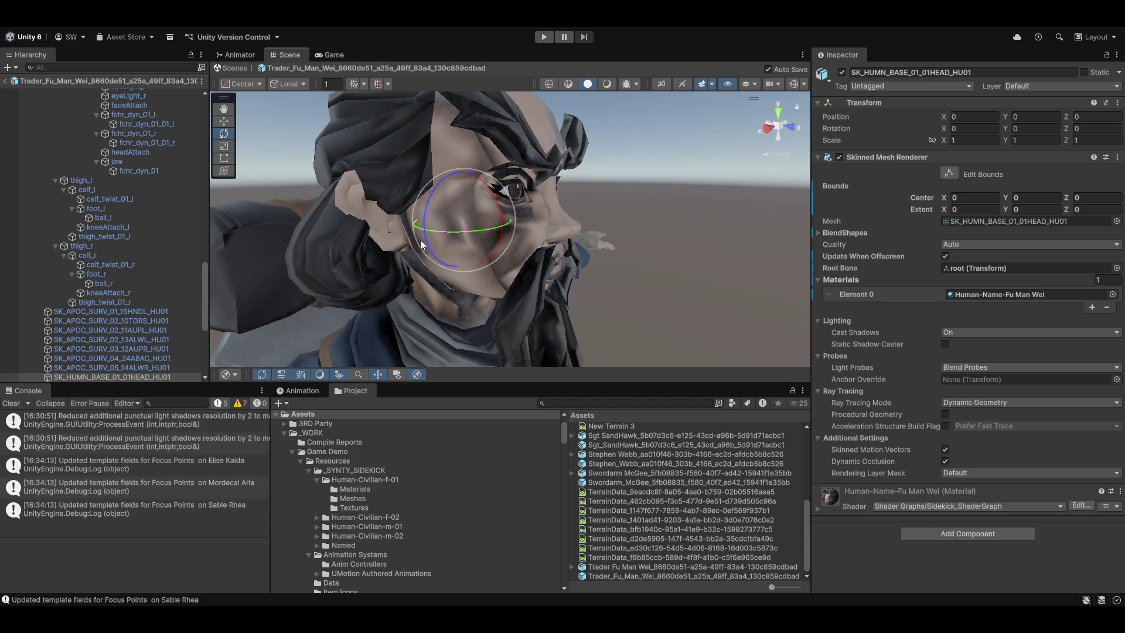
left_click_drag(507, 293, 464, 265)
key("f")
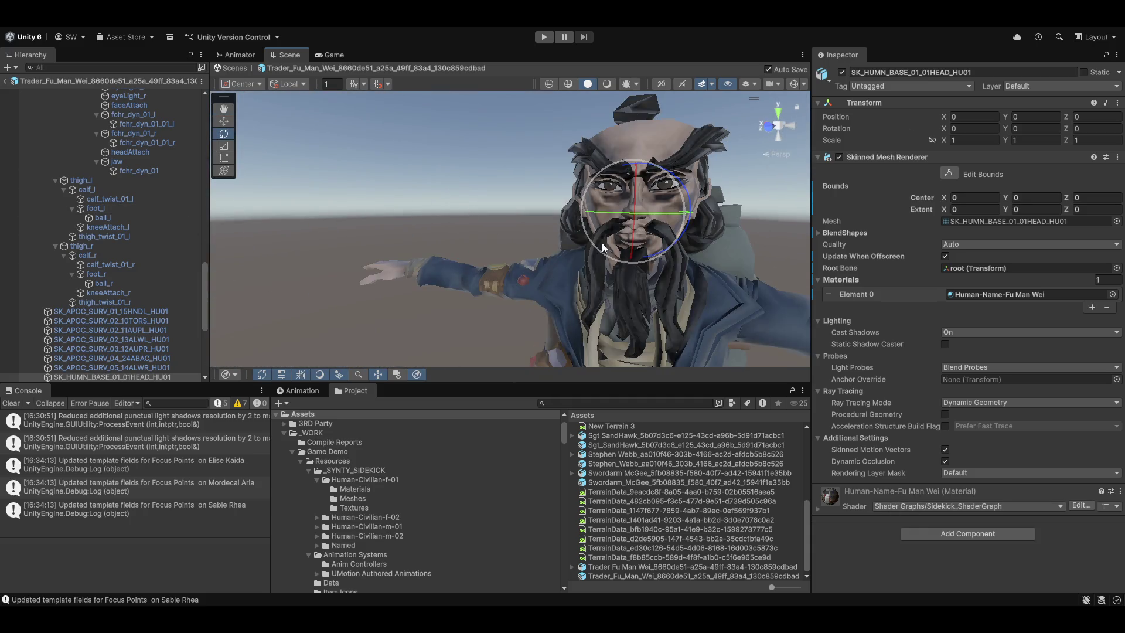
mouse_move(627, 210)
left_mouse_down()
mouse_move(558, 236)
mouse_move(542, 199)
mouse_move(351, 235)
left_mouse_up()
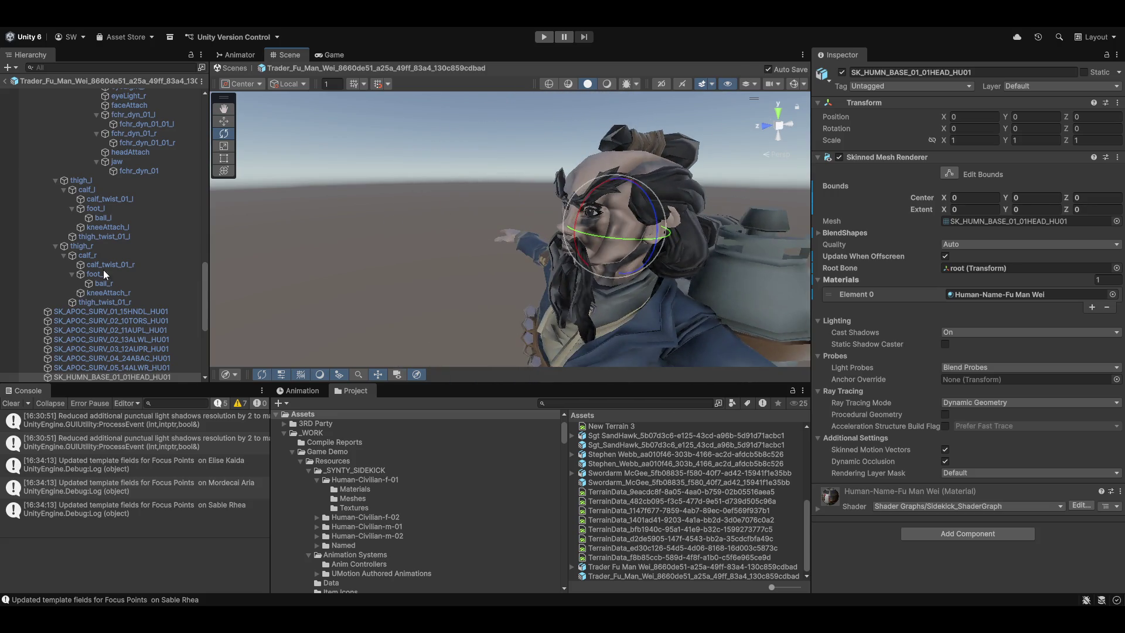
scroll(122, 355, "down", 4)
scroll(121, 356, "up", 10)
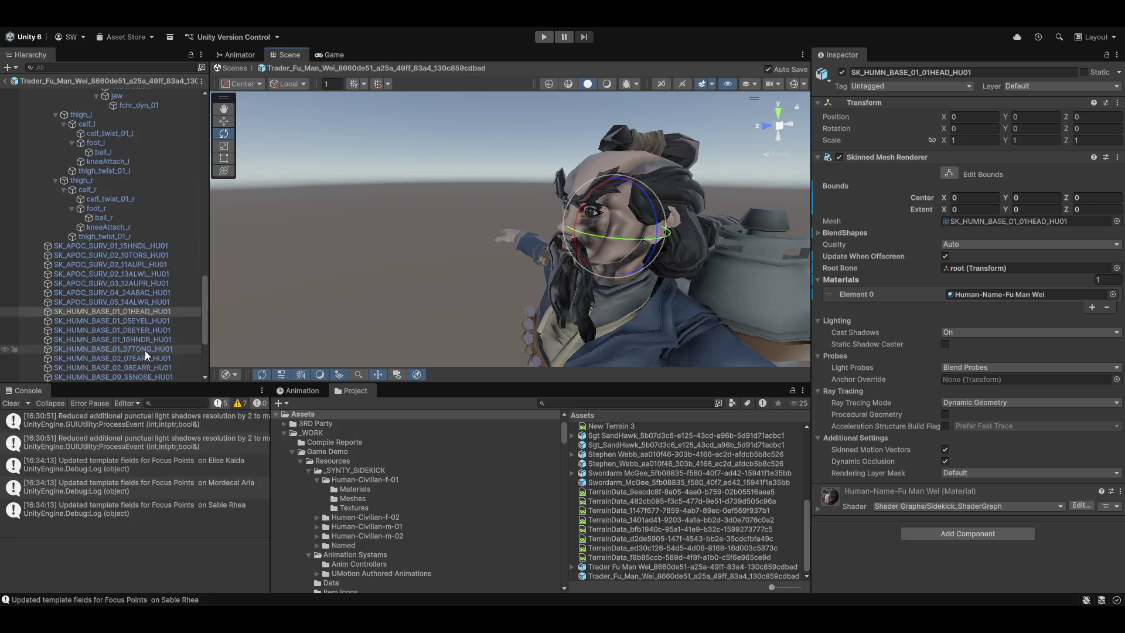
scroll(146, 318, "up", 12)
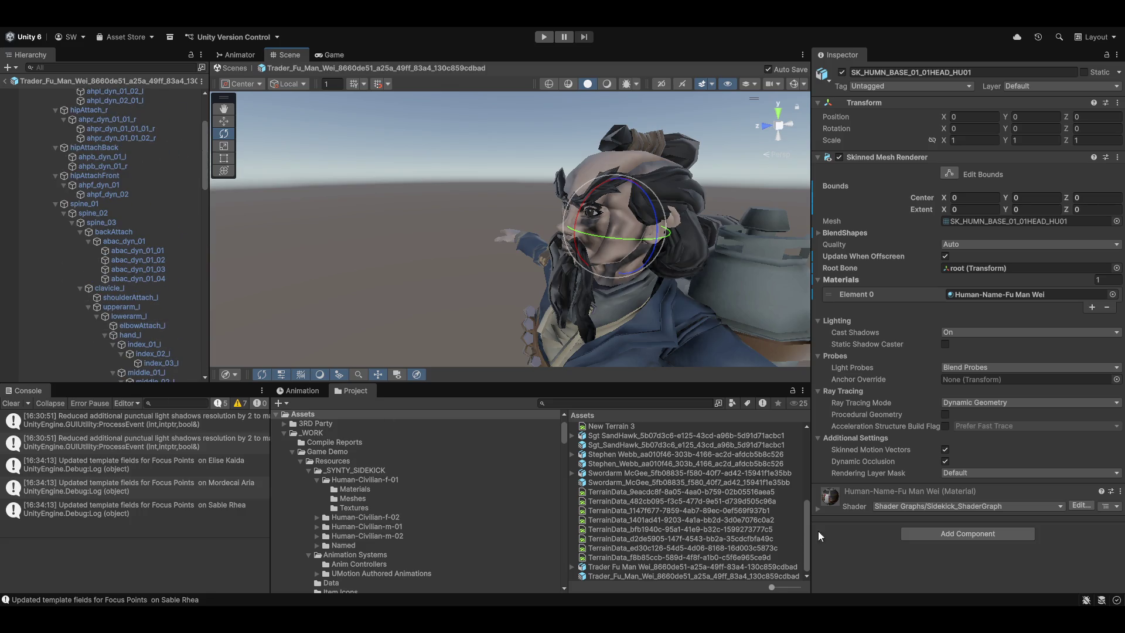
Preview the Trader prefab asset from several angles, then collapse the prefab root in the Hierarchy
left_click(597, 574)
left_click_drag(961, 460, 926, 455)
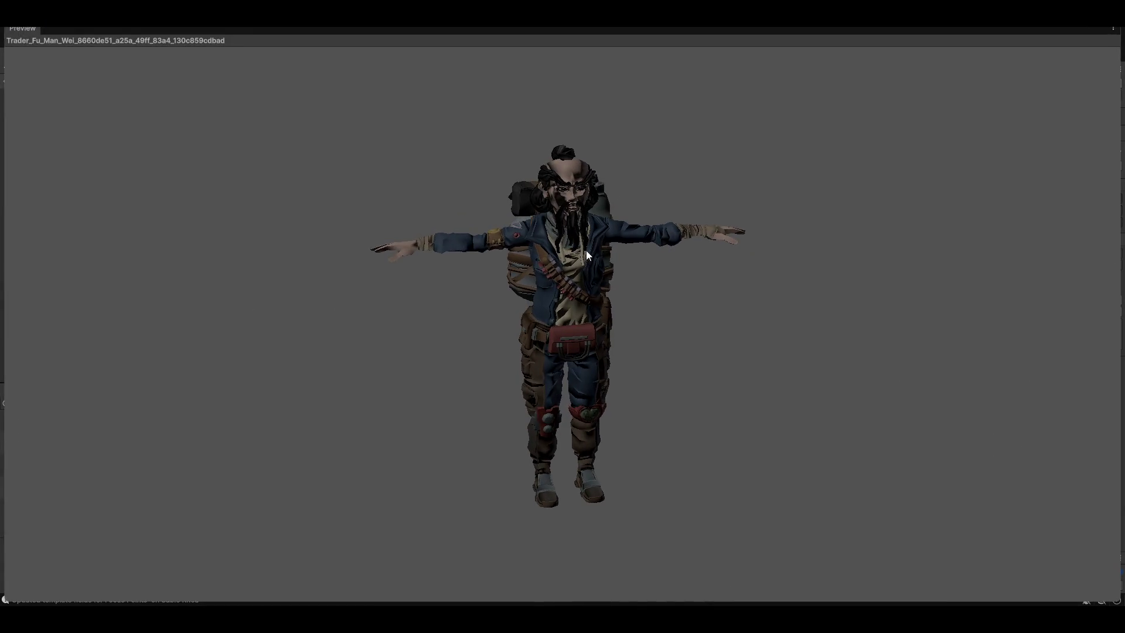
mouse_move(586, 252)
left_mouse_down()
mouse_move(685, 234)
mouse_move(736, 161)
mouse_move(439, 183)
mouse_move(301, 213)
mouse_move(279, 367)
mouse_move(469, 387)
left_mouse_up()
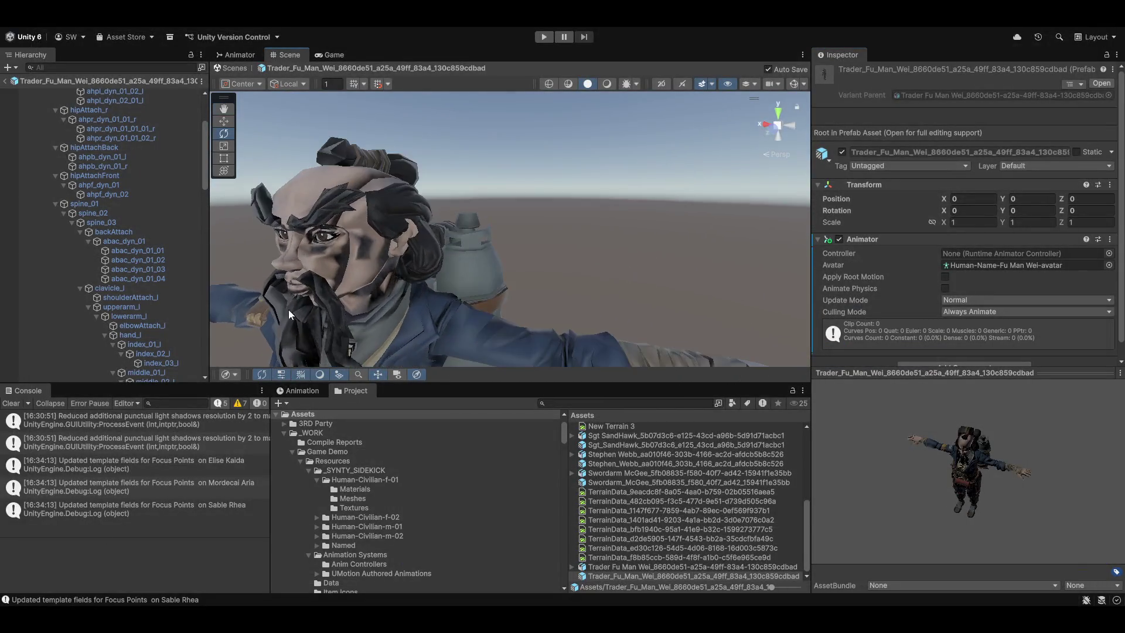
mouse_move(289, 315)
left_mouse_down()
mouse_move(510, 276)
mouse_move(293, 335)
left_mouse_up()
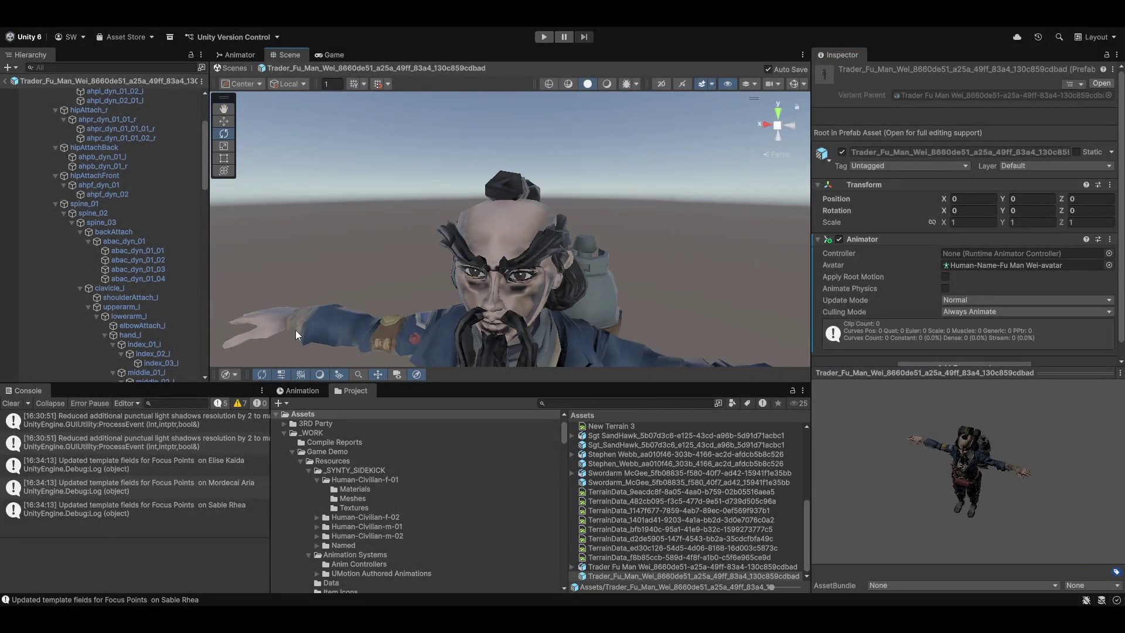
scroll(100, 229, "up", 5)
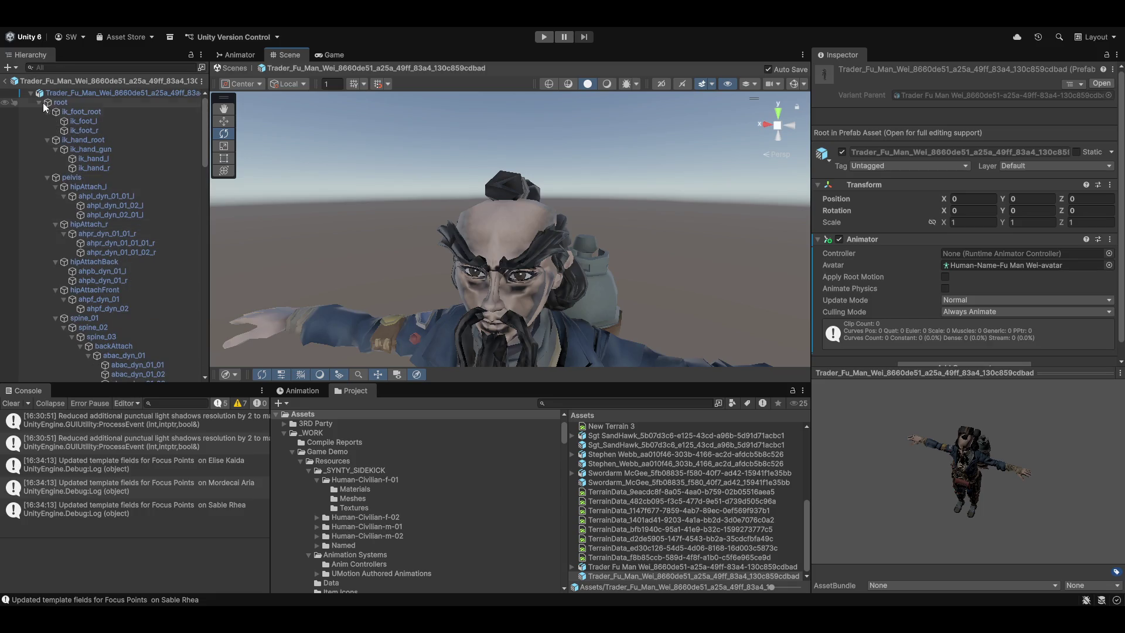
left_click(30, 93)
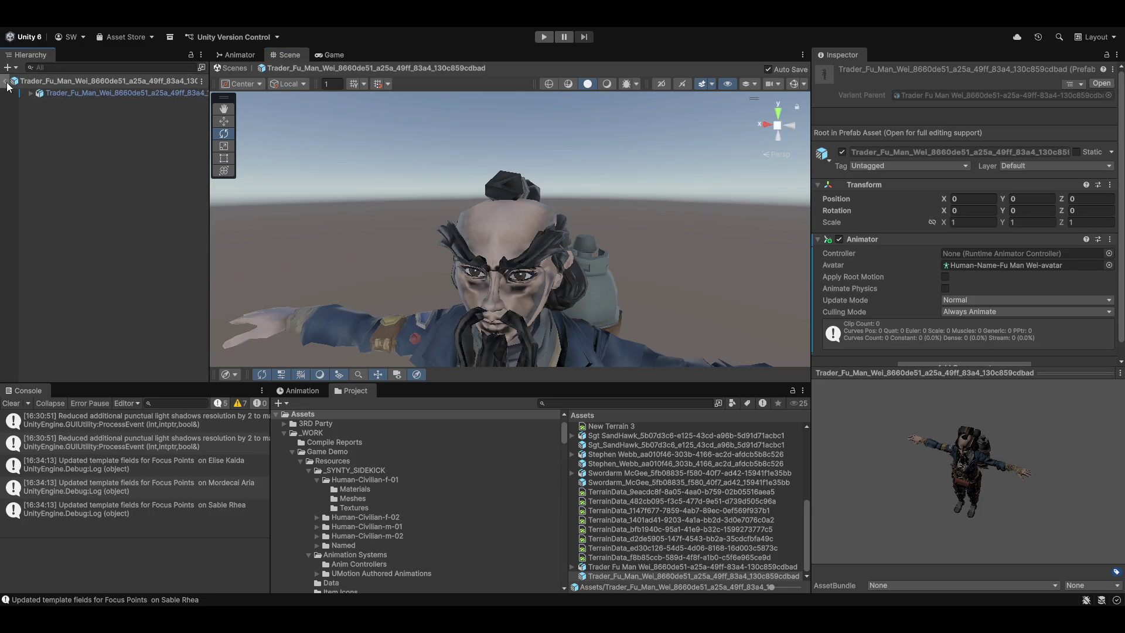
Exit Prefab Mode and Ctrl-select the eight named-character prefabs, starting with Trader Fu Man Wei
left_click(6, 83)
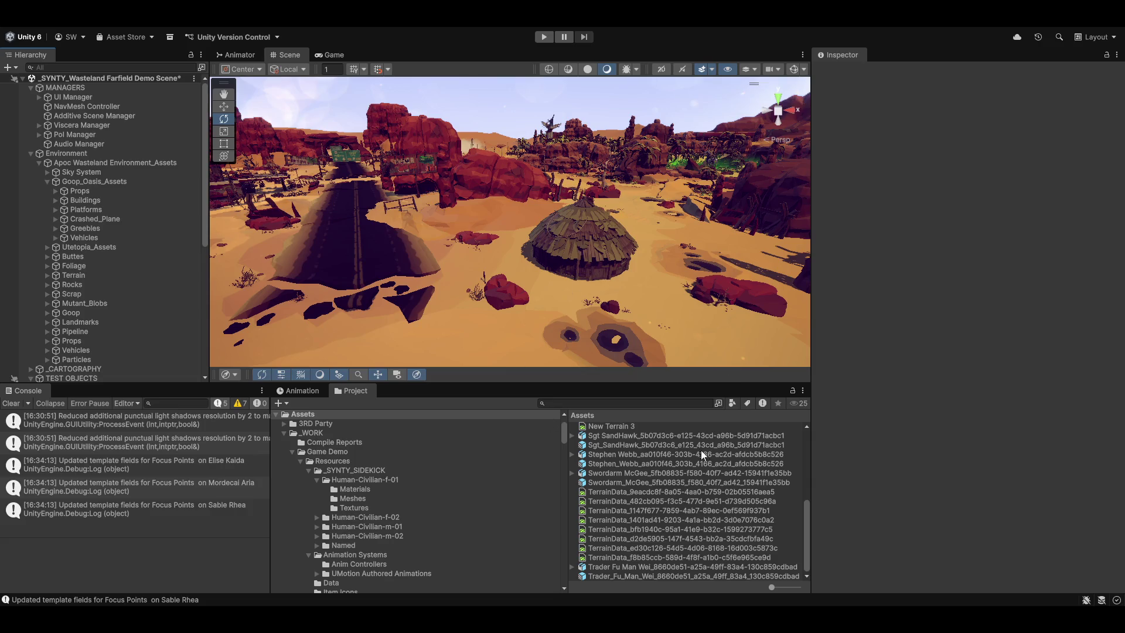
left_click(596, 565)
left_click(608, 576, "ctrl")
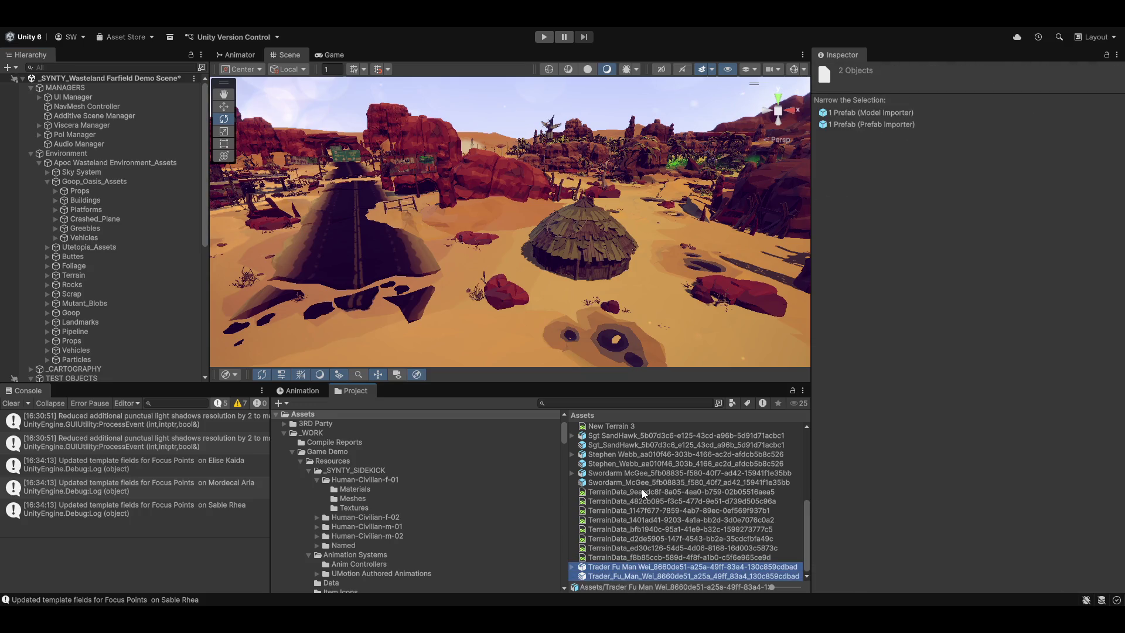
left_click(594, 482, "ctrl")
left_click(609, 474, "ctrl")
left_click(608, 463, "ctrl")
left_click(607, 454, "ctrl")
left_click(608, 445, "ctrl")
left_click(607, 436, "ctrl")
Delete the eight selected prefabs, confirm, and bring up the Archetype Profile Creator
key("Delete")
key("Return")
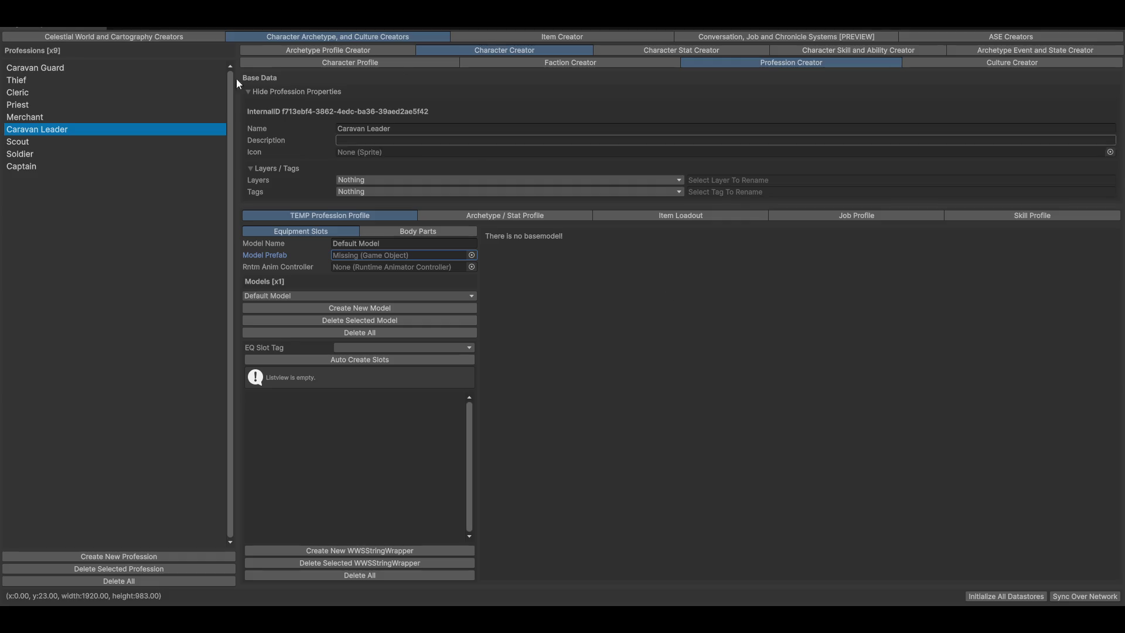
left_click(321, 52)
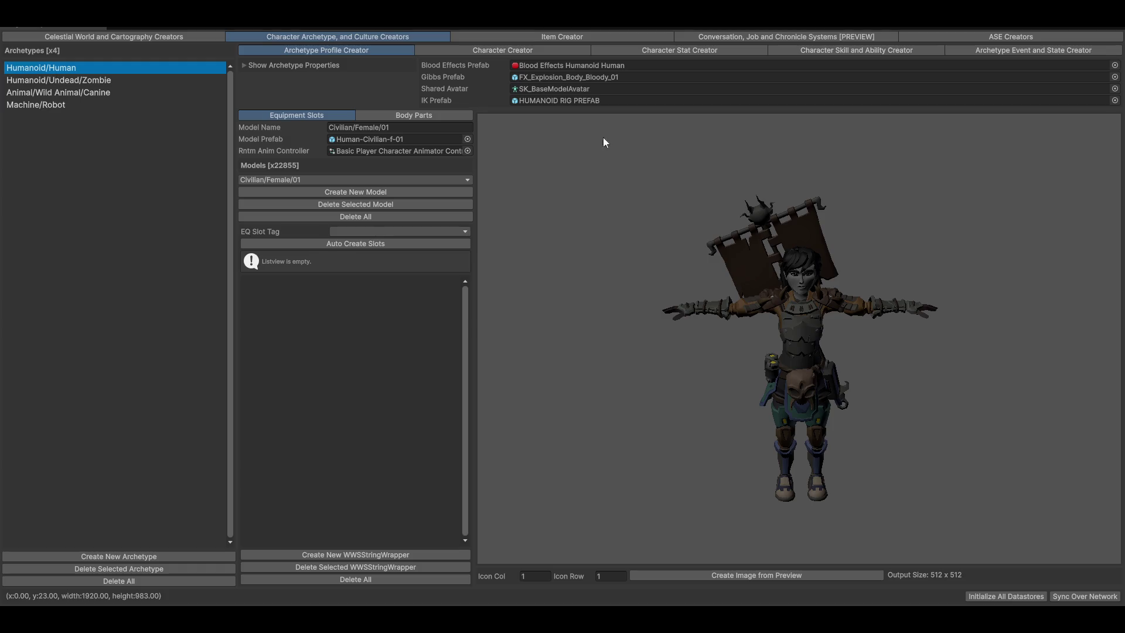
left_click(317, 180)
mouse_move(281, 209)
mouse_move(392, 210)
left_click(480, 223)
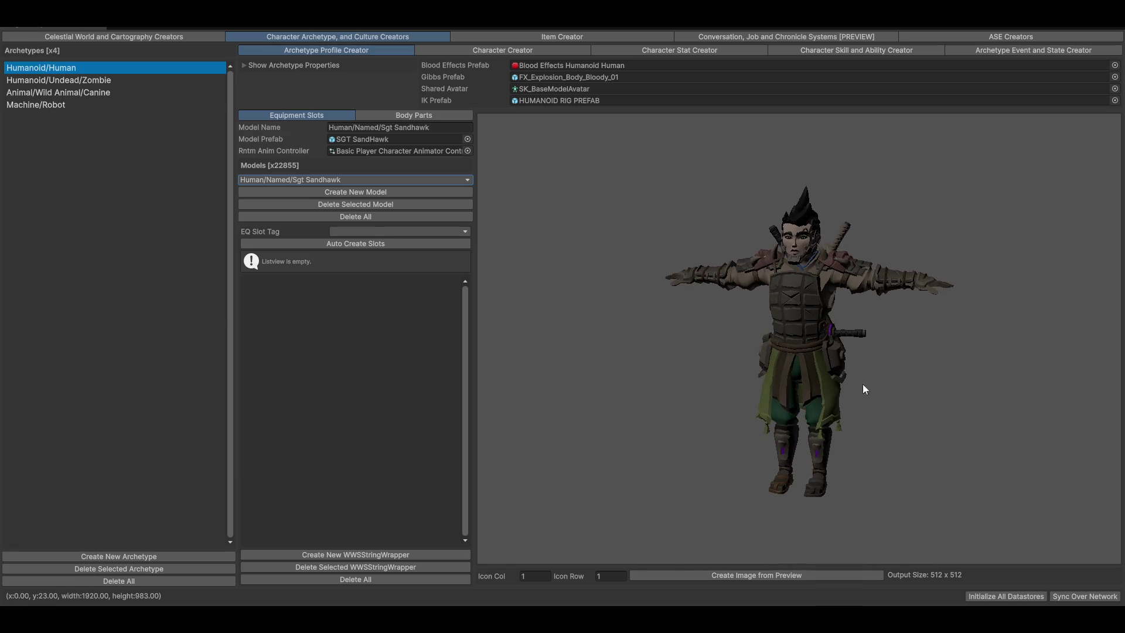
mouse_move(668, 251)
left_mouse_down()
mouse_move(280, 237)
mouse_move(484, 275)
mouse_move(801, 300)
mouse_move(877, 294)
left_mouse_up()
mouse_move(826, 382)
left_mouse_down()
mouse_move(892, 369)
mouse_move(856, 364)
left_mouse_up()
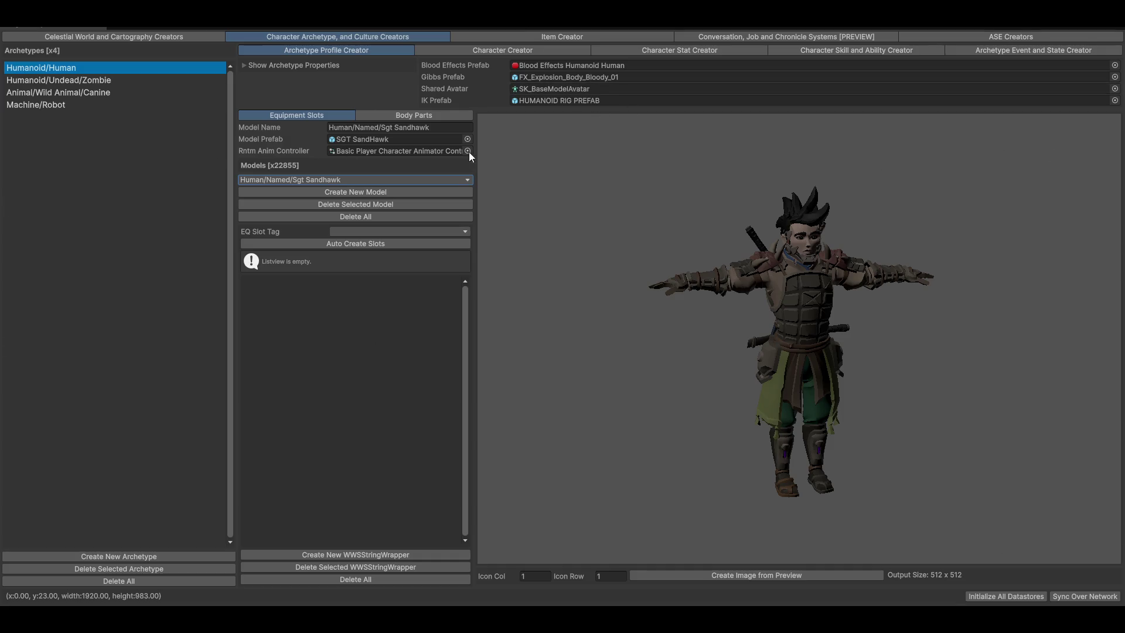
left_click(354, 151)
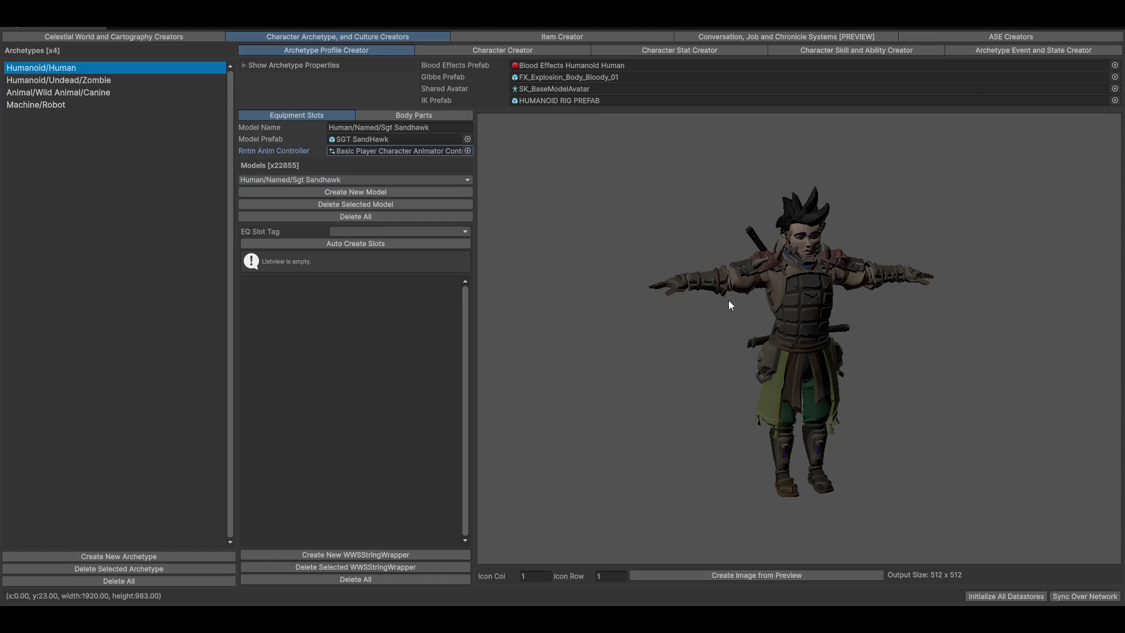
left_click_drag(731, 304, 756, 303)
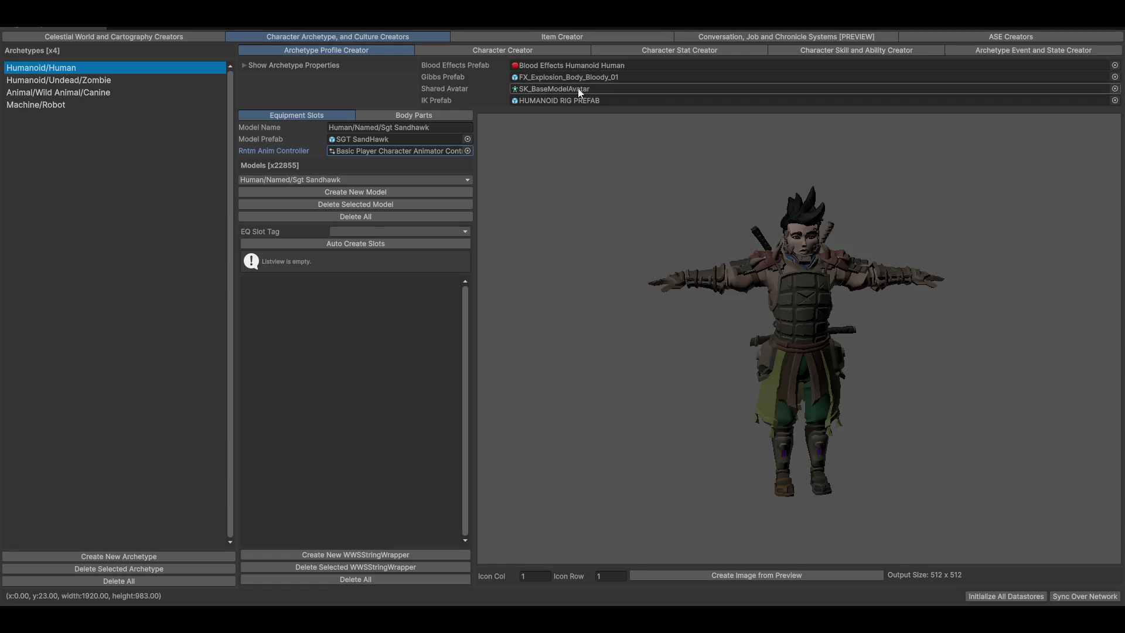
left_click(457, 49)
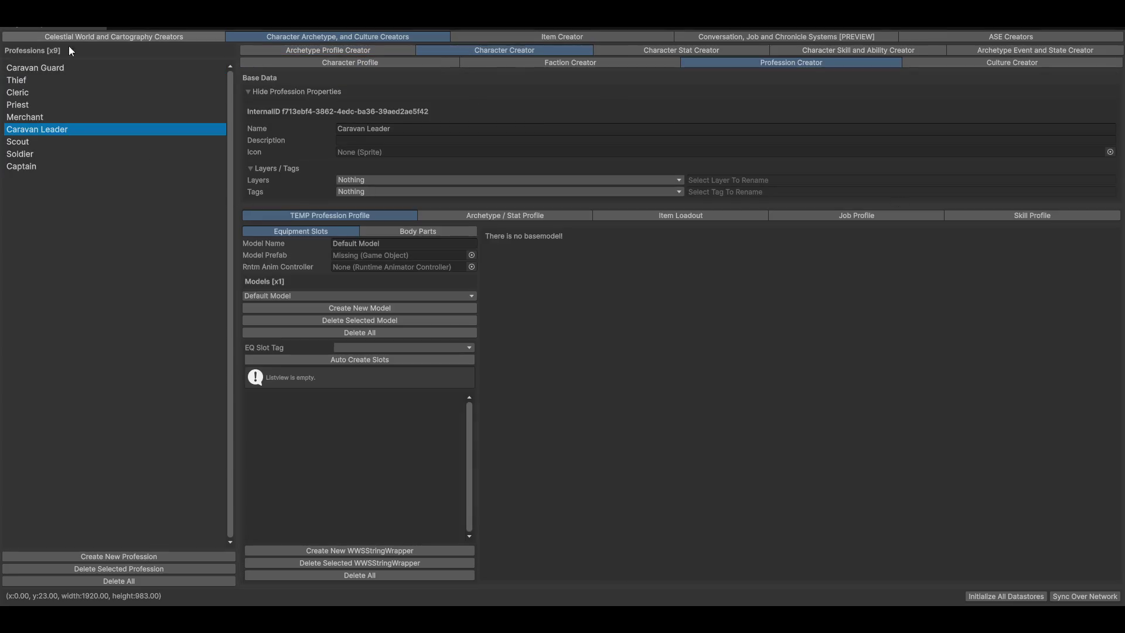
Revisit Caravan Guard and Caravan Leader, opening and closing Caravan Leader's model prefab picker
left_click(26, 68)
left_click(42, 129)
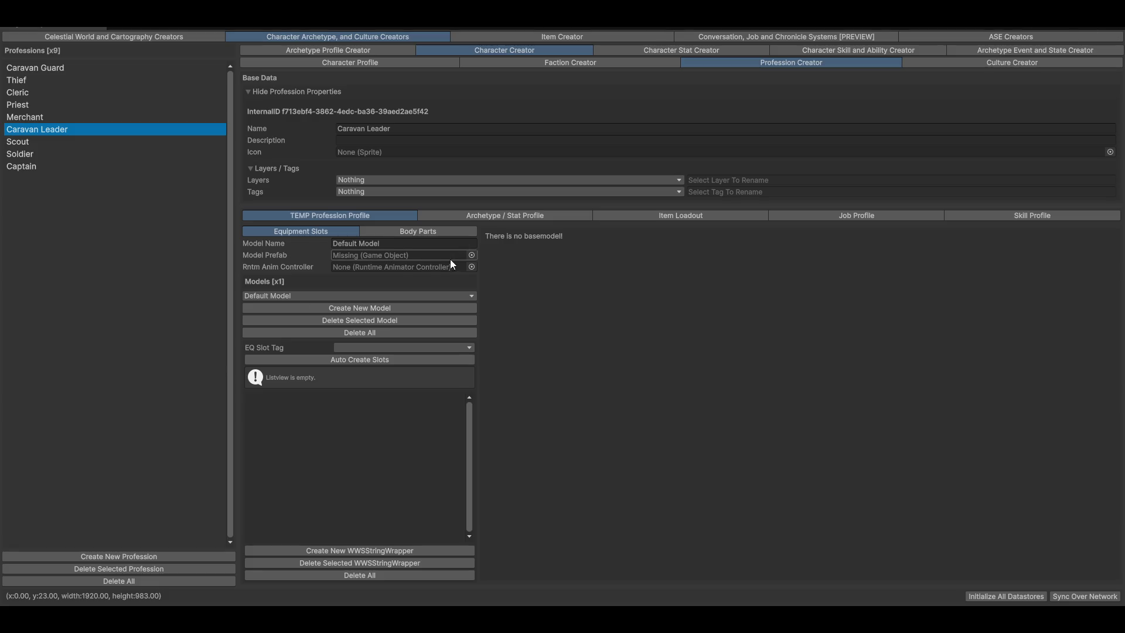
left_click(471, 256)
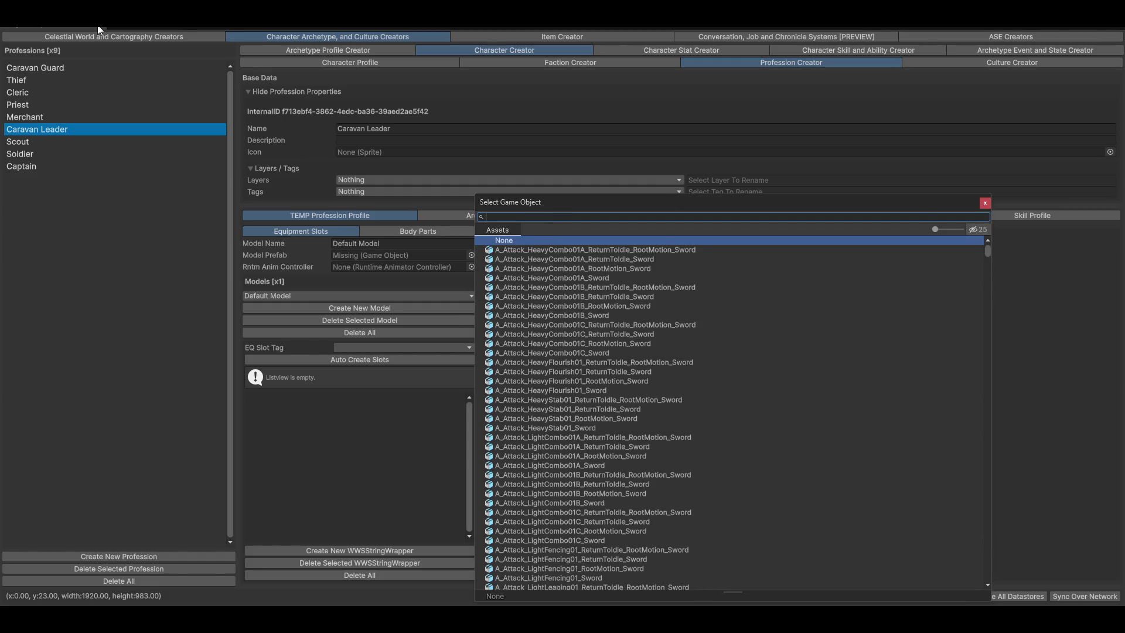
left_click(296, 51)
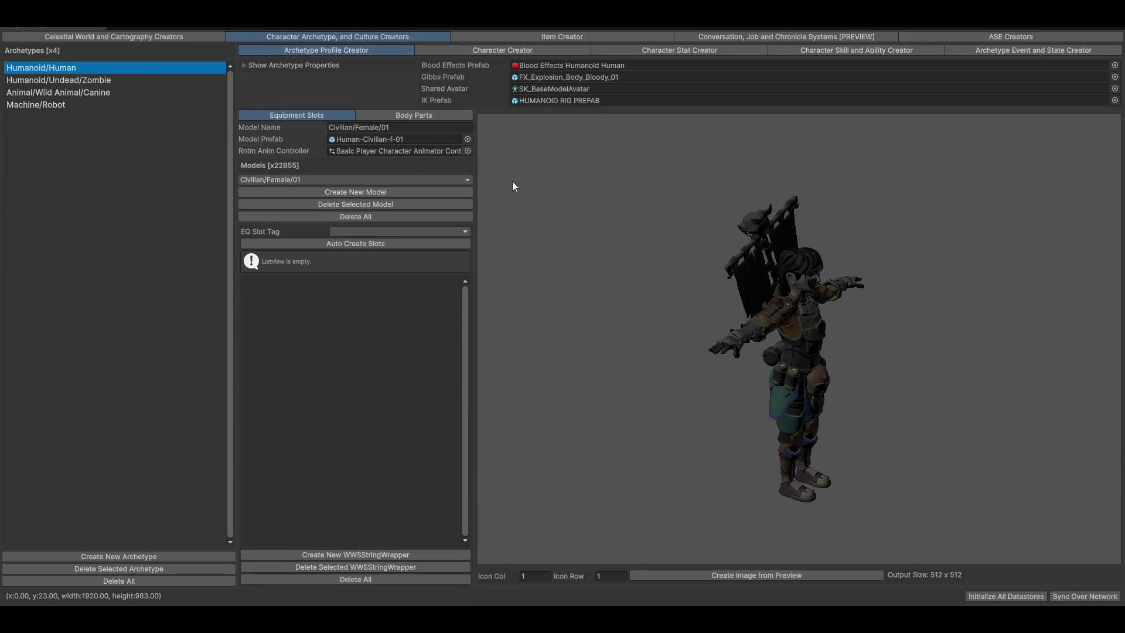
Preview the Trader Fu Man Wei archetype model and its stats, then return to the Profession Creator
left_click(300, 183)
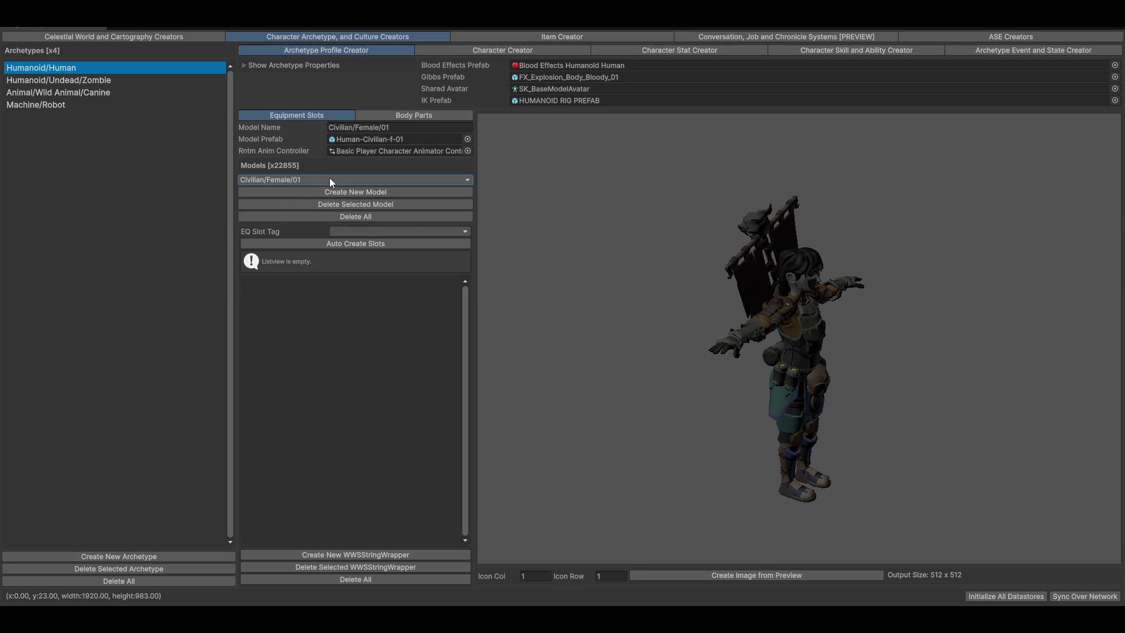
left_click(330, 179)
mouse_move(302, 206)
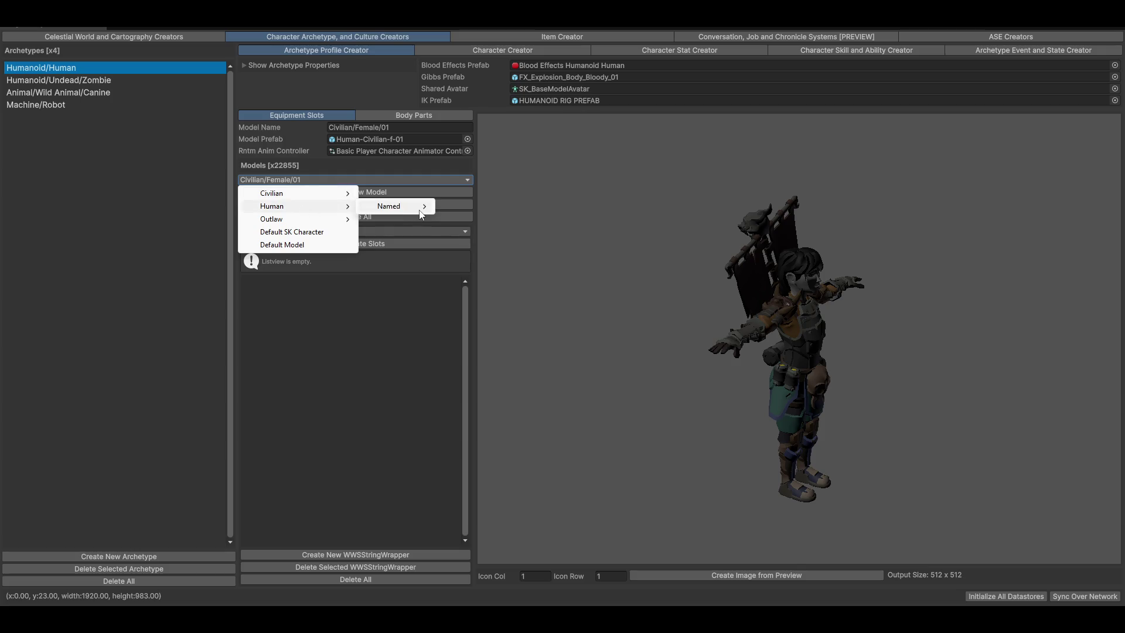
mouse_move(422, 211)
left_click(469, 233)
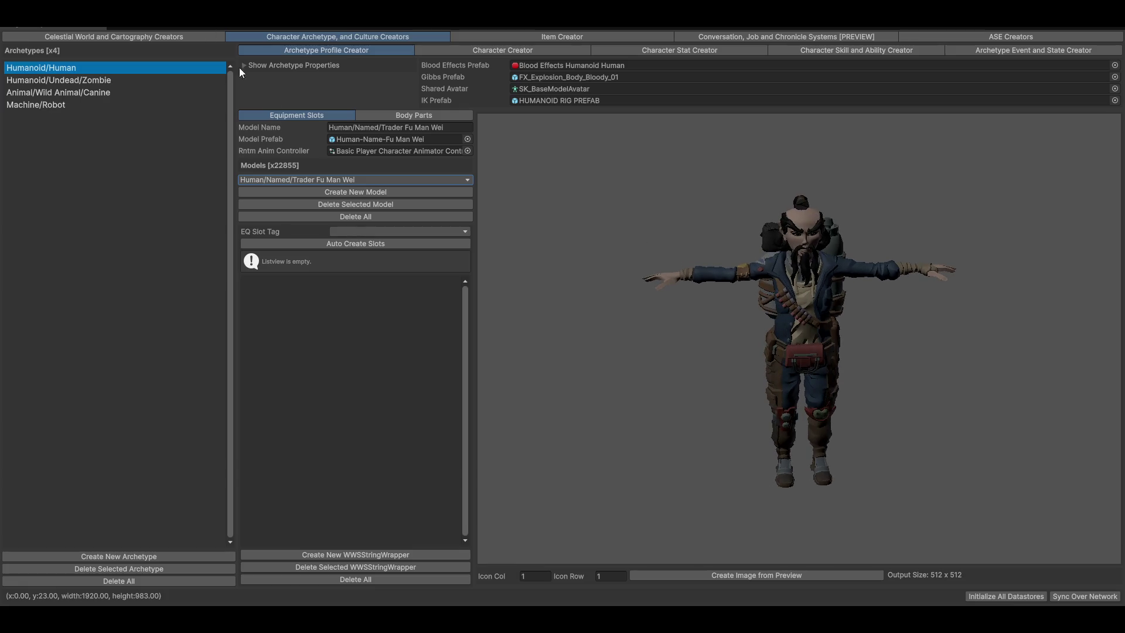
left_click(394, 139)
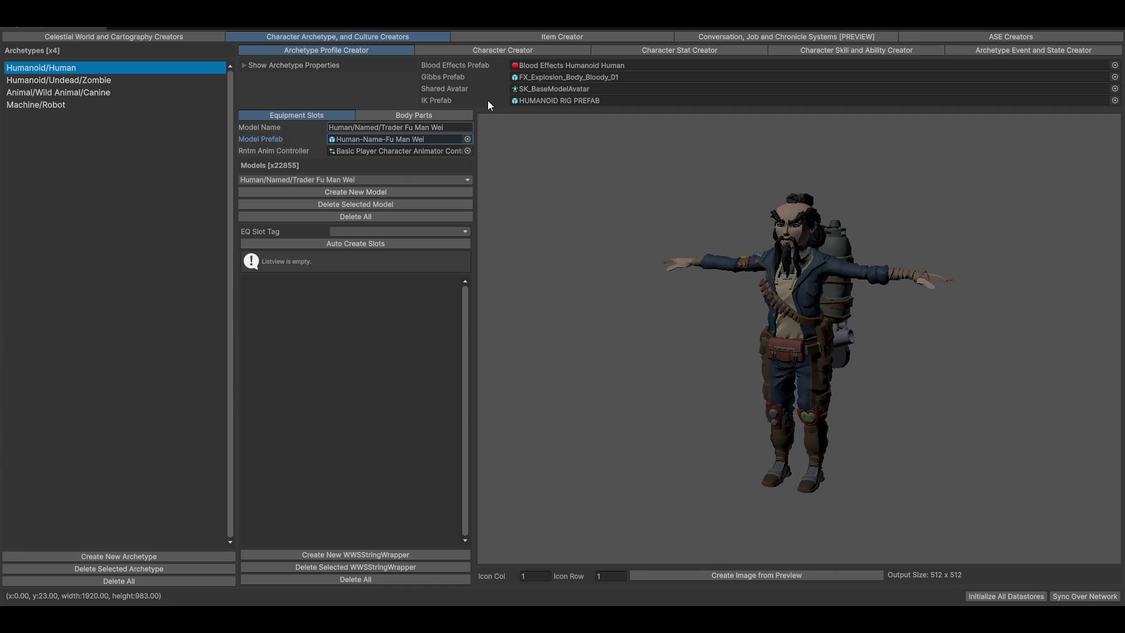
left_click(678, 51)
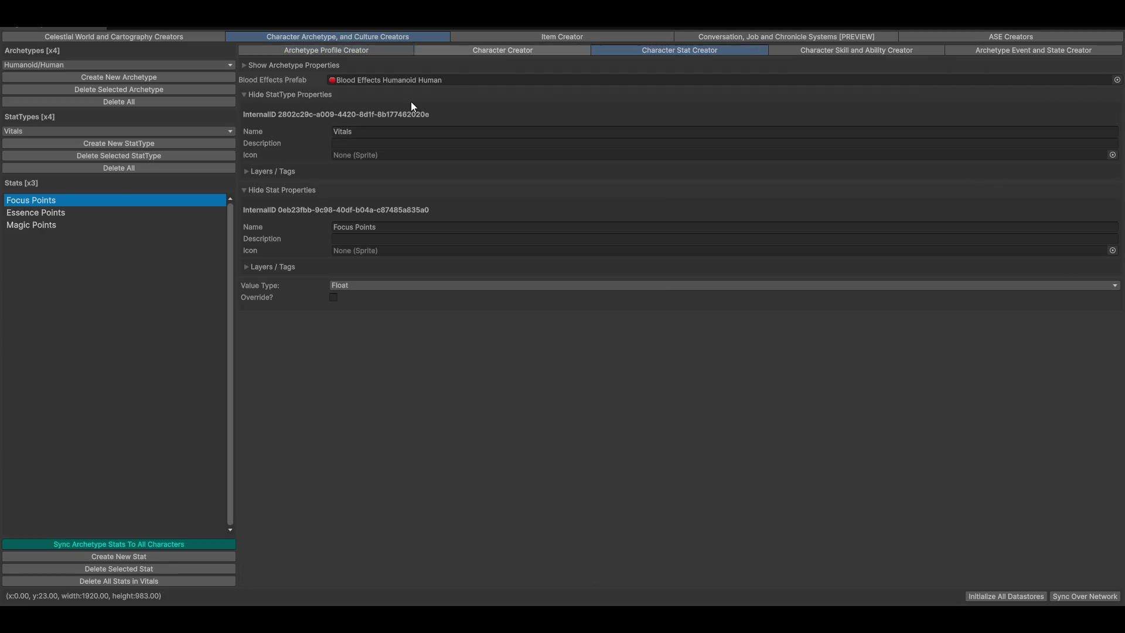
left_click(318, 53)
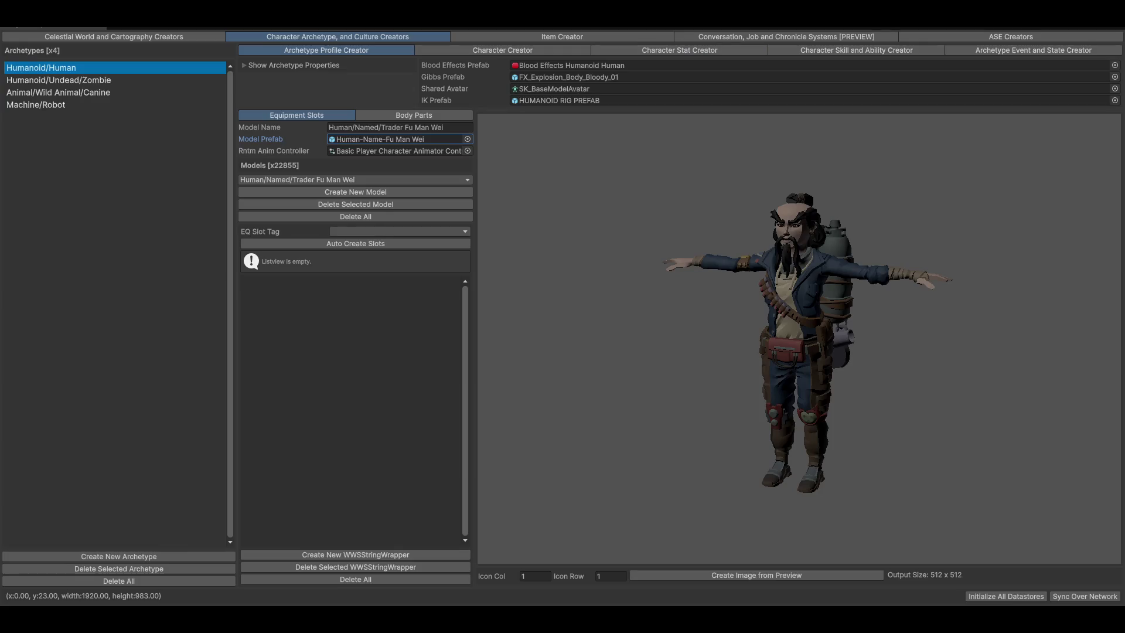
left_click(537, 51)
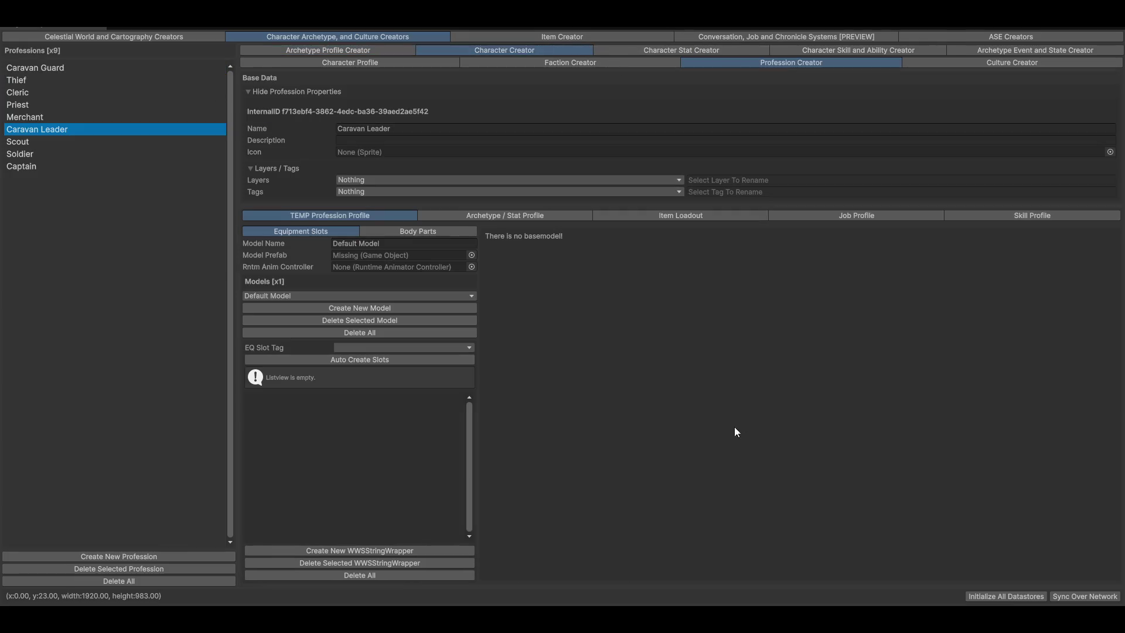
Search 'fuman', assign Human-Name-Fu Man Wei as Caravan Leader's Default Model, and rotate its preview
left_click(470, 256)
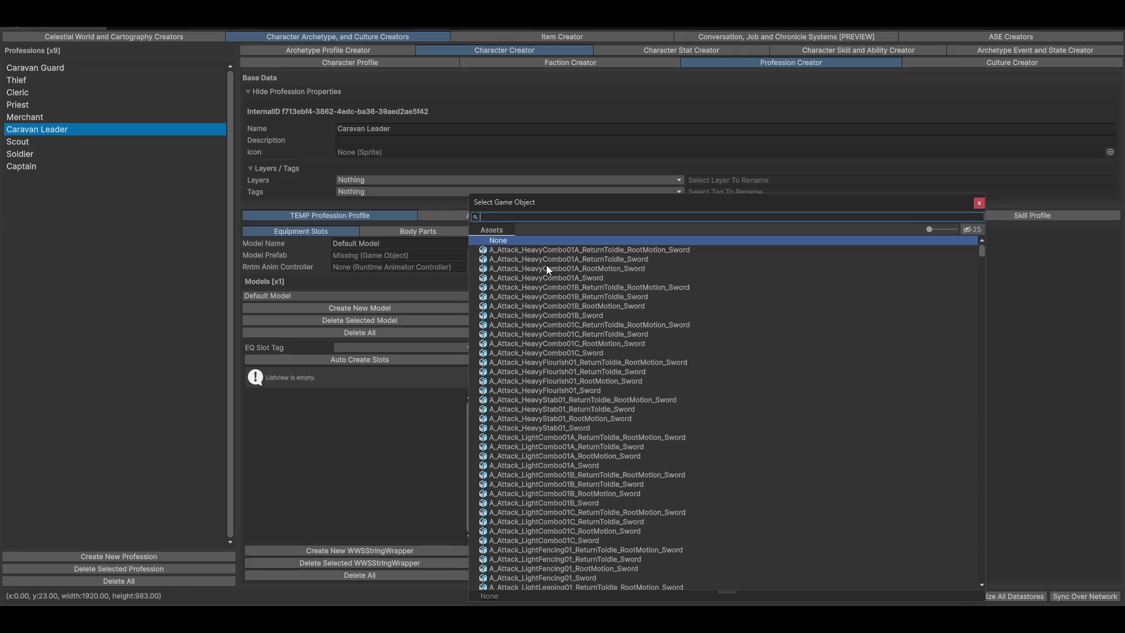
type("fu")
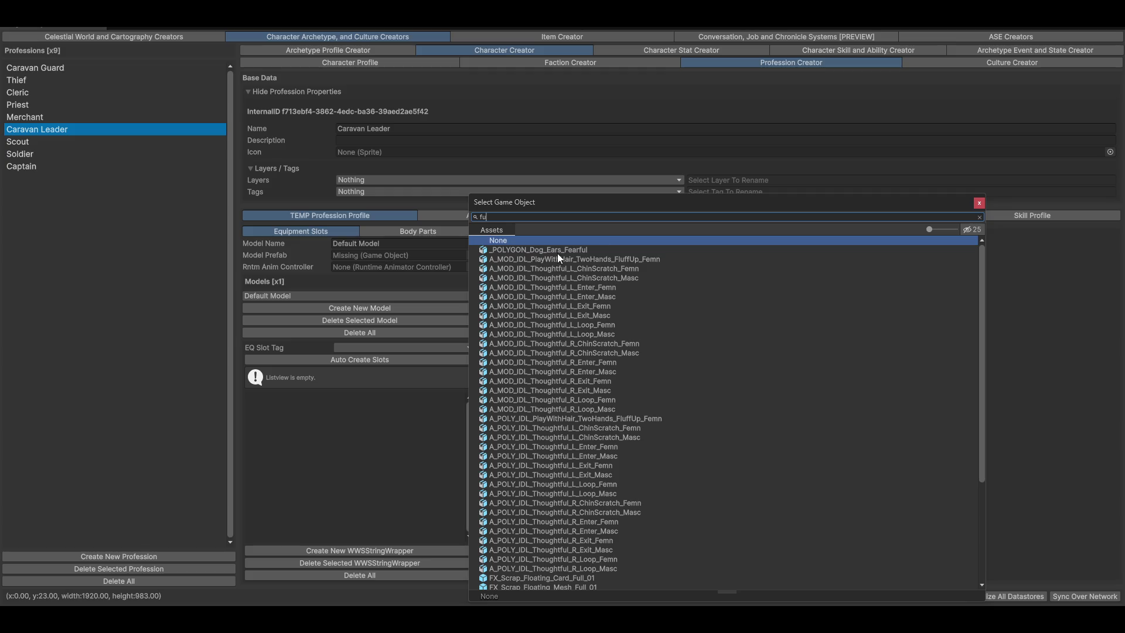
type(" man")
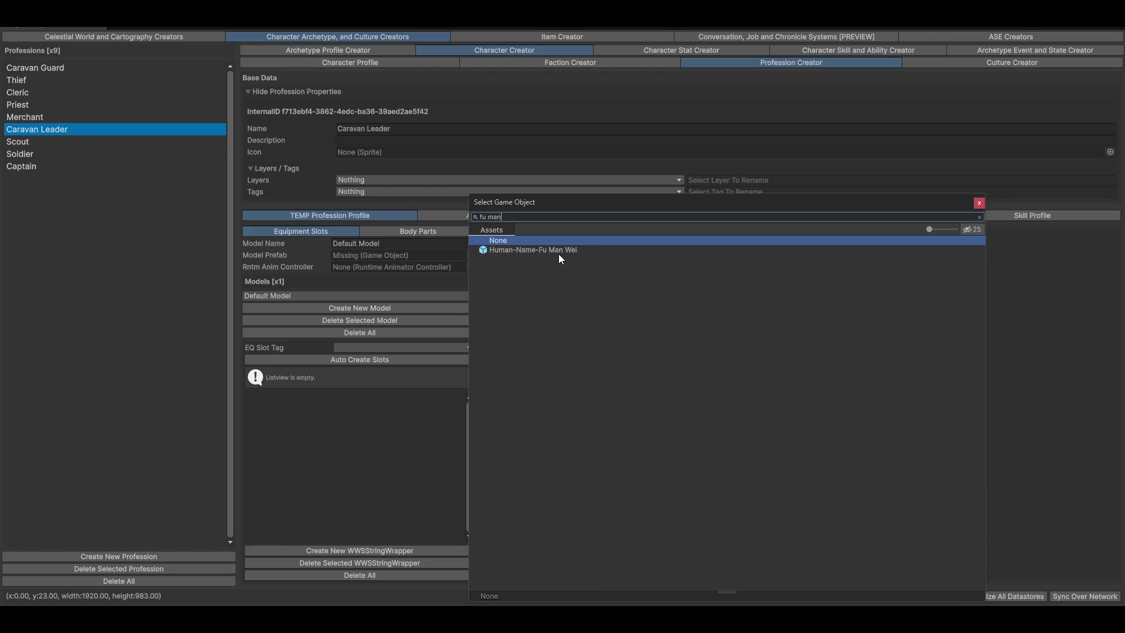
double_click(527, 250)
mouse_move(715, 337)
left_mouse_down()
mouse_move(609, 426)
mouse_move(951, 400)
mouse_move(870, 377)
left_mouse_up()
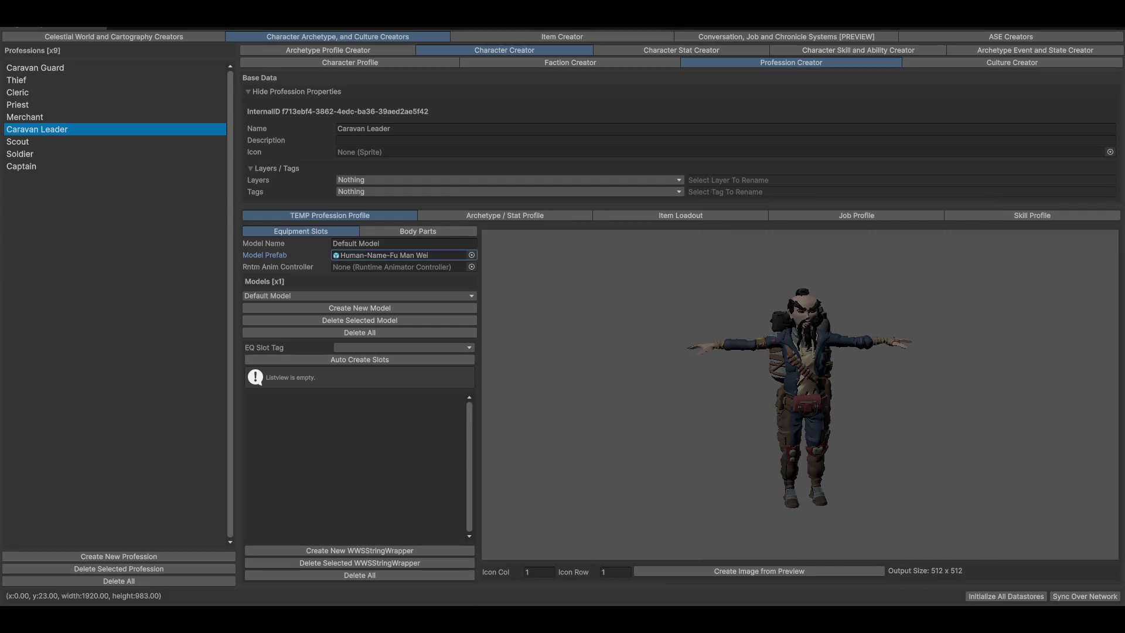
left_click(117, 38)
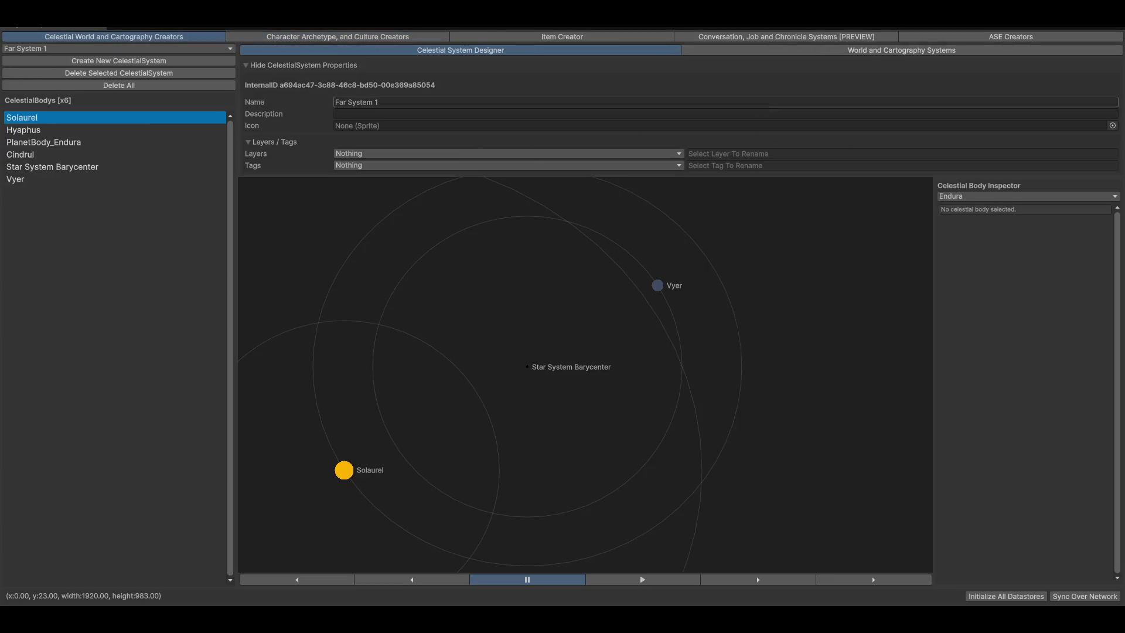
Open the Endura world map and pan past Junktown to the Outta Place markers
left_click(803, 50)
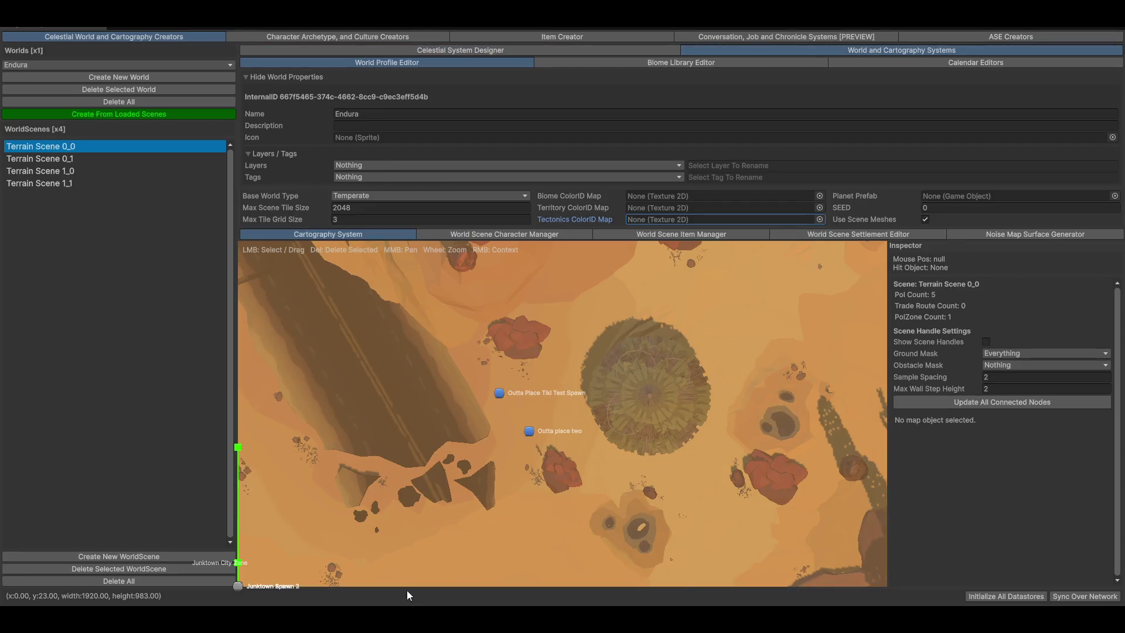
scroll(507, 427, "down", 5)
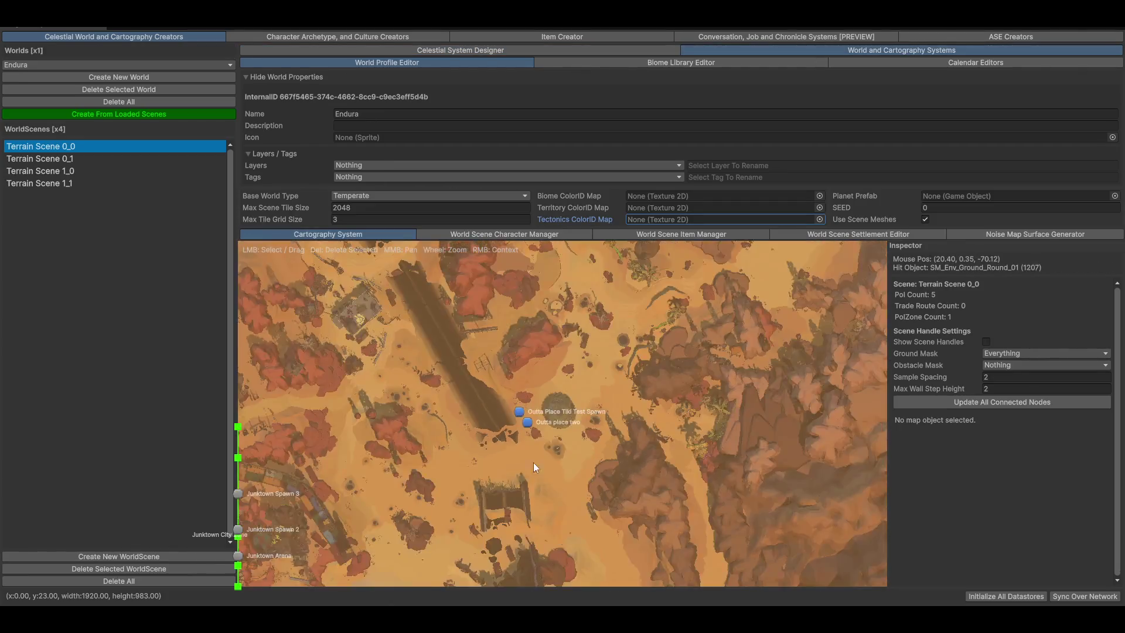
scroll(675, 429, "down", 2)
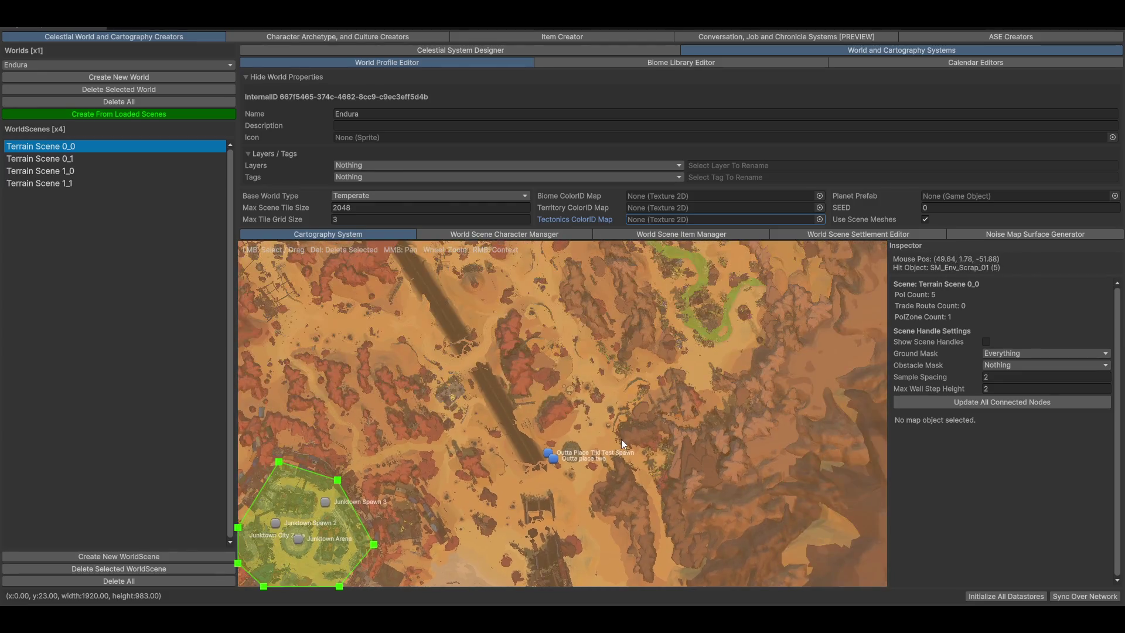
scroll(621, 439, "up", 5)
scroll(511, 482, "up", 3)
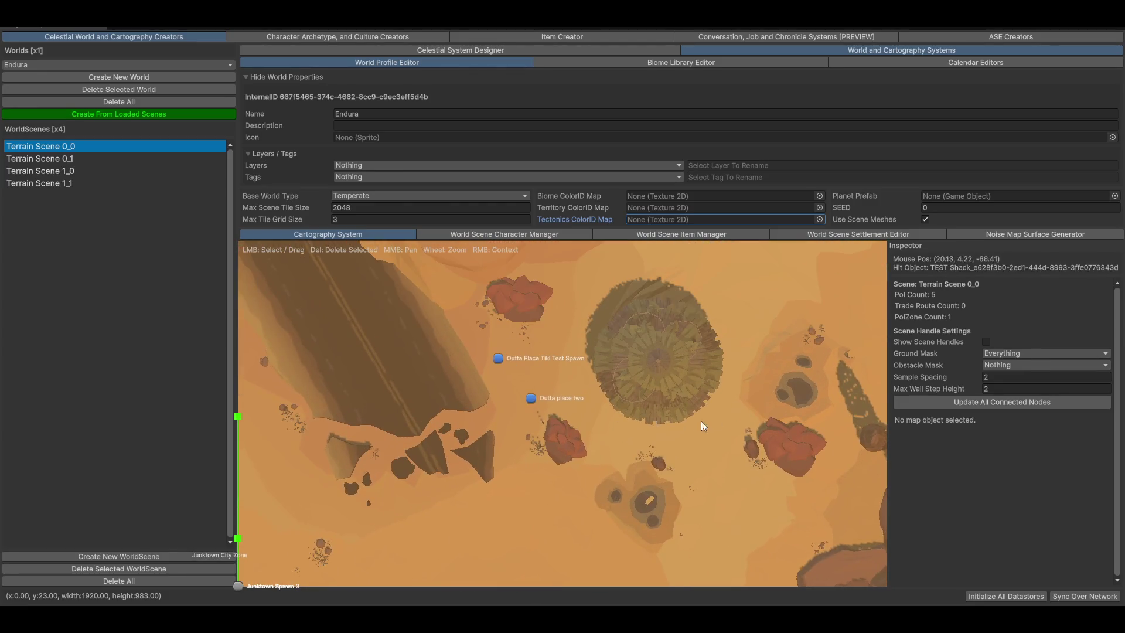
scroll(737, 420, "down", 5)
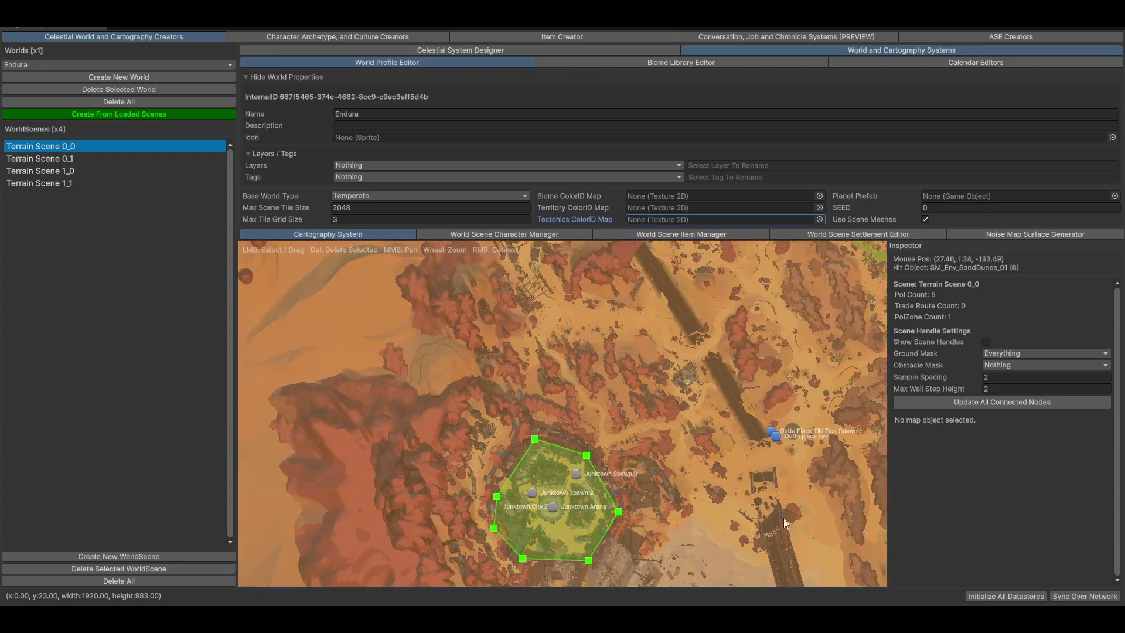
scroll(554, 330, "down", 2)
scroll(577, 350, "up", 5)
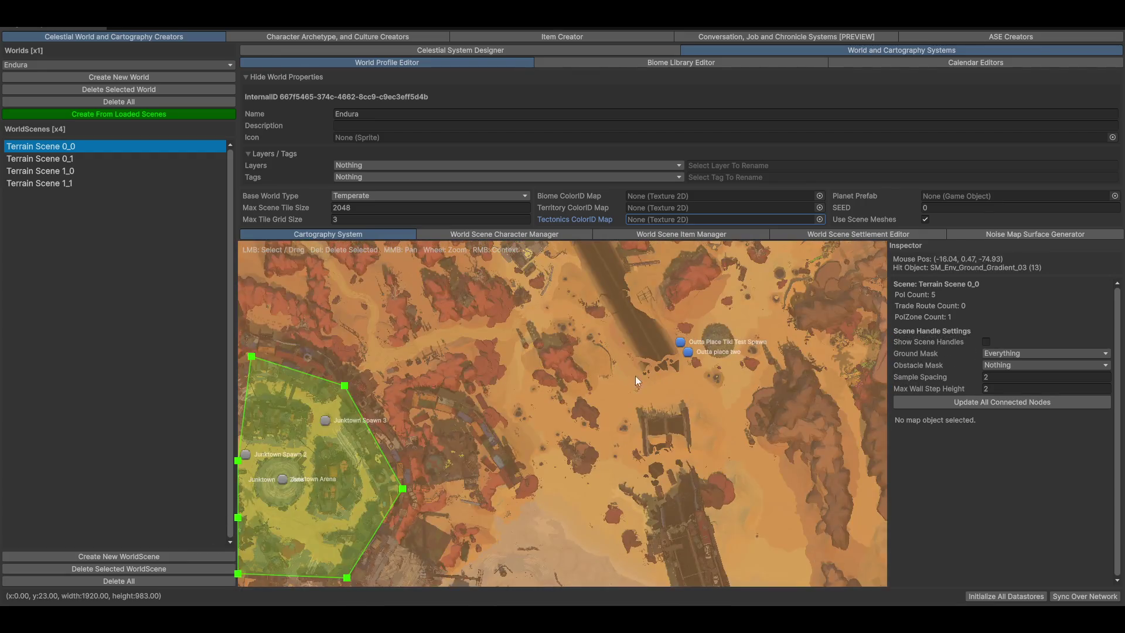
mouse_move(576, 343)
left_mouse_down()
mouse_move(658, 451)
mouse_move(643, 483)
left_mouse_up()
mouse_move(487, 258)
left_mouse_down()
mouse_move(616, 468)
mouse_move(529, 438)
mouse_move(661, 468)
left_mouse_up()
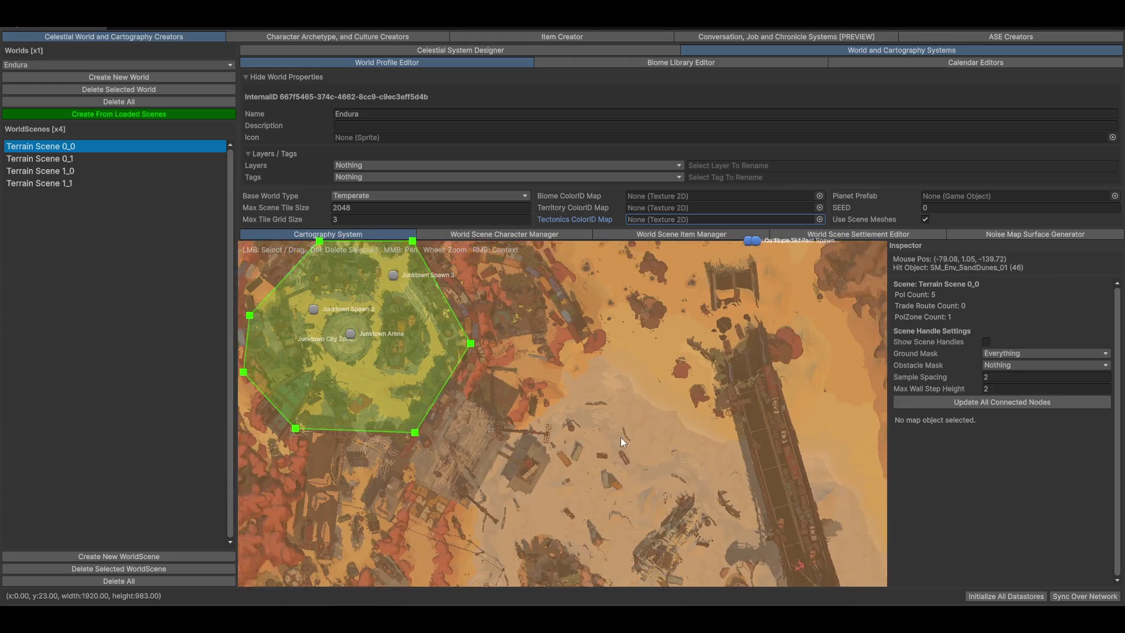
left_click_drag(516, 298, 519, 491)
left_click_drag(793, 266, 466, 392)
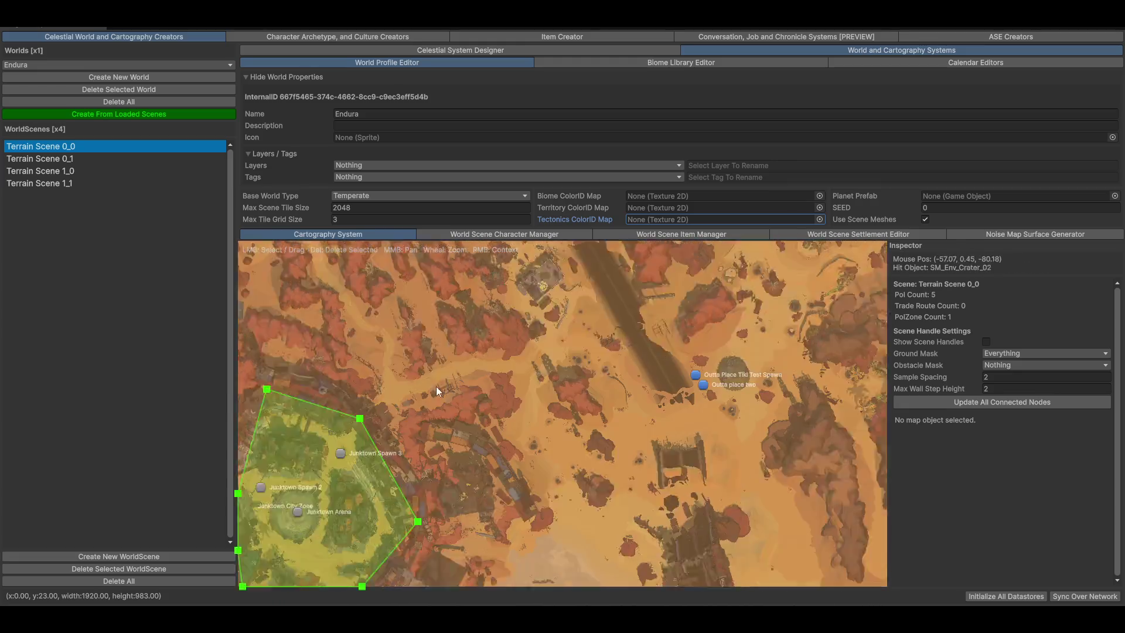
scroll(556, 477, "up", 5)
scroll(687, 463, "up", 3)
left_click_drag(521, 315, 565, 375)
left_click_drag(453, 410, 562, 443)
left_click_drag(344, 326, 361, 437)
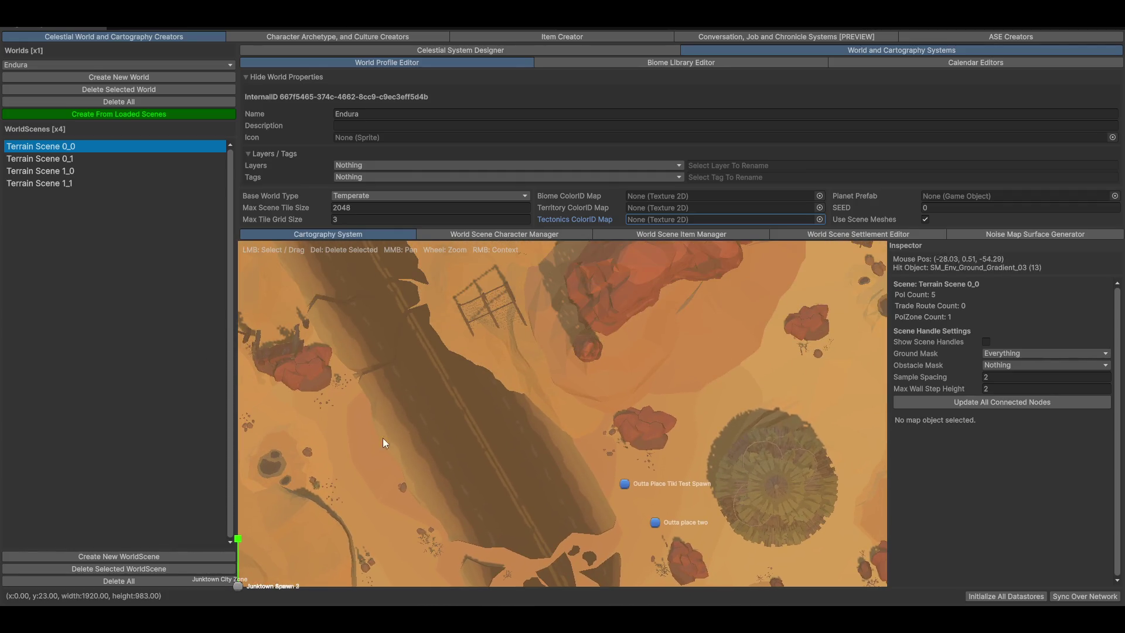
Select Outta place two, keep the Character spawn type, and set its Profession to Caravan Leader
left_click(656, 523)
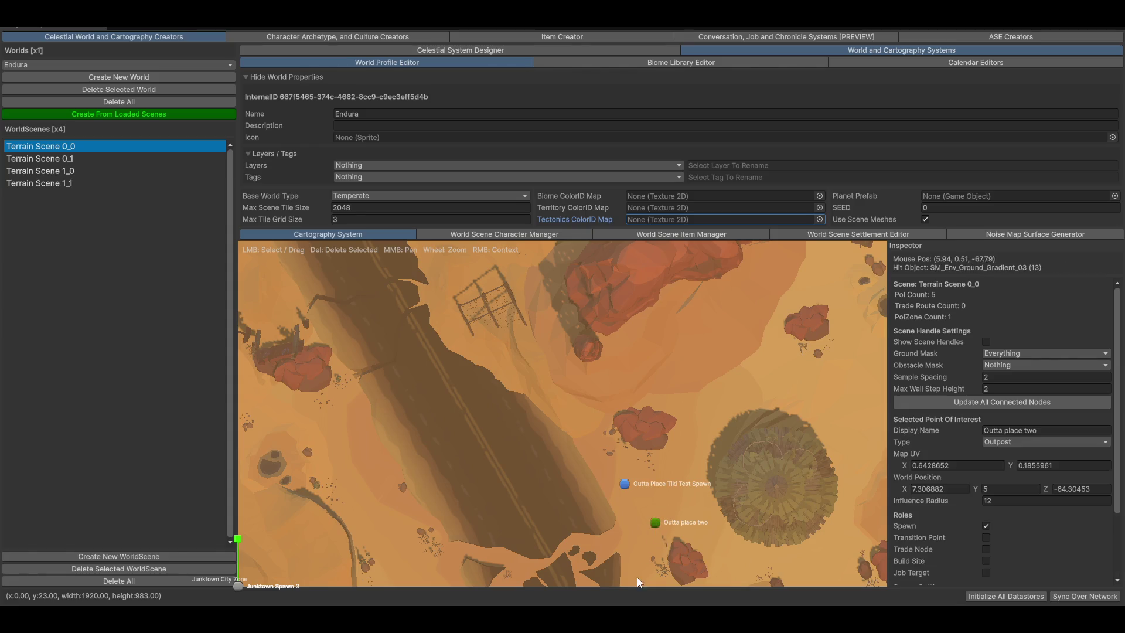
left_click_drag(599, 520, 469, 404)
scroll(1003, 395, "down", 3)
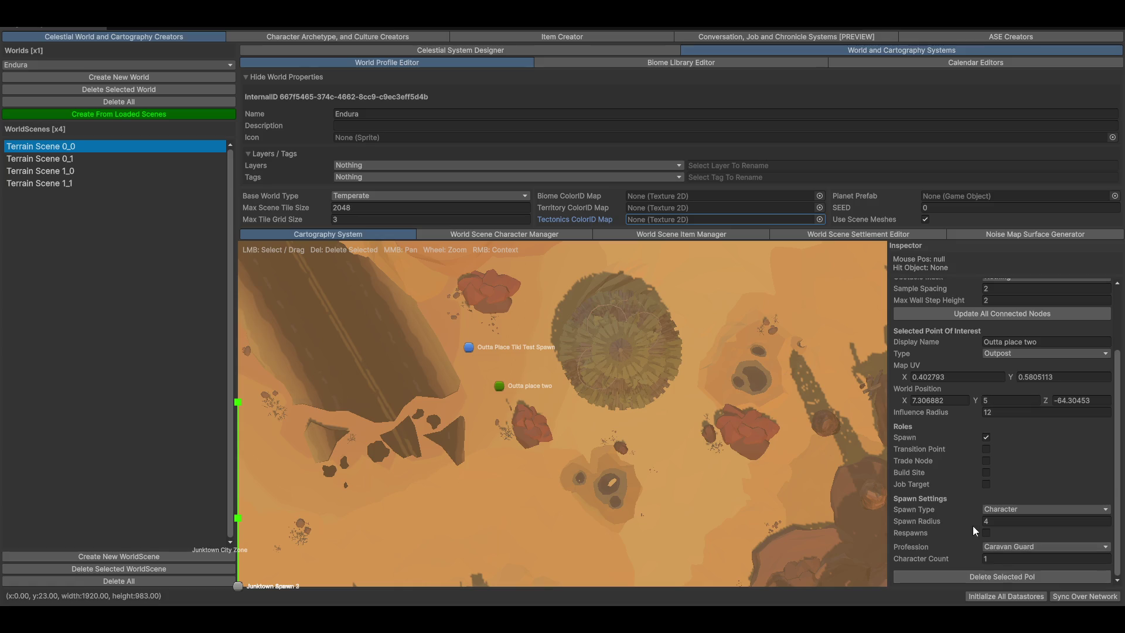
left_click(1014, 510)
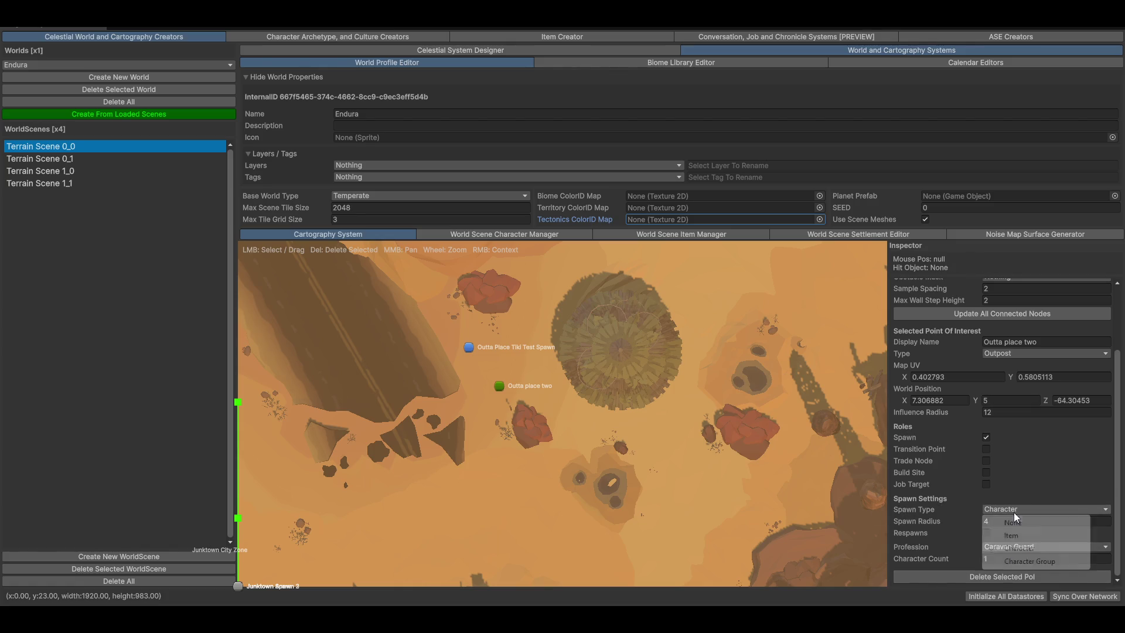
left_click(1020, 549)
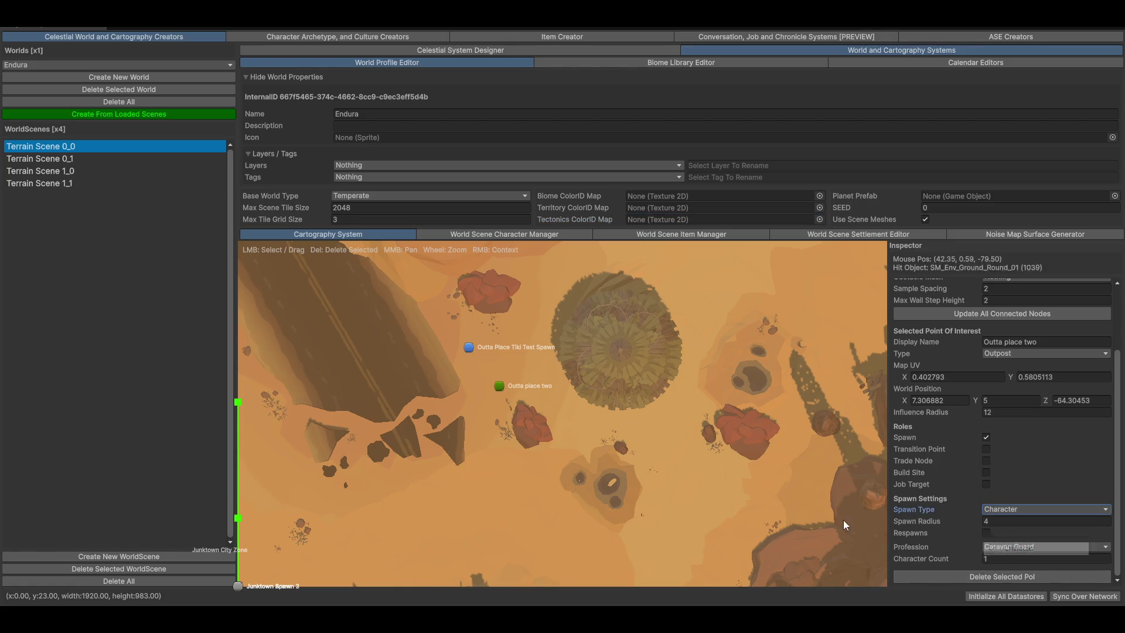
left_click(1008, 547)
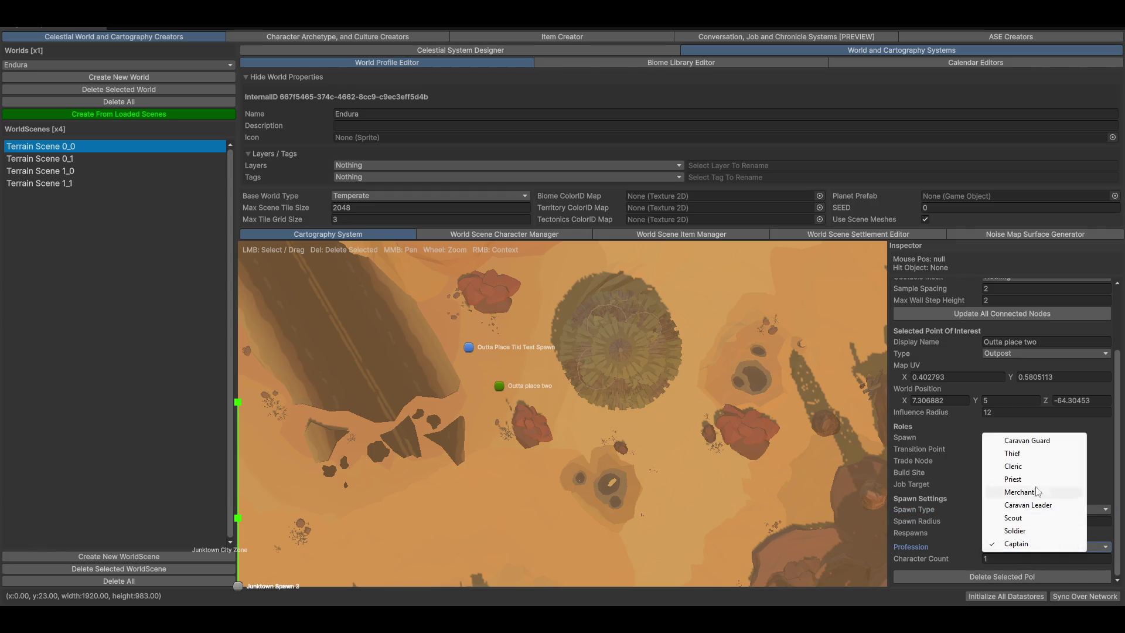
left_click(1028, 505)
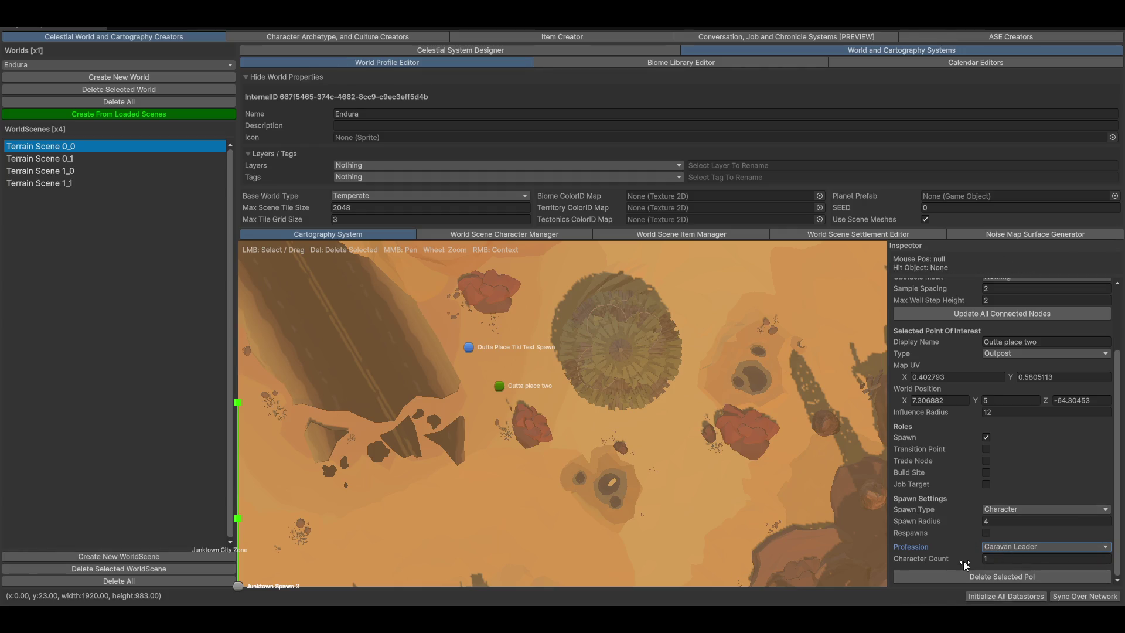
Check the world scene character manager, then nudge Outta place two down to height 0
left_click_drag(648, 422, 686, 426)
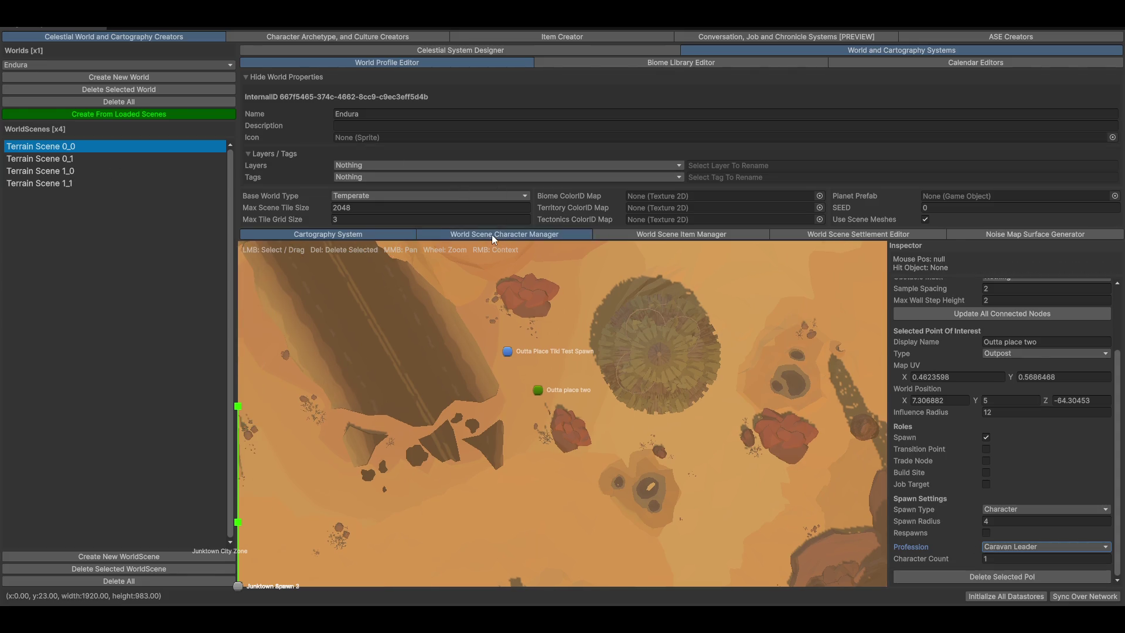
left_click(491, 234)
left_click(346, 234)
left_click_drag(538, 394, 541, 396)
scroll(463, 420, "down", 3)
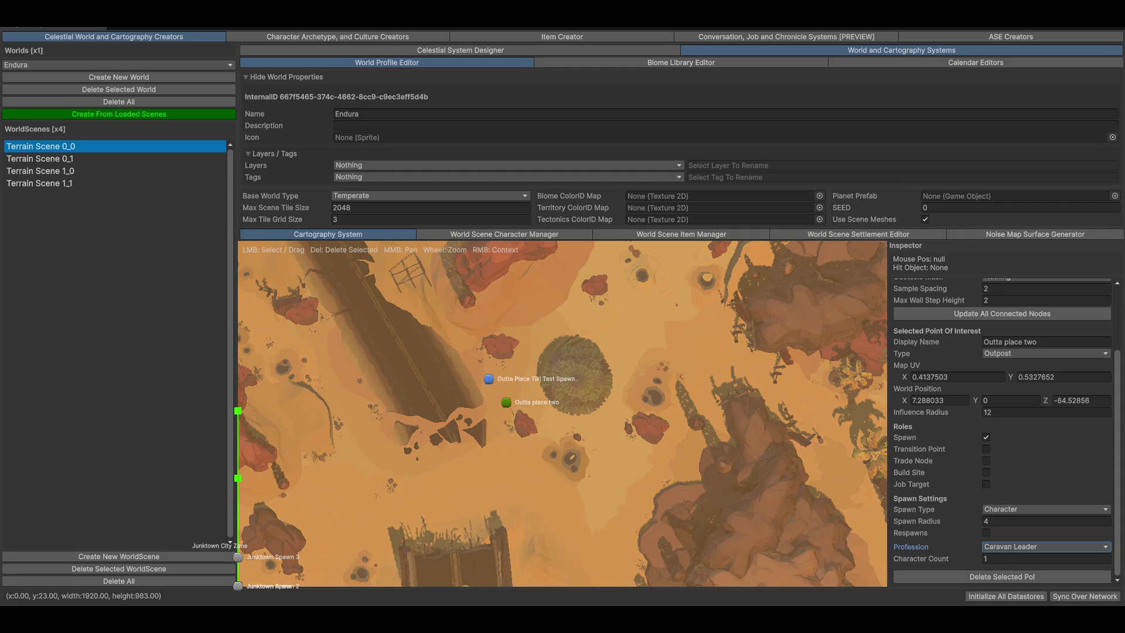
Center Junktown on the map and confirm the spawn still uses the Caravan Leader profession
scroll(924, 462, "up", 3)
scroll(990, 481, "down", 3)
scroll(434, 375, "down", 5)
mouse_move(381, 423)
left_mouse_down()
mouse_move(596, 353)
mouse_move(628, 390)
left_mouse_up()
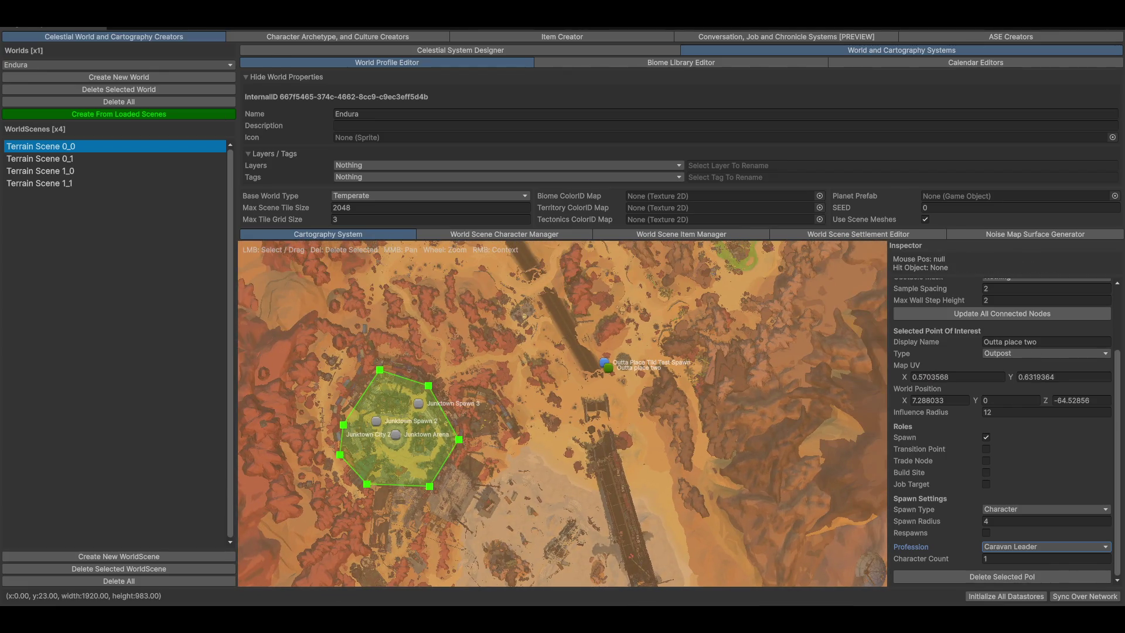
left_click(1043, 546)
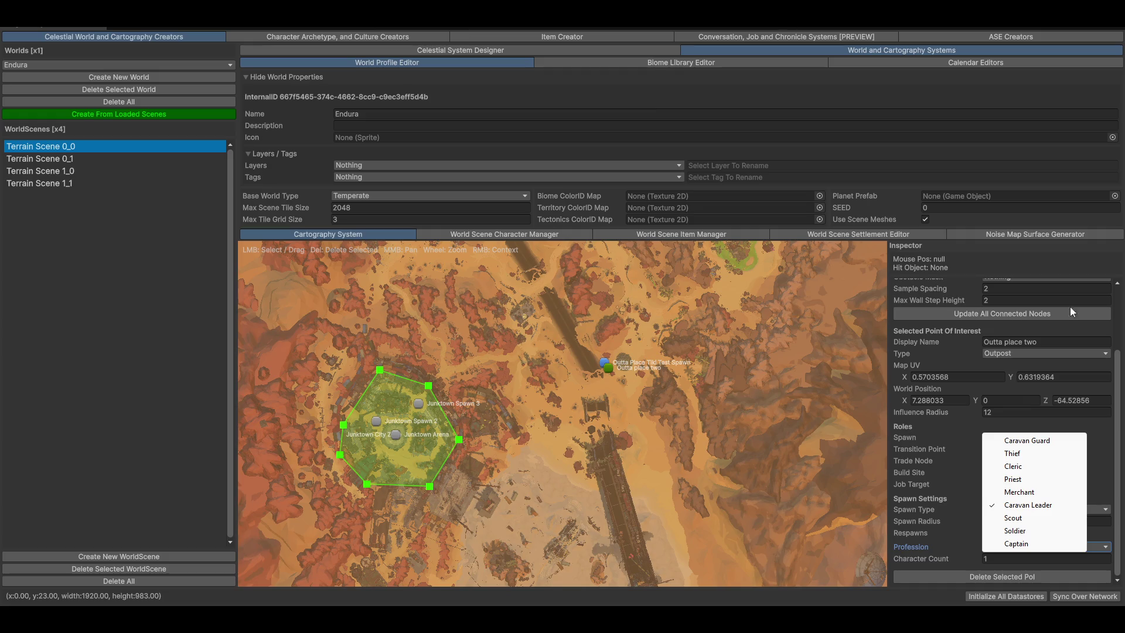
left_click(726, 452)
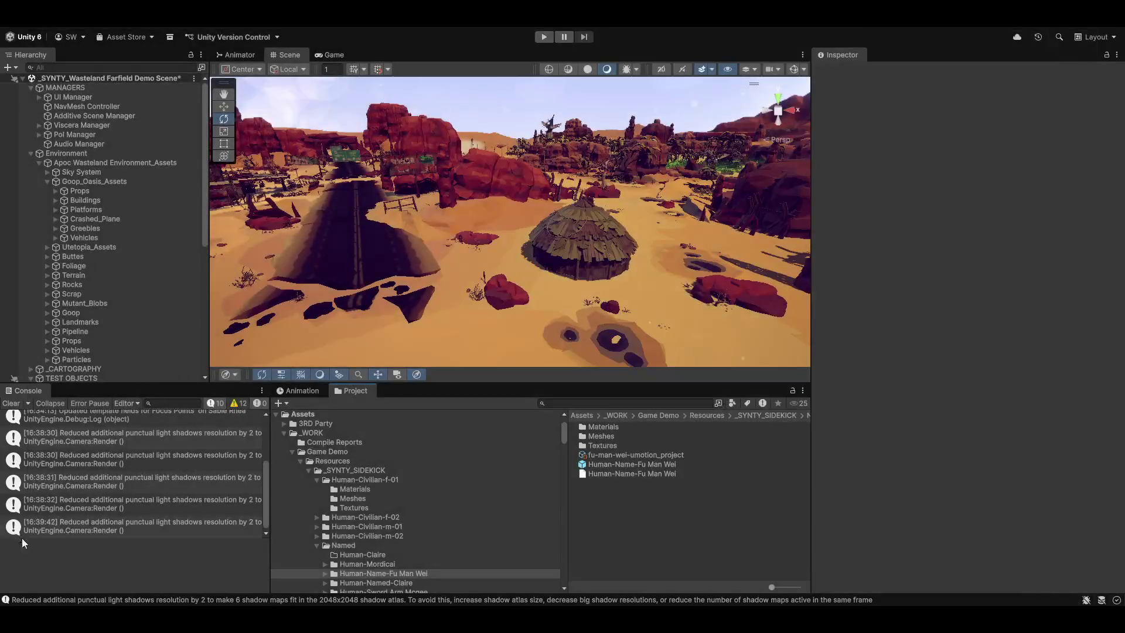
Peek into Compile Reports and Magnum Opus Editor, then collapse Magnum Opus Editor, _WORK and Synty
left_click(300, 461)
left_click(334, 442)
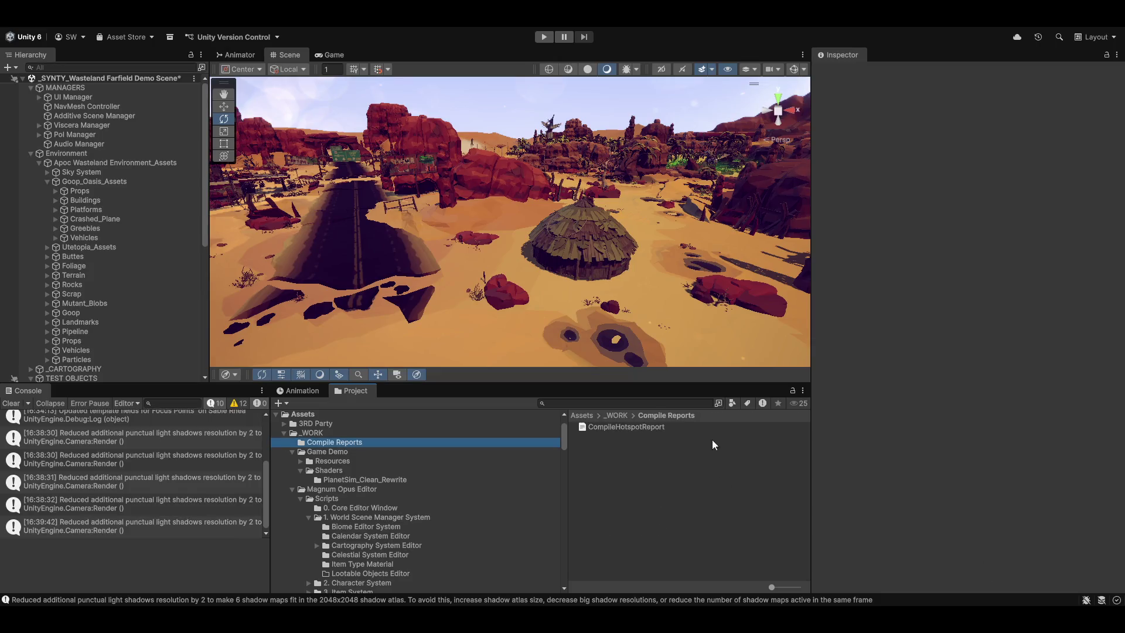
left_click(342, 489)
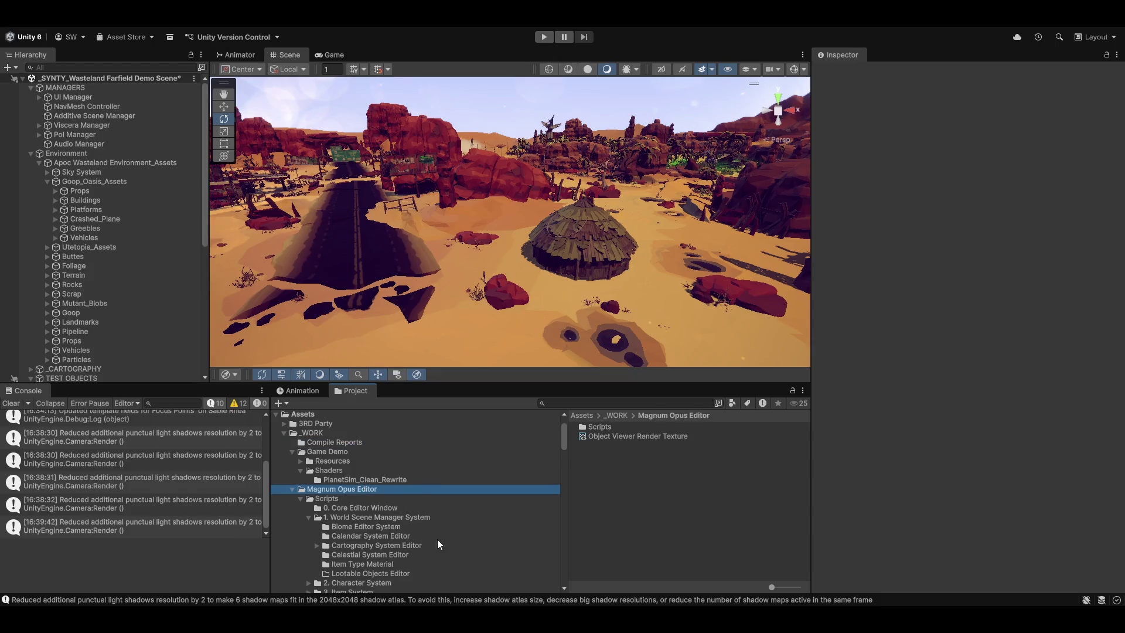
scroll(323, 511, "down", 3)
scroll(323, 513, "down", 1)
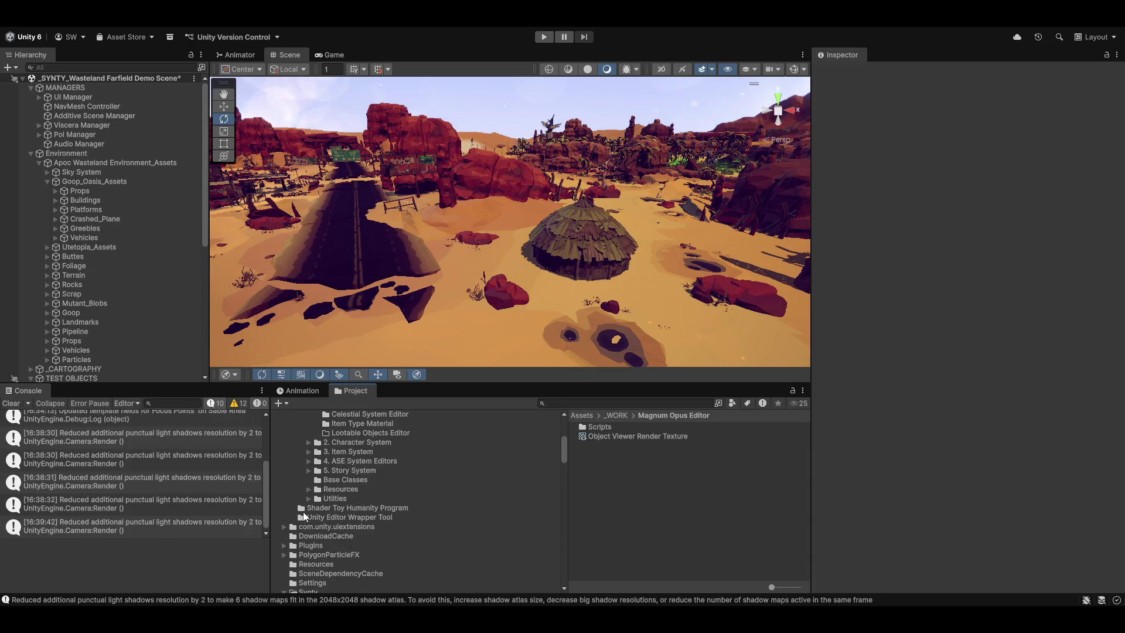
scroll(303, 507, "up", 4)
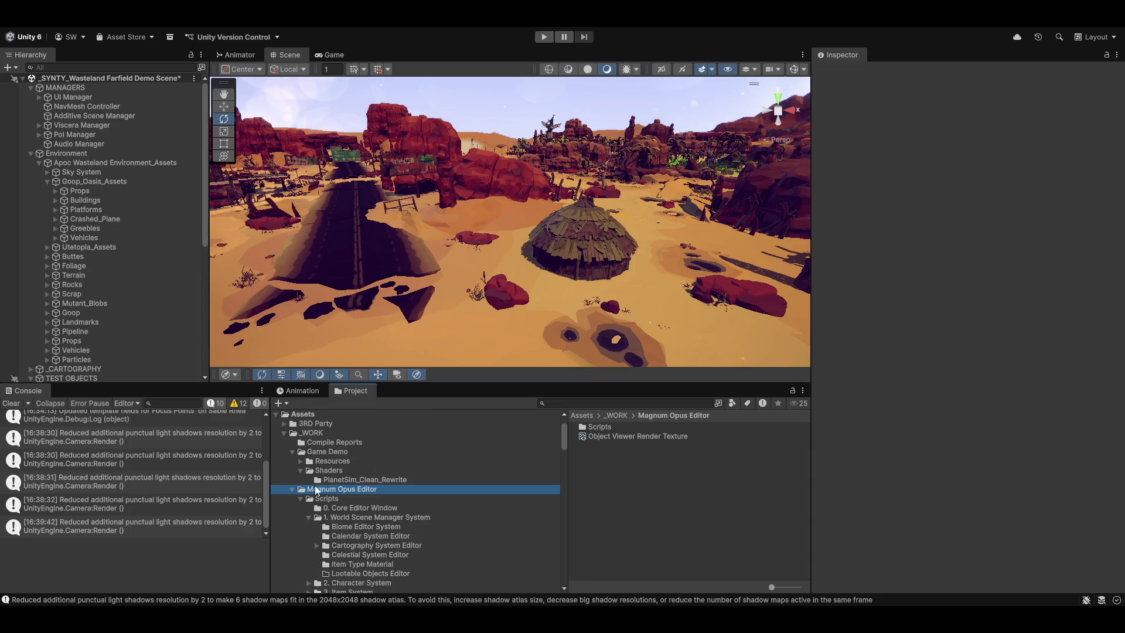
left_click(293, 489)
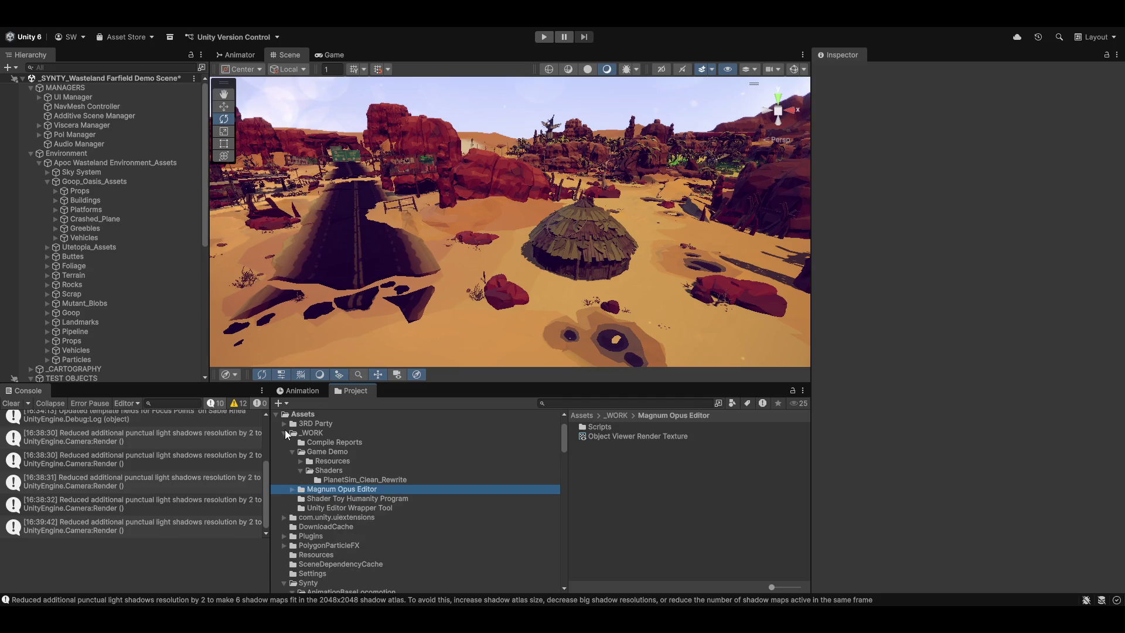
left_click(285, 433)
left_click(316, 433)
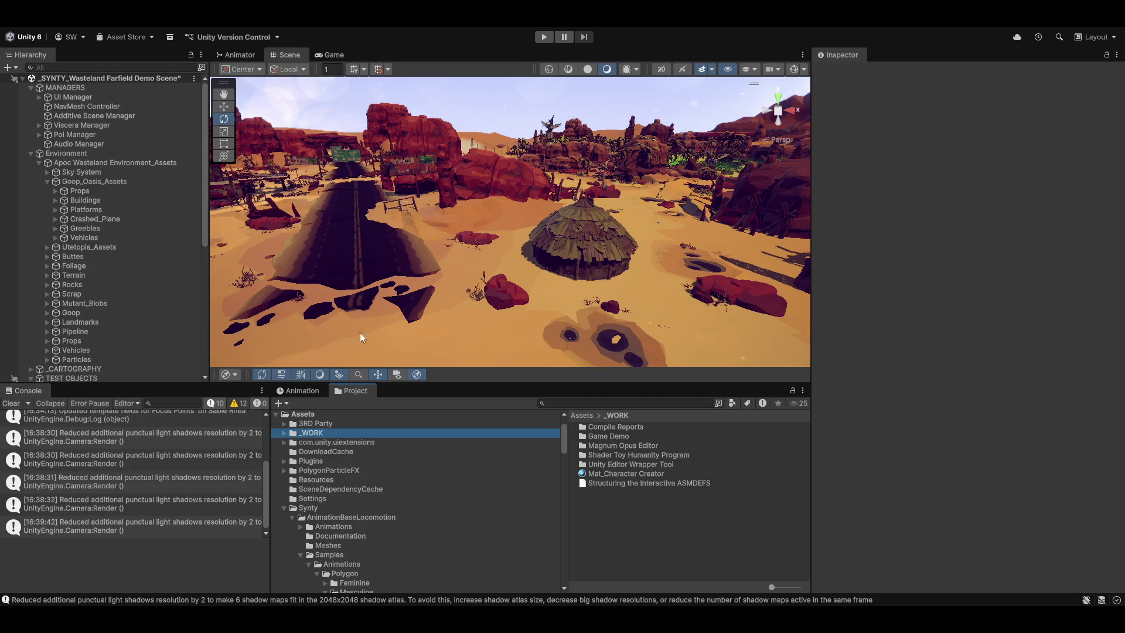
left_click(284, 508)
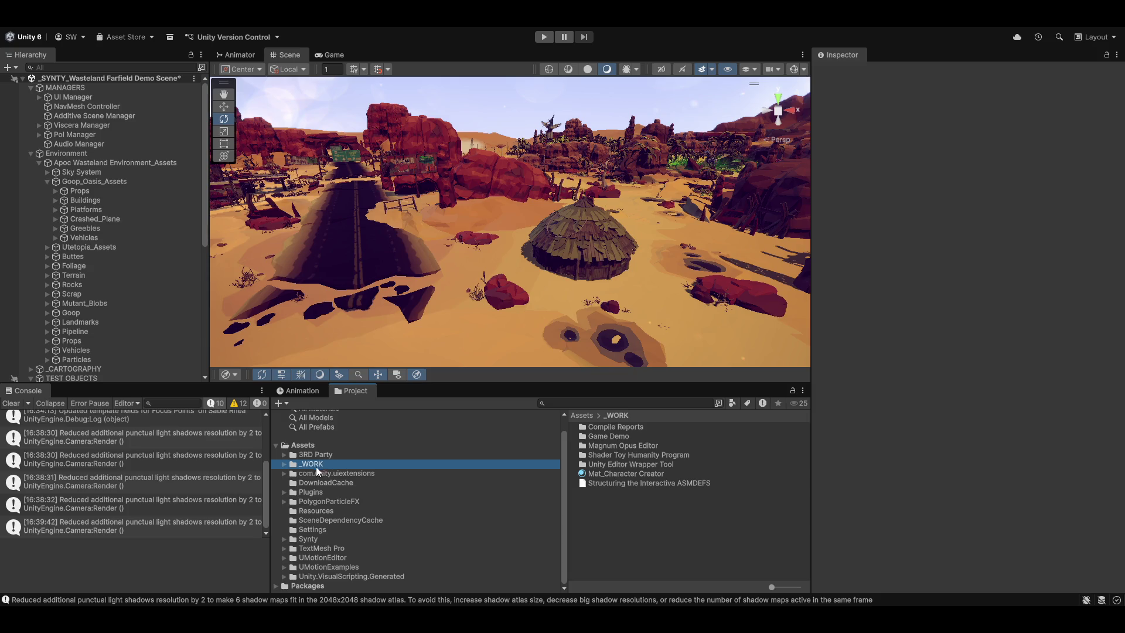
Browse the 3RD Party, com.unity.uiextensions, _WORK, DownloadCache and Plugins folder contents
left_click(285, 455)
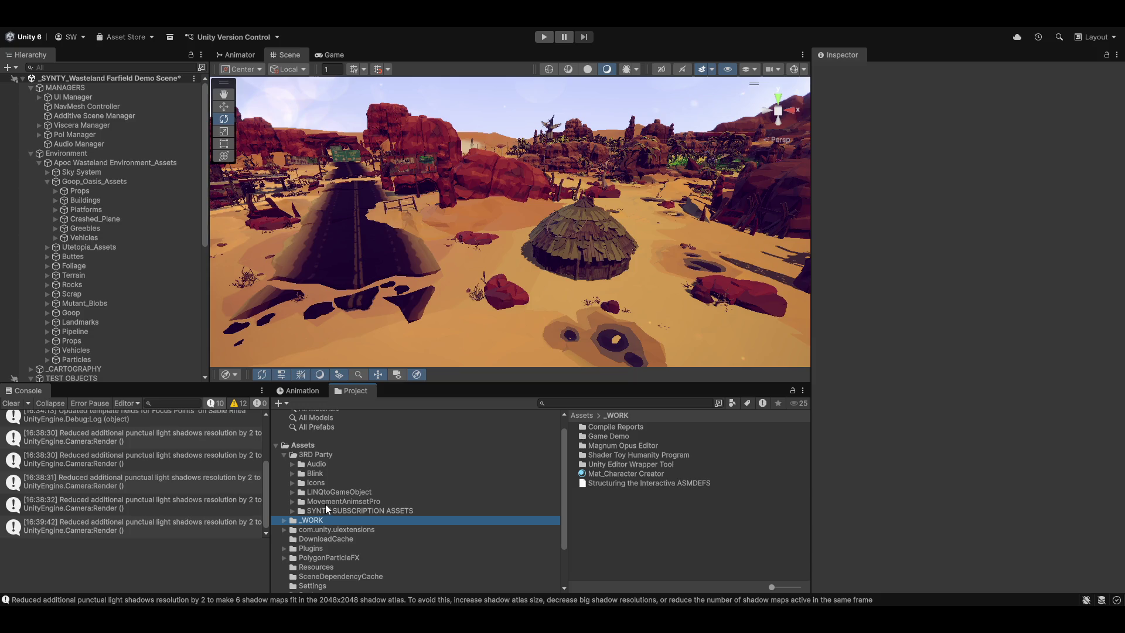
left_click(287, 456)
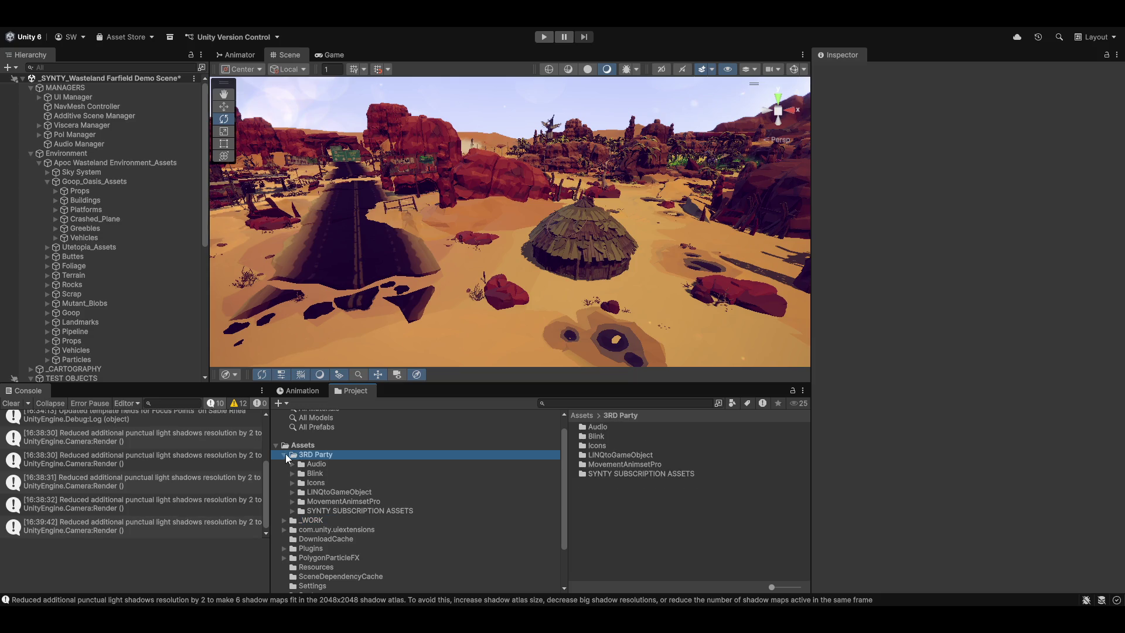
left_click(284, 454)
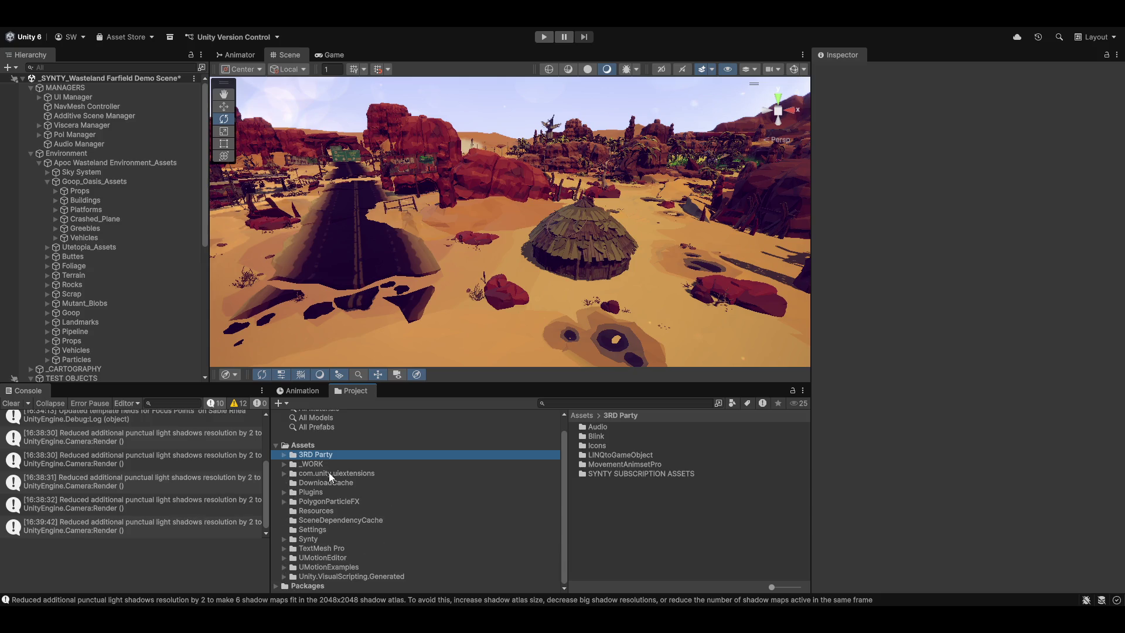
left_click(328, 473)
left_click(309, 464)
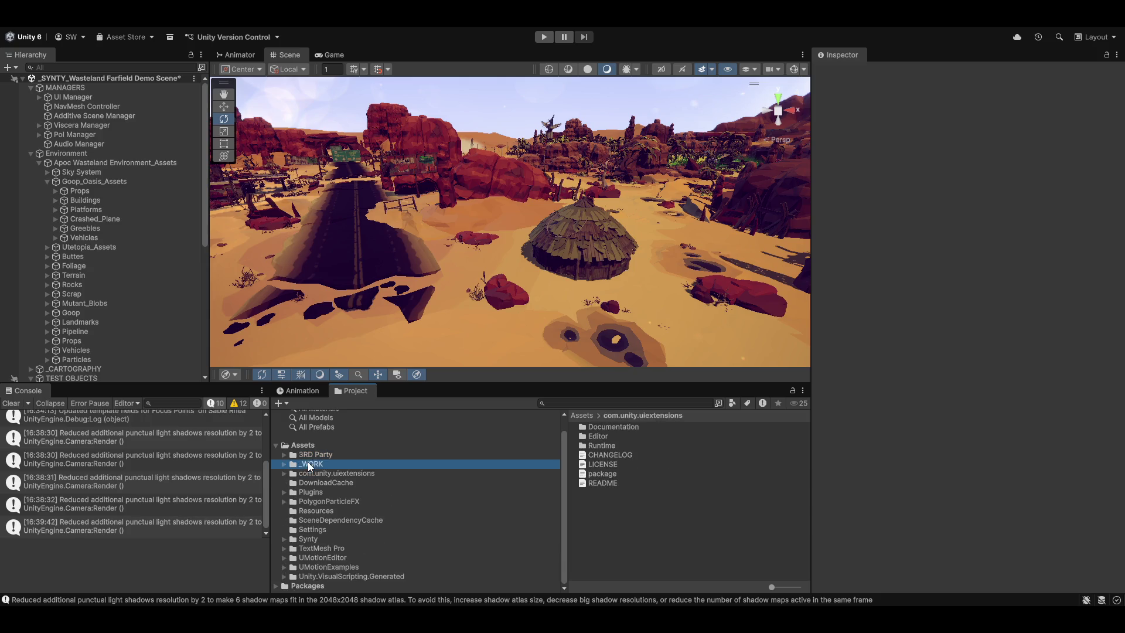
left_click(323, 483)
left_click(312, 493)
Browse Resources, PolygonParticleFX, Settings, TextMesh Pro and UMotionExamples, ending back on the _WORK folder
left_click(327, 509)
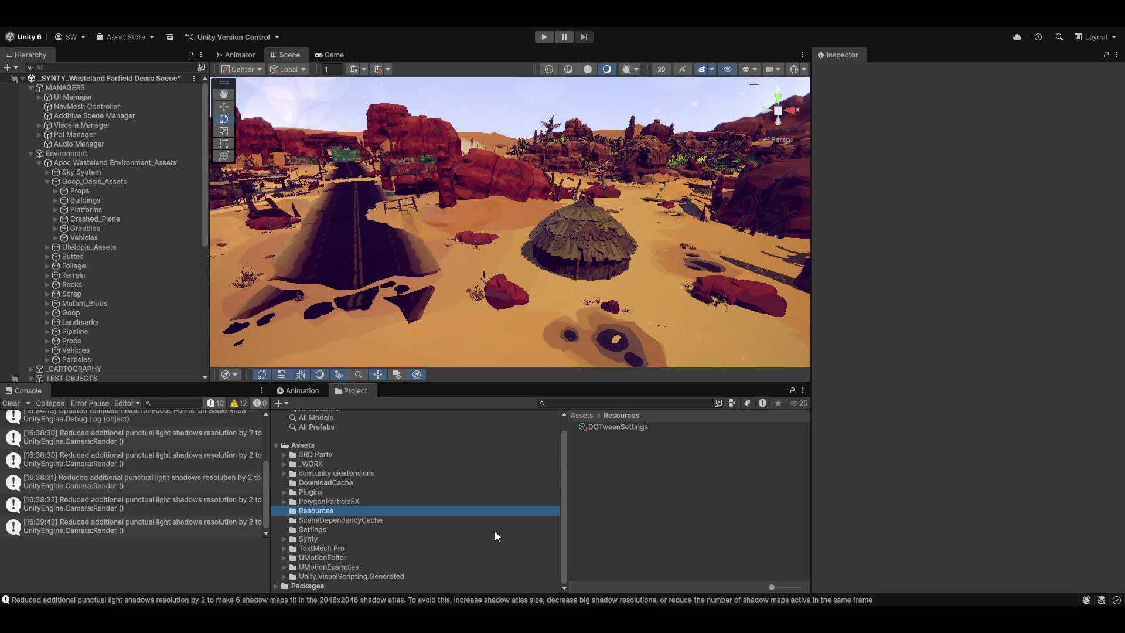
left_click(311, 501)
left_click(340, 528)
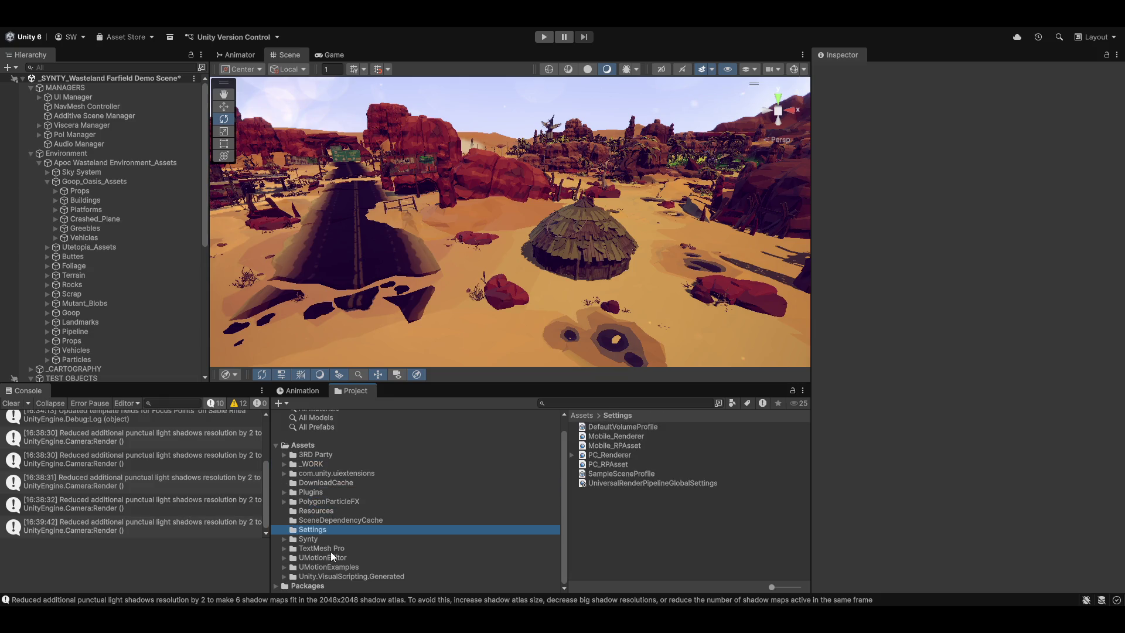
left_click(329, 550)
left_click(317, 566)
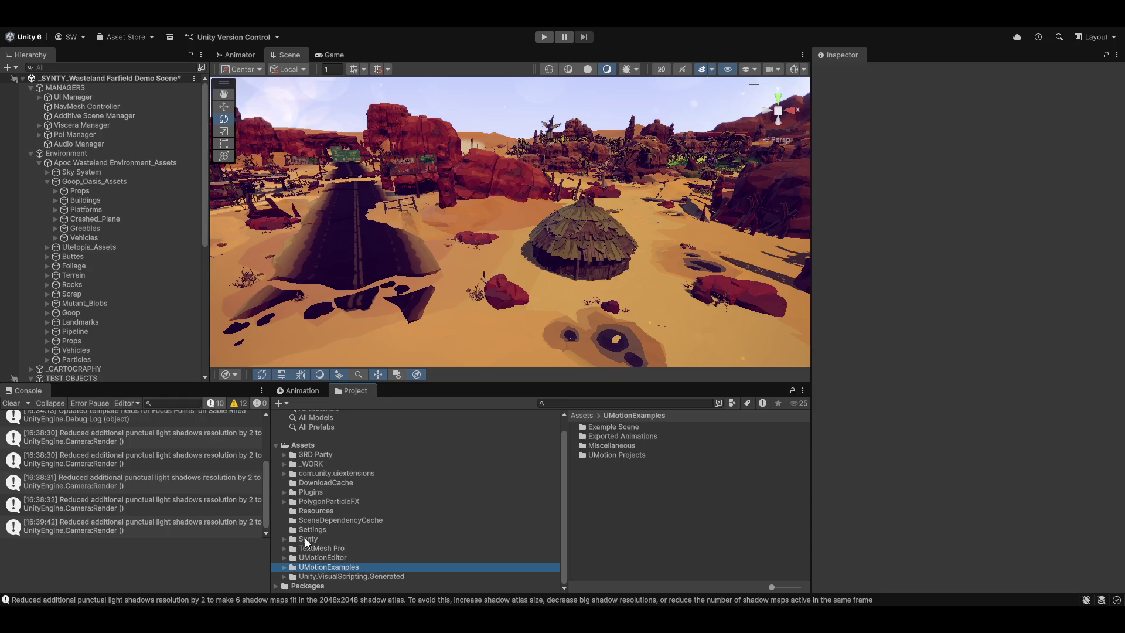
left_click(315, 463)
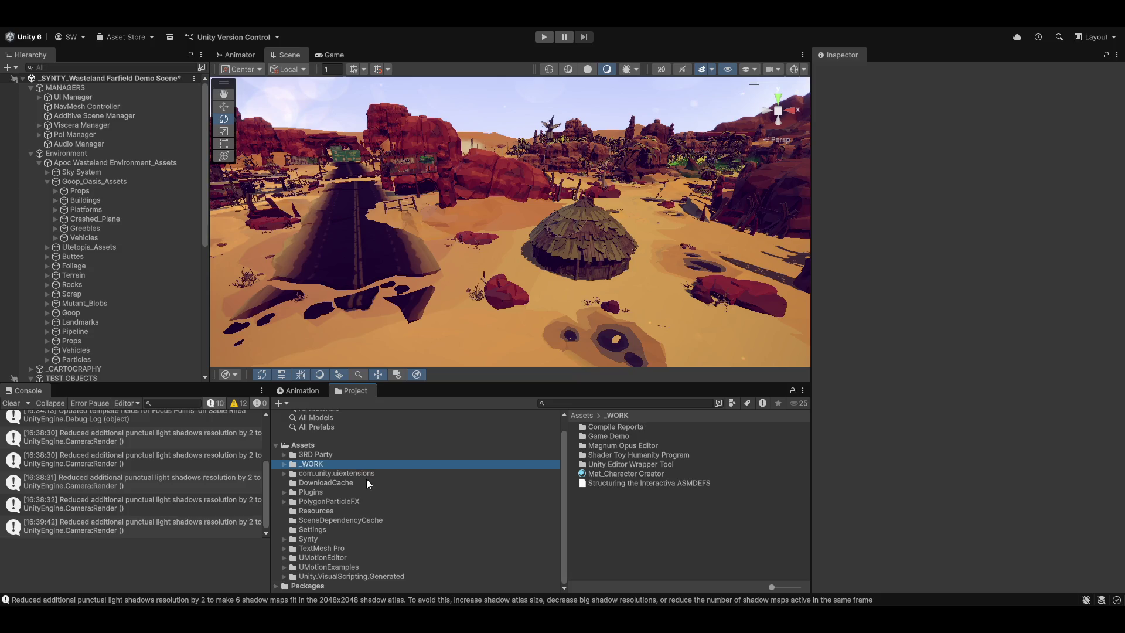
right_click(307, 464)
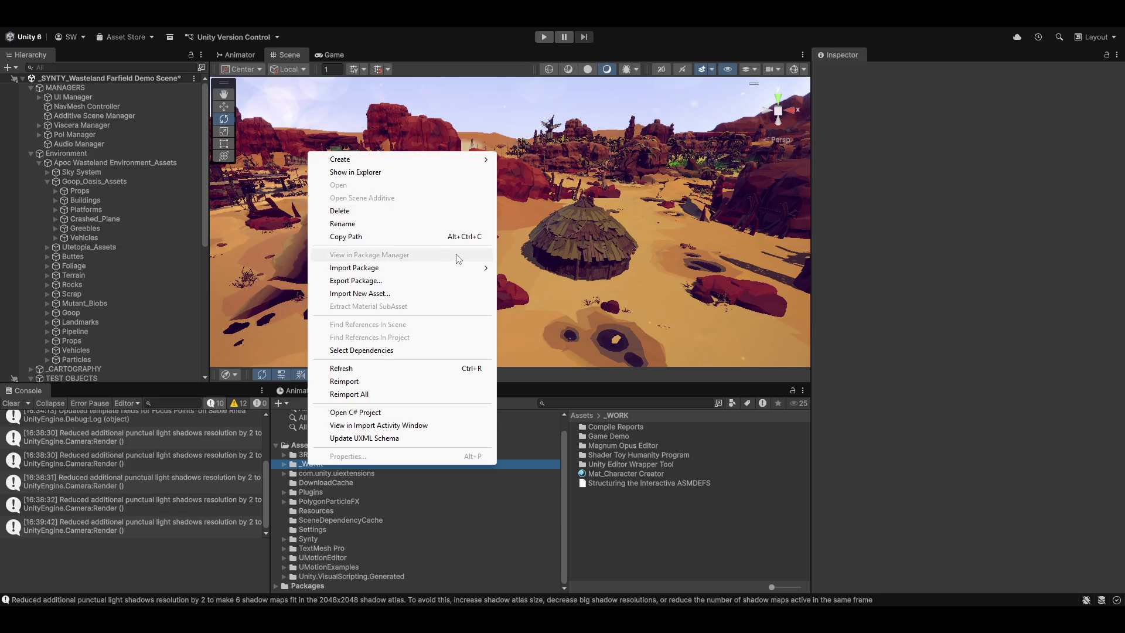
Choose Export Package... from the _WORK folder's context menu
left_click(424, 281)
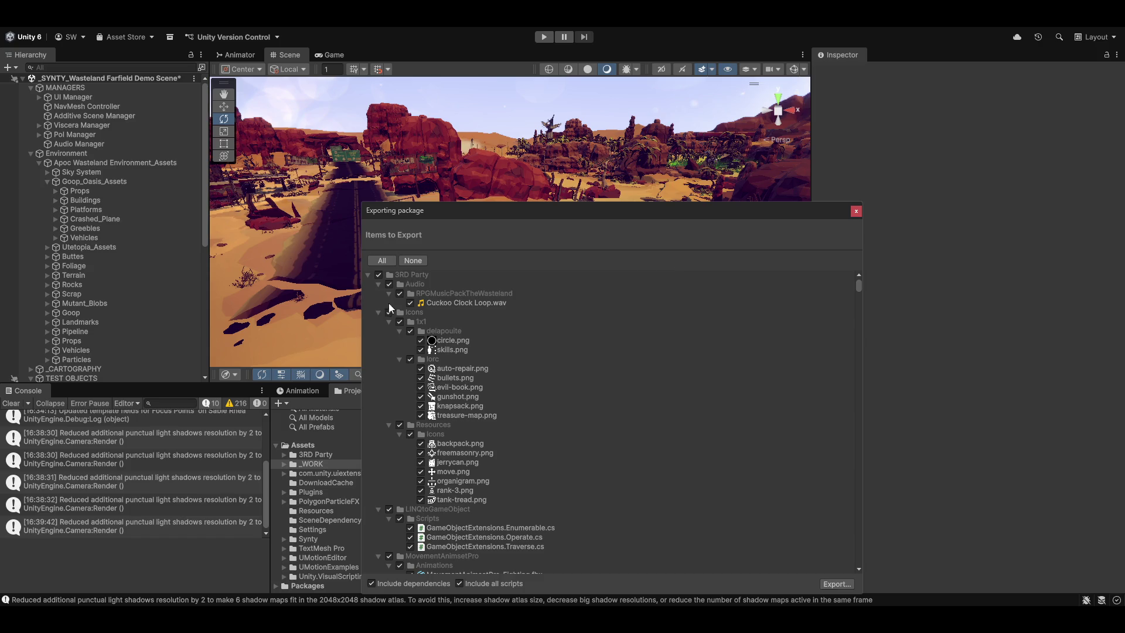
Uncheck everything, re-include _WORK, and collapse all top-level folders in the export list
left_click(409, 262)
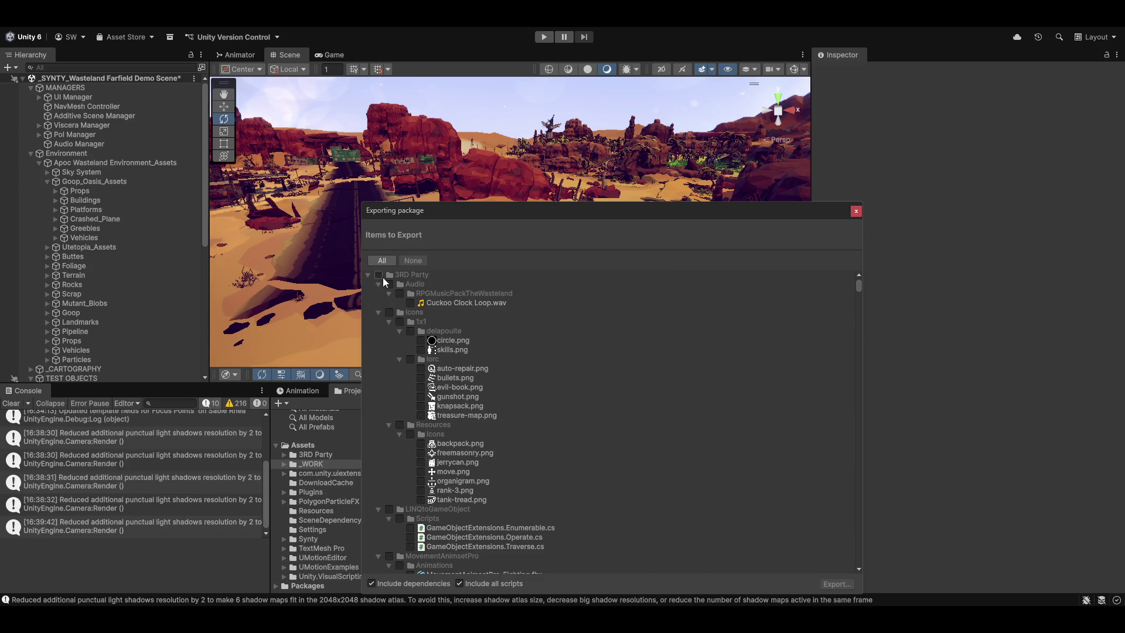
left_click(375, 279)
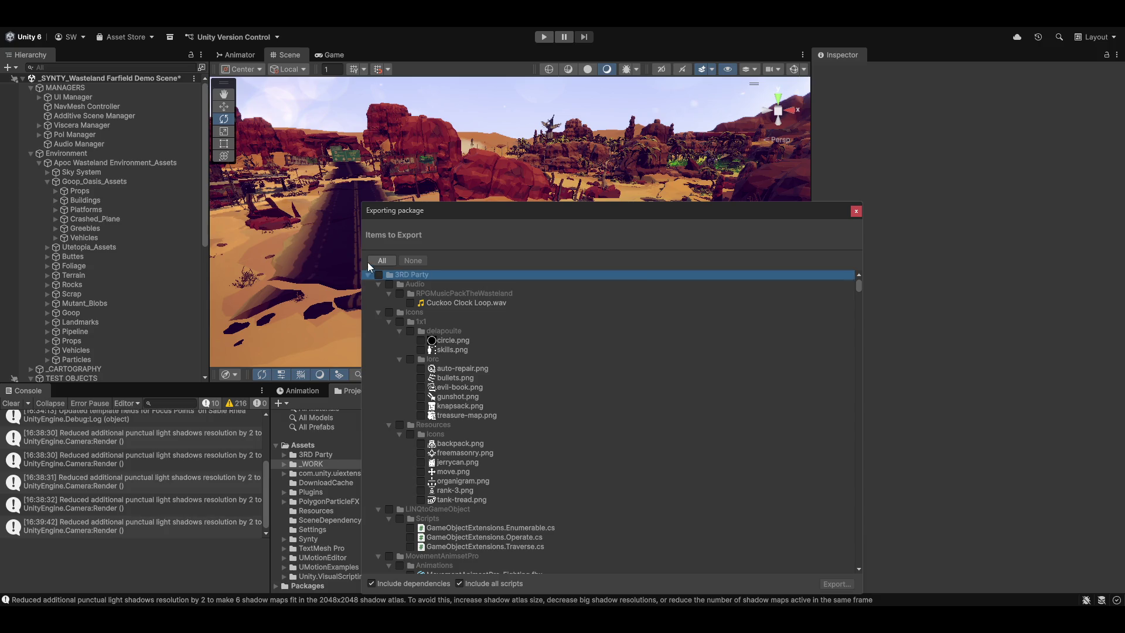
left_click(369, 276)
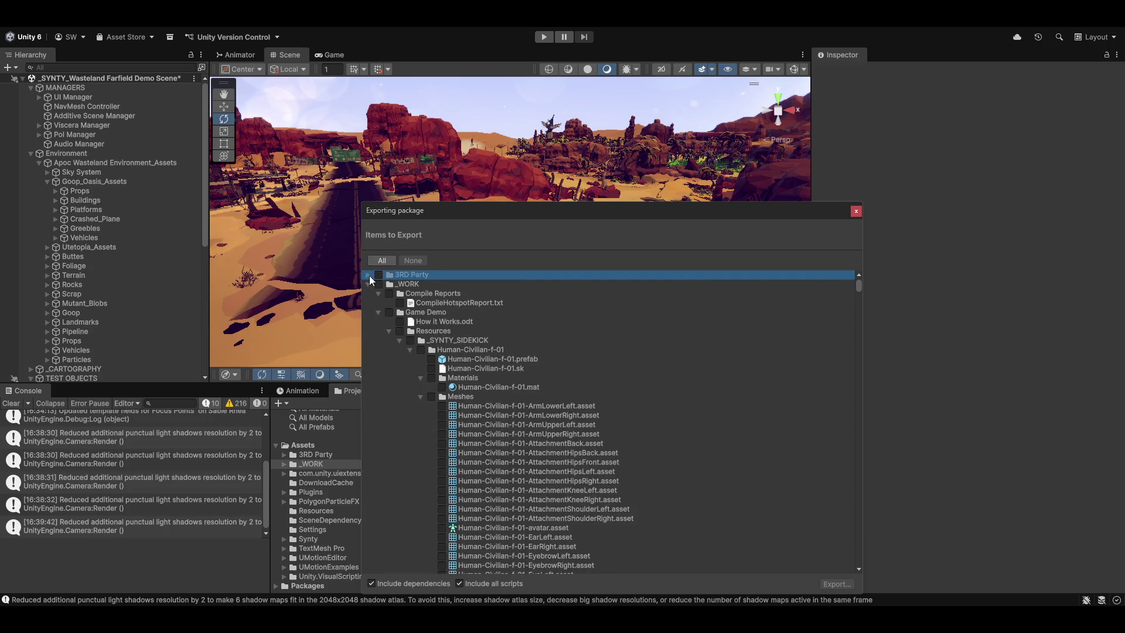
left_click(378, 284)
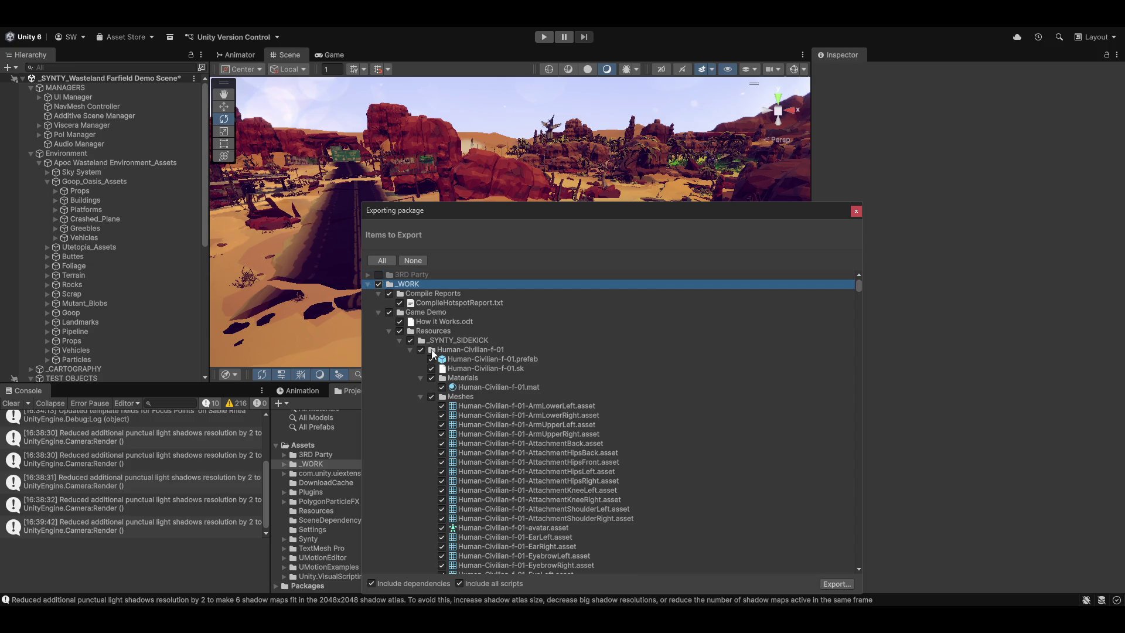
left_click(368, 284)
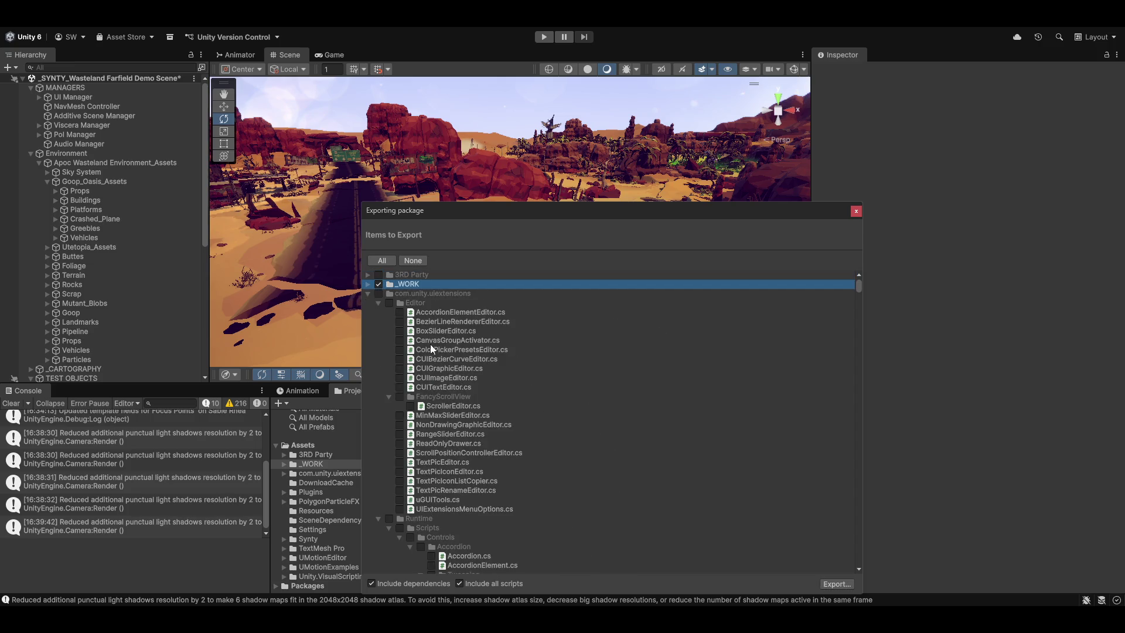
left_click(367, 294)
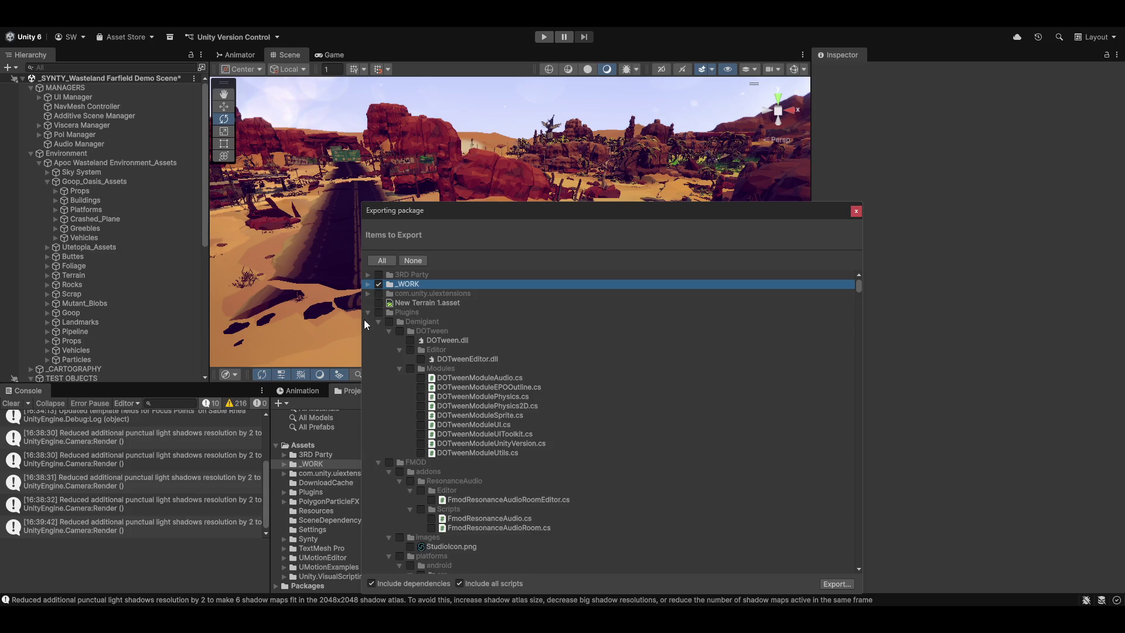
left_click(367, 312)
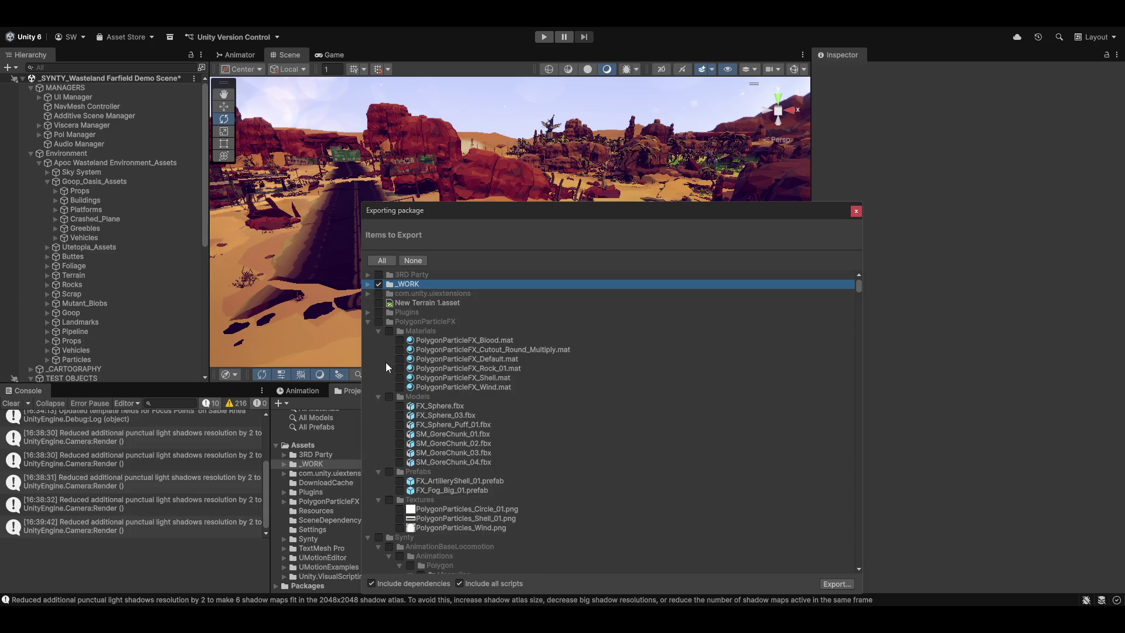
left_click(368, 321)
left_click(367, 331)
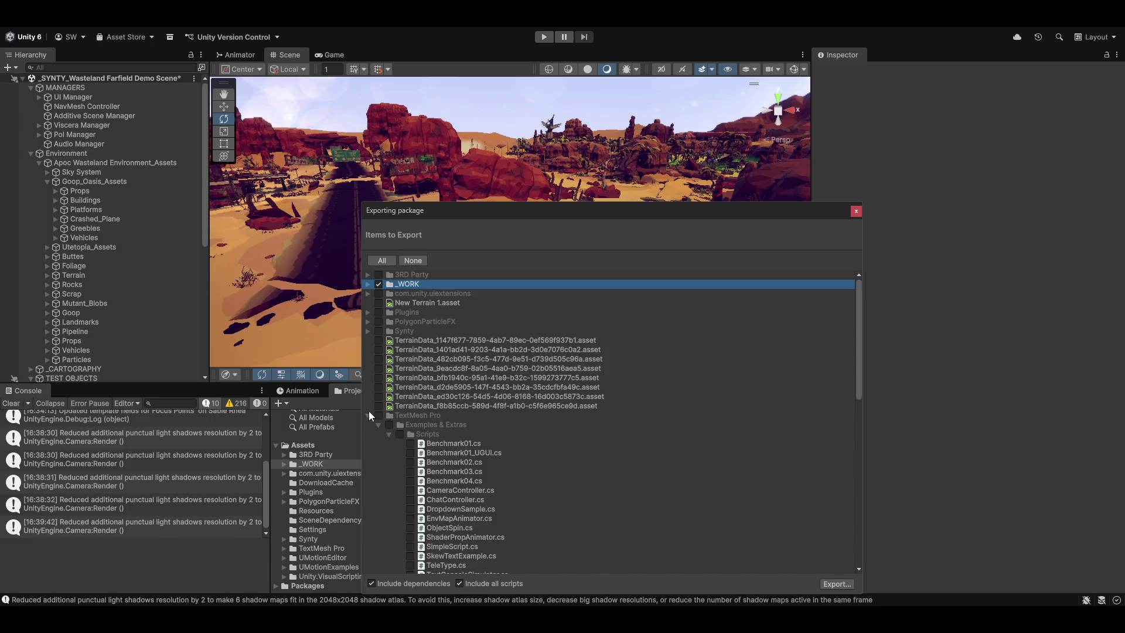
left_click(368, 415)
left_click(368, 424)
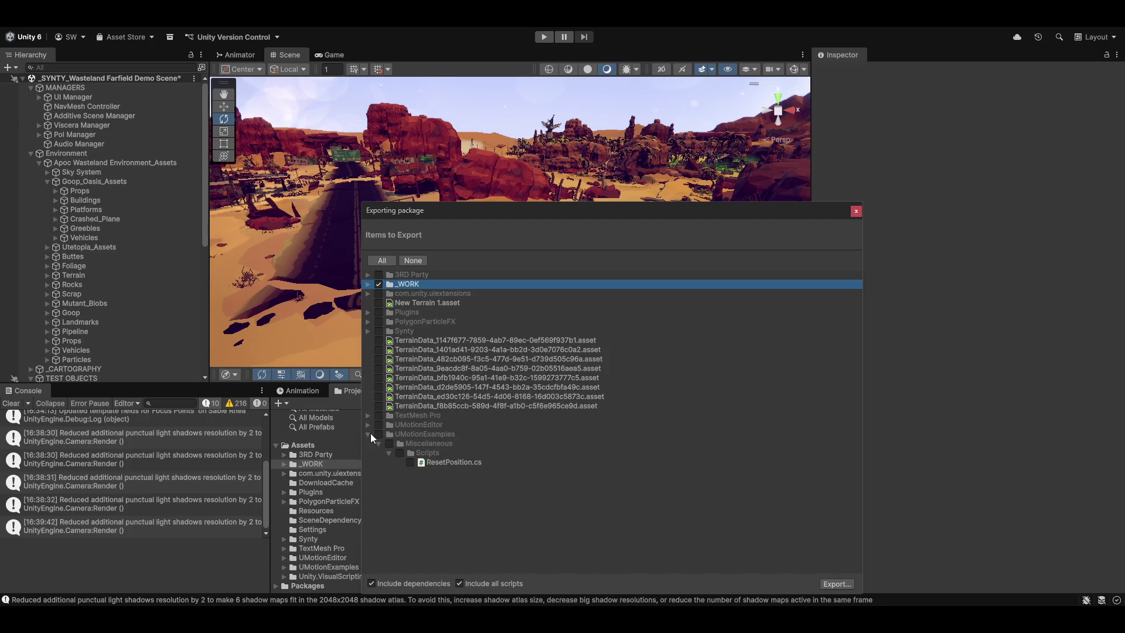
left_click(370, 434)
left_click(368, 433)
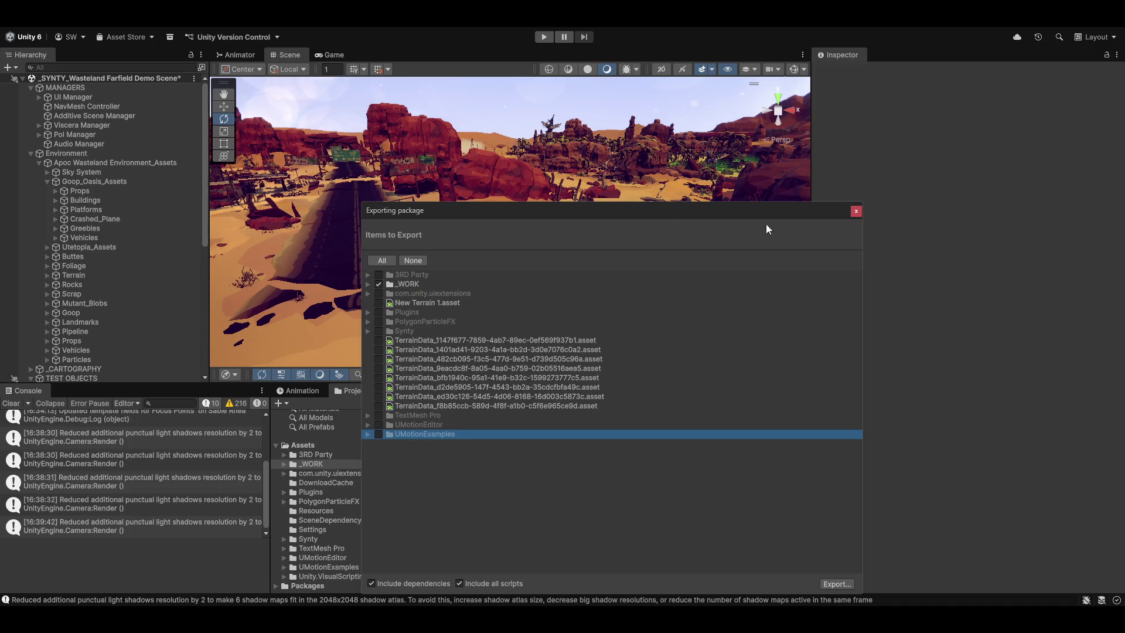
Expand _WORK and collapse its _SYNTY_SIDEKICK, Data, Item Icons, Models, Prefabs and Scenes folders
left_click(368, 284)
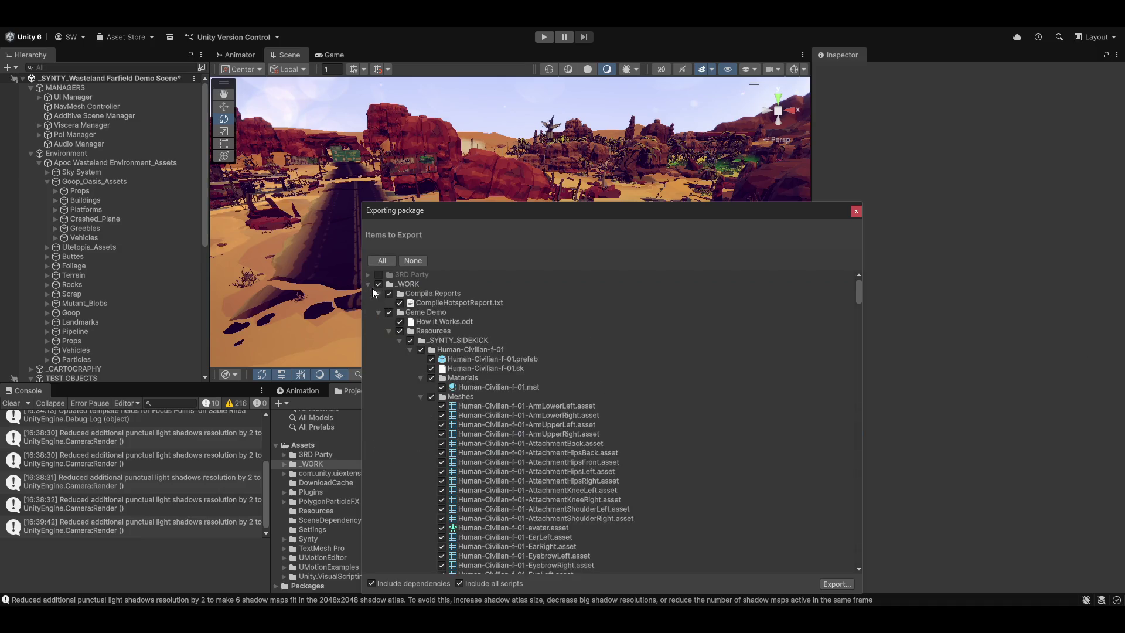
left_click(399, 340)
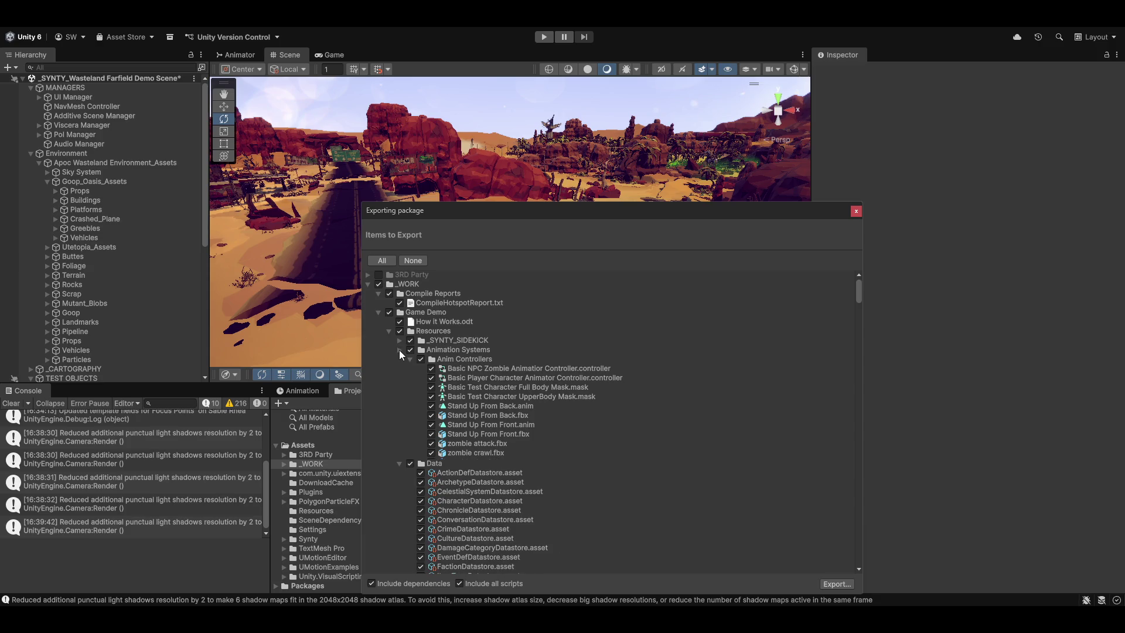
scroll(446, 488, "down", 8)
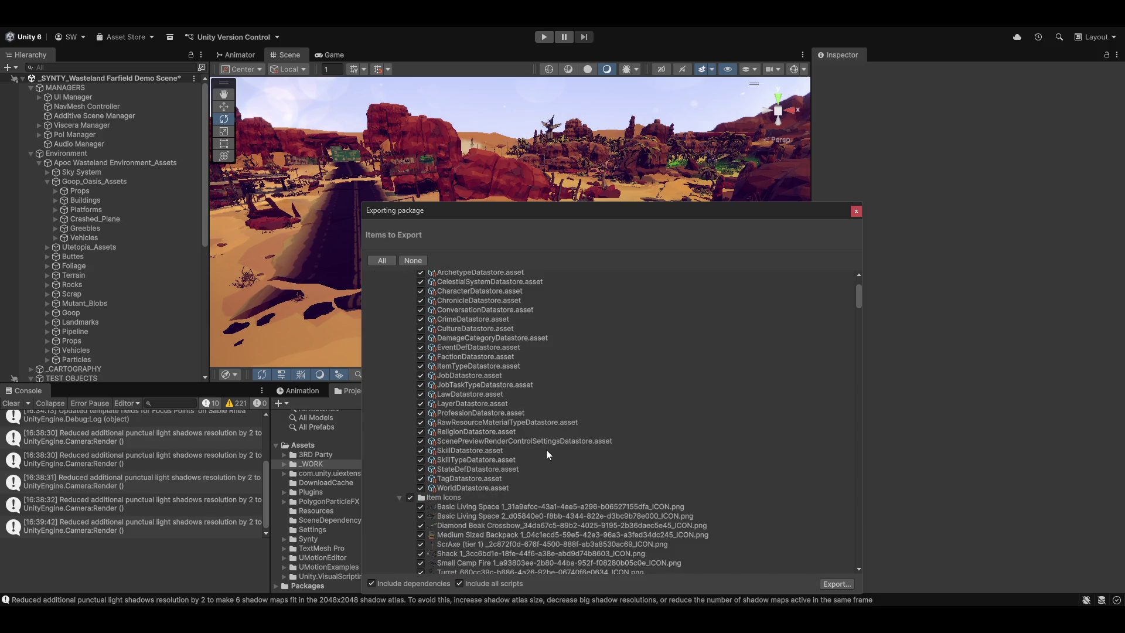
scroll(546, 452, "down", 8)
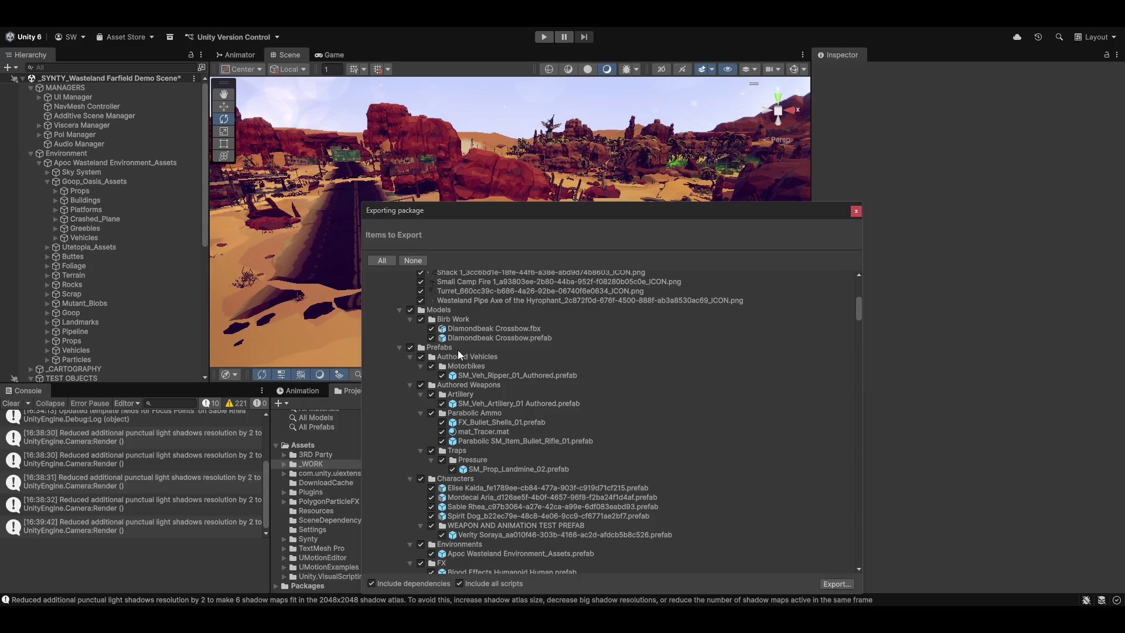
scroll(470, 353, "down", 6)
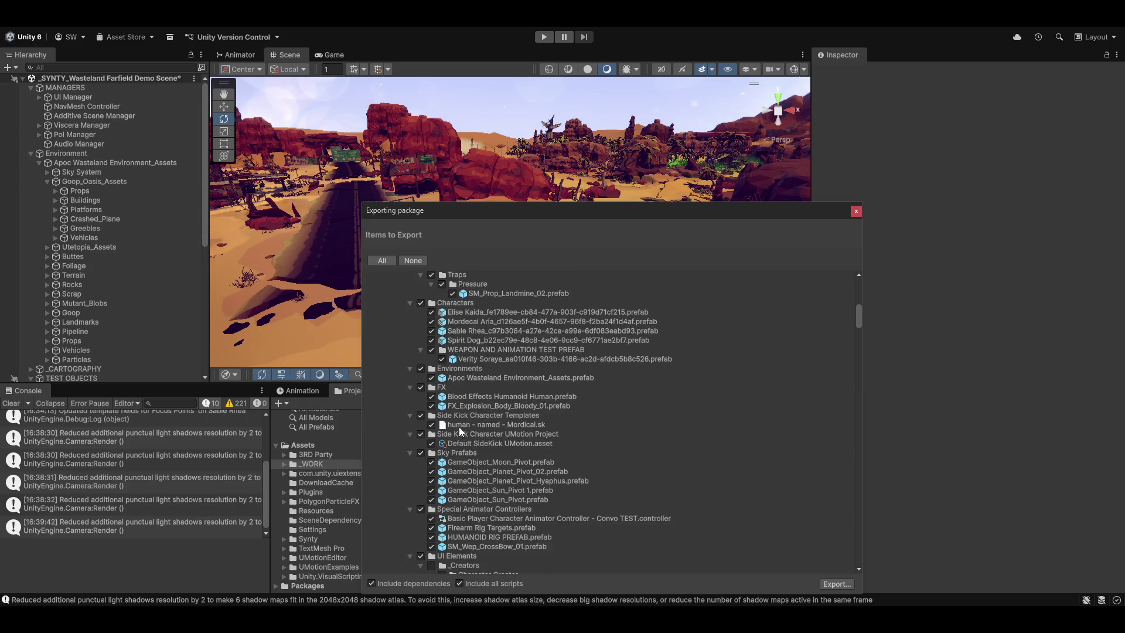
scroll(469, 405, "up", 15)
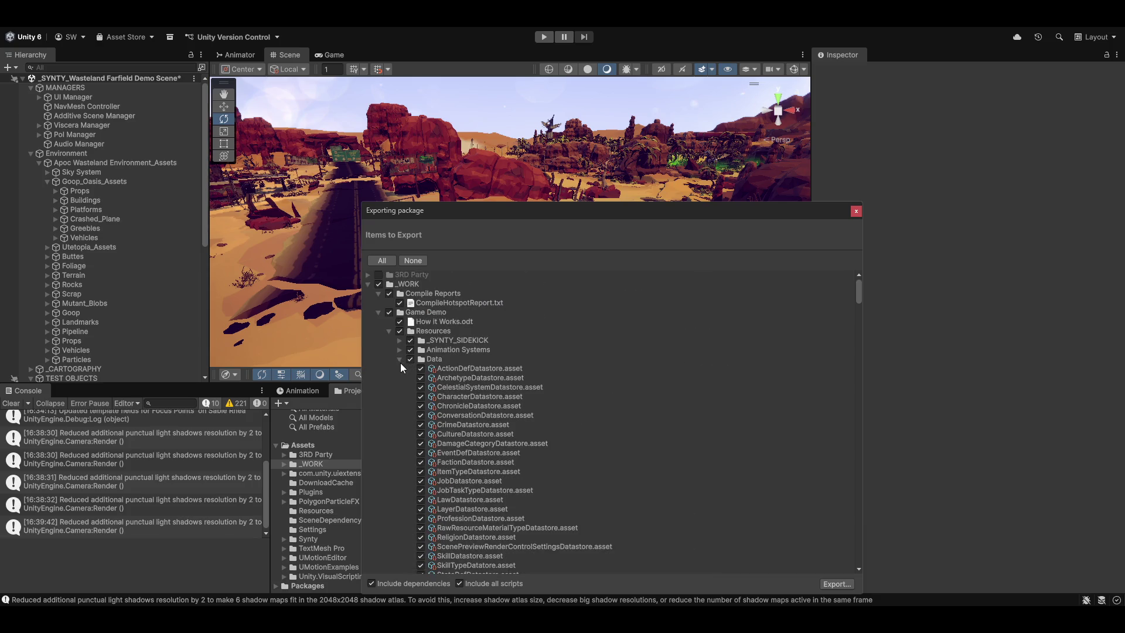
left_click(400, 360)
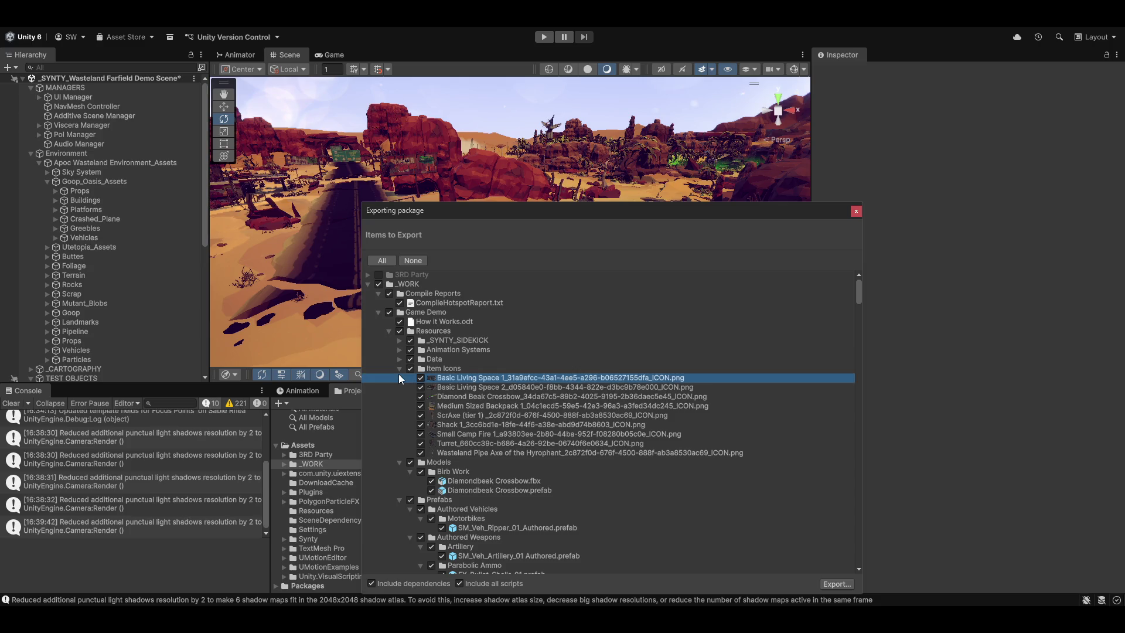
left_click(399, 369)
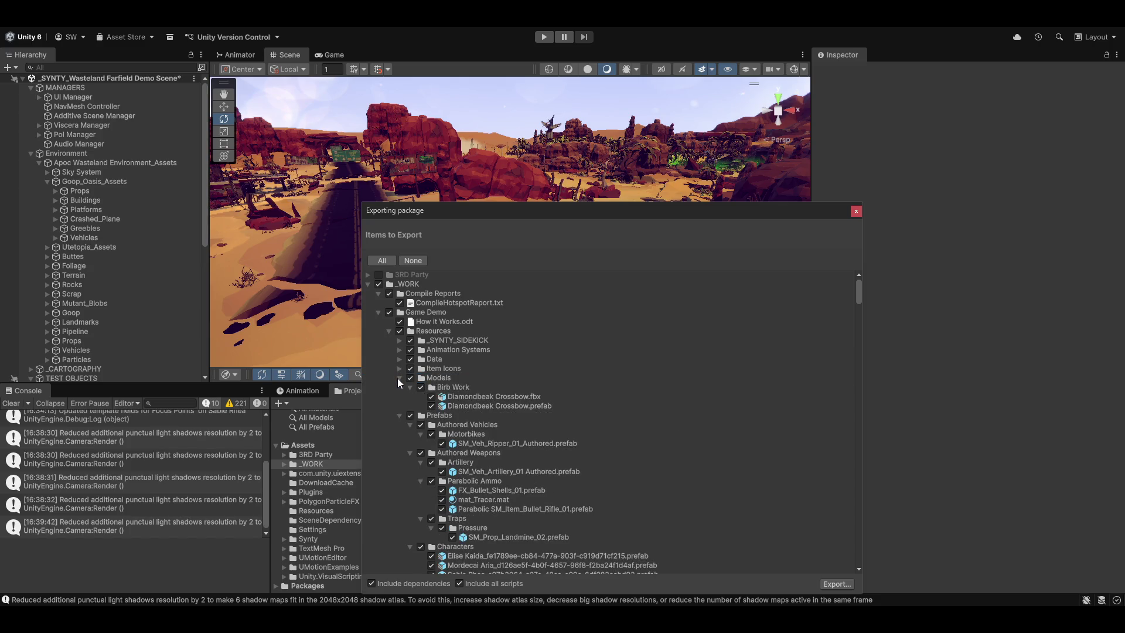
left_click(397, 378)
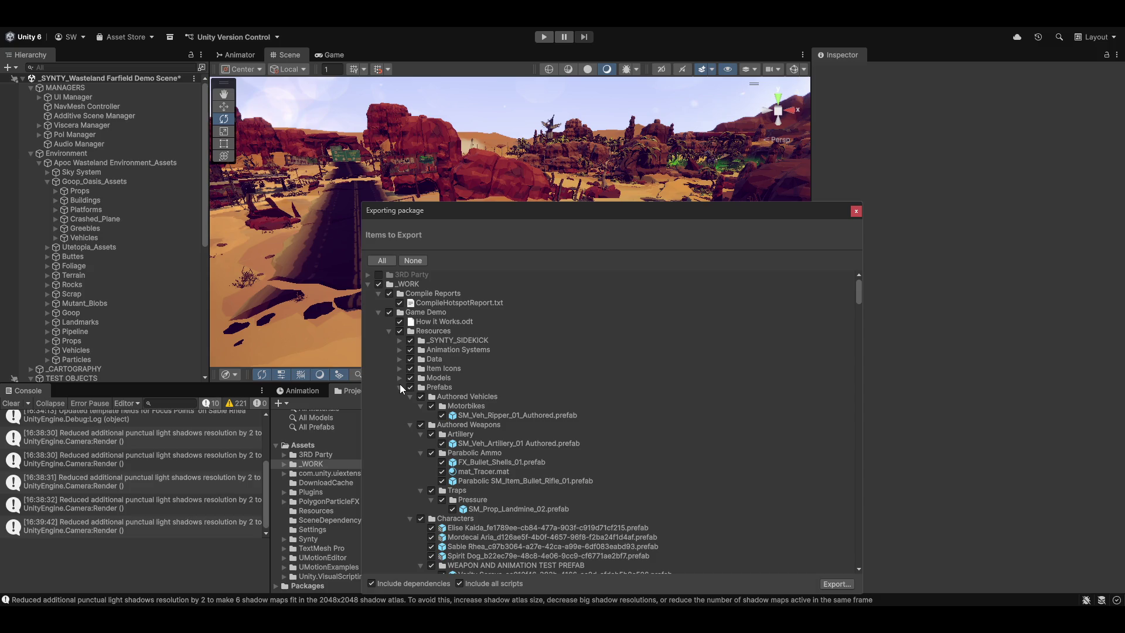
left_click(400, 386)
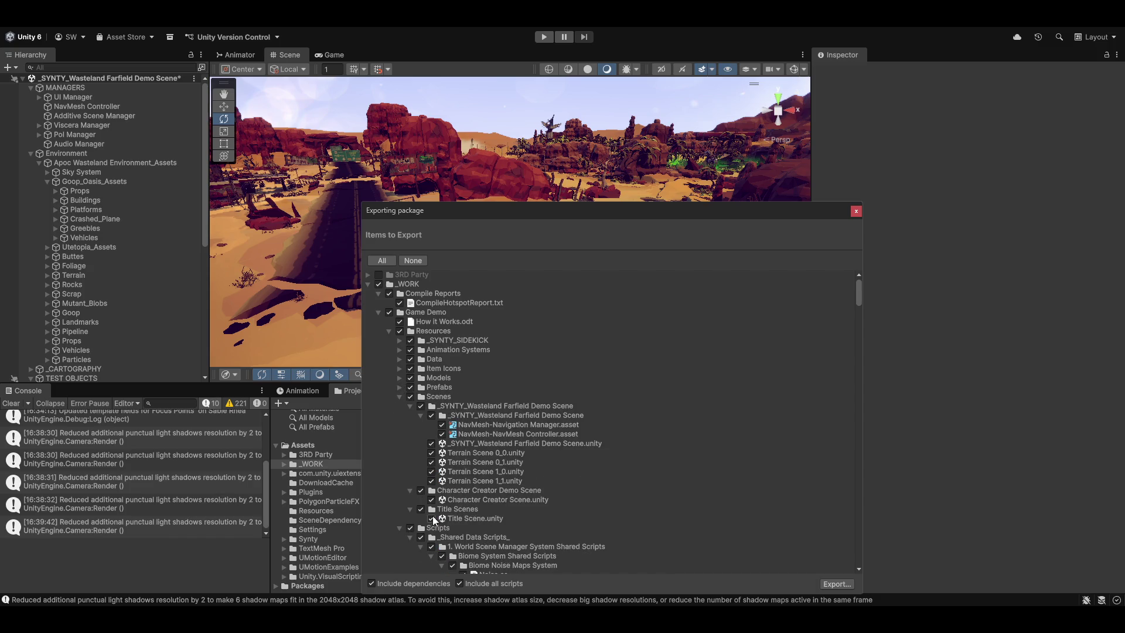
left_click(398, 397)
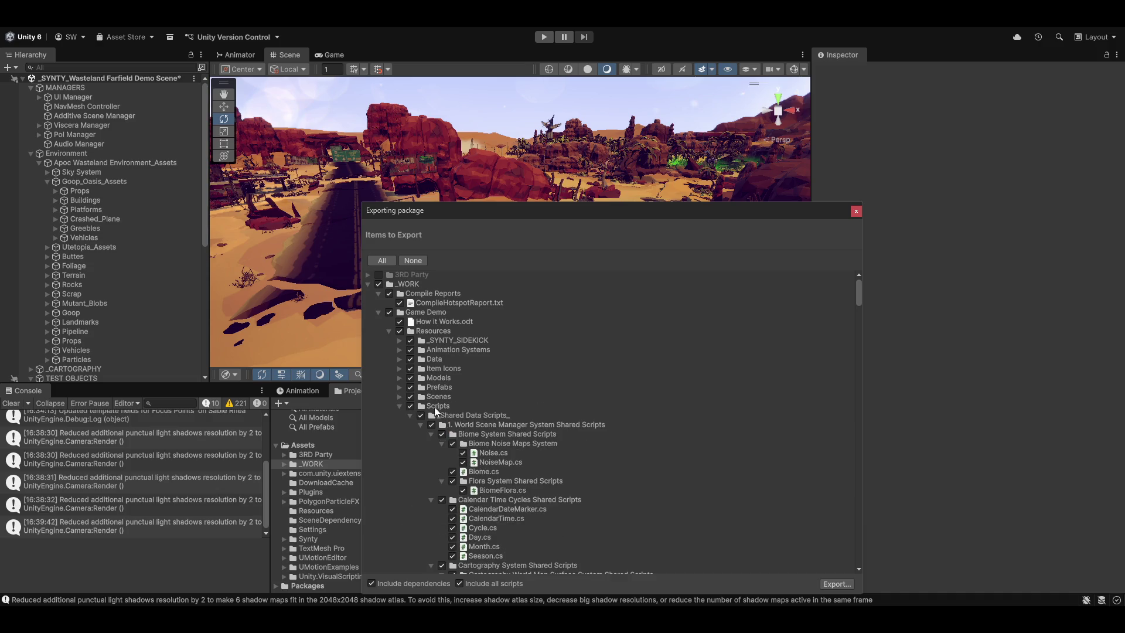
Collapse the Character, Item, Stats, Story, Base Classes and Utility shared-script folders, keeping World Scene Manager expanded
left_click(437, 407)
scroll(468, 435, "down", 3)
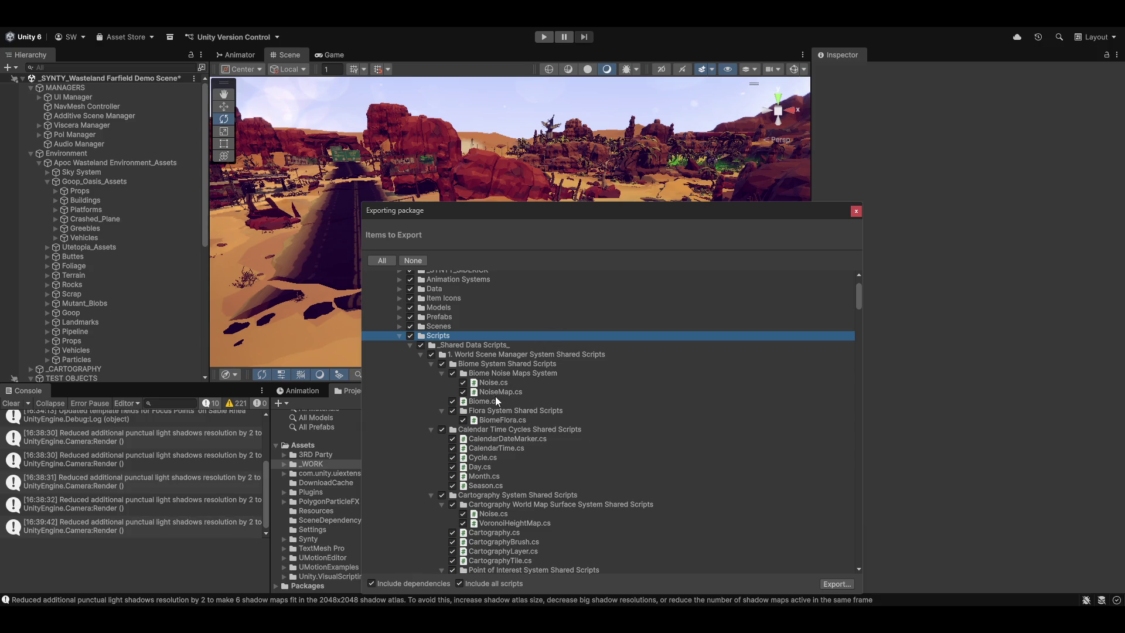
left_click(430, 347)
left_click(420, 354)
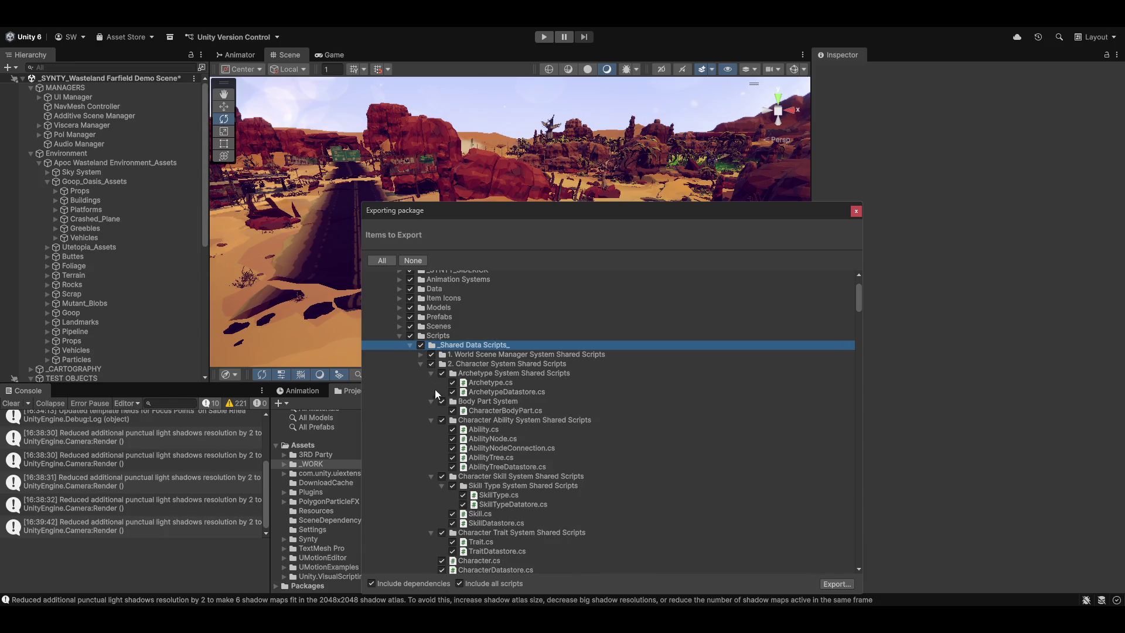
left_click(421, 364)
left_click(420, 374)
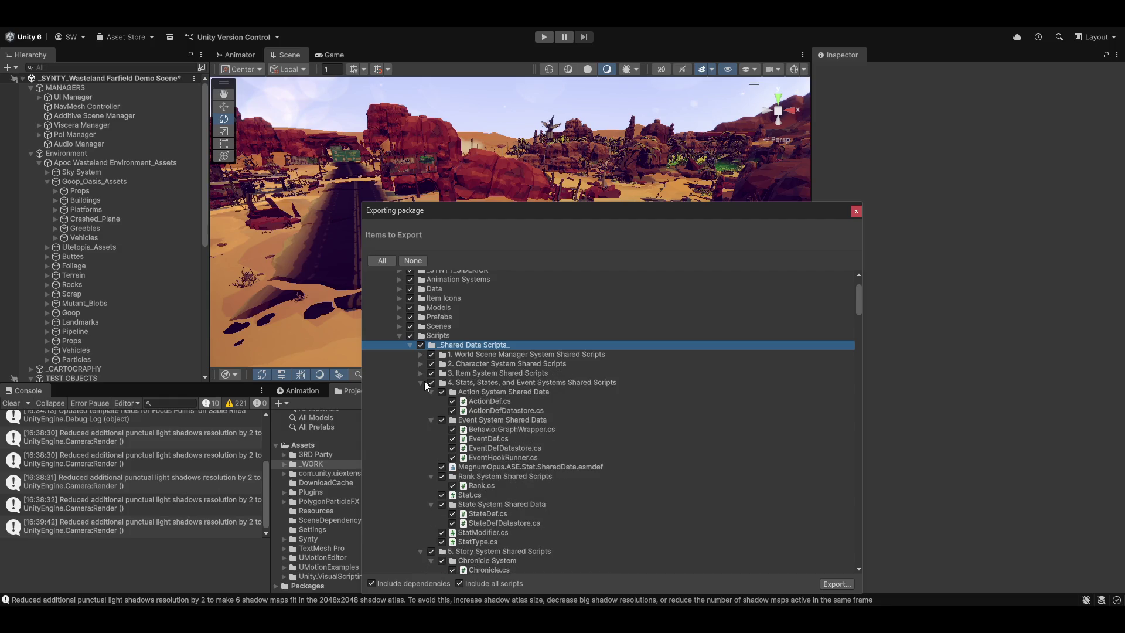
left_click(421, 382)
left_click(419, 391)
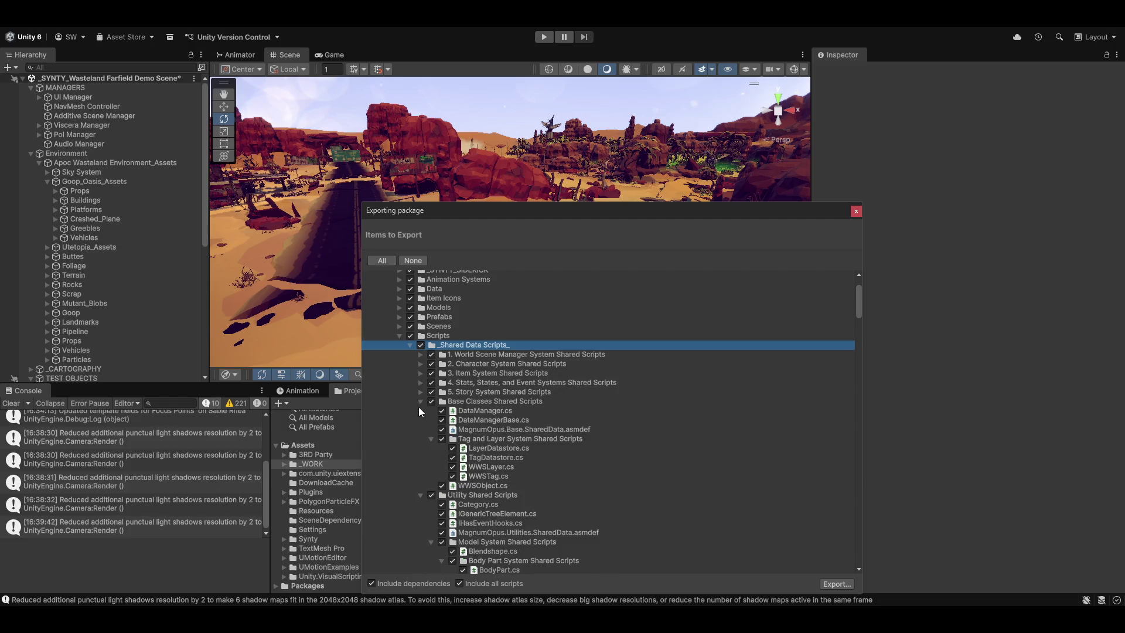
left_click(421, 402)
left_click(420, 409)
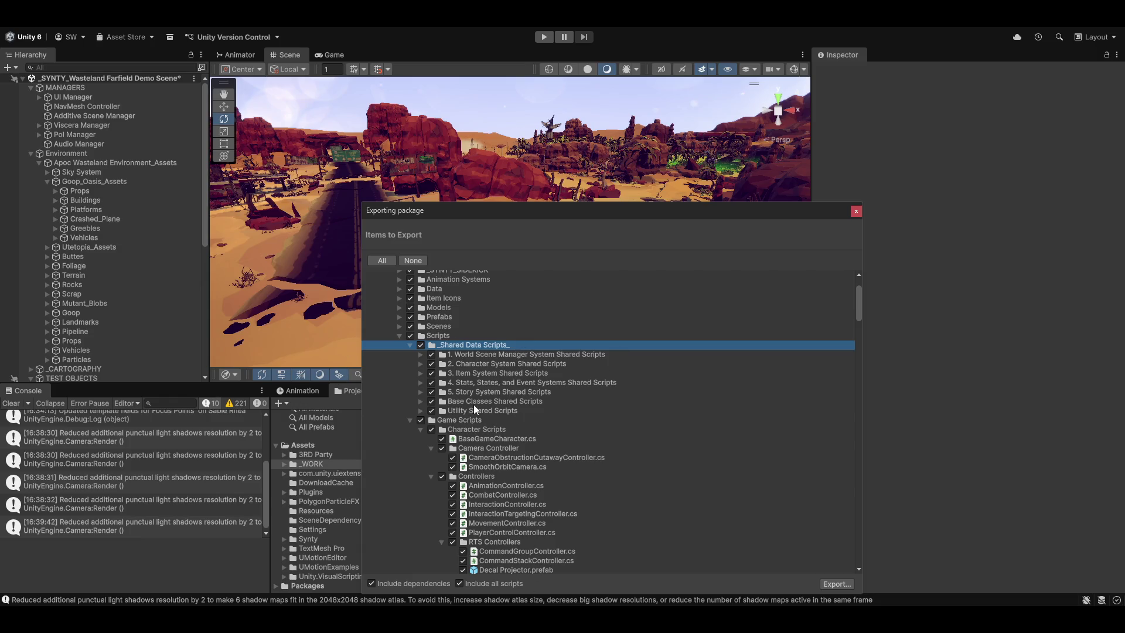
left_click(461, 355)
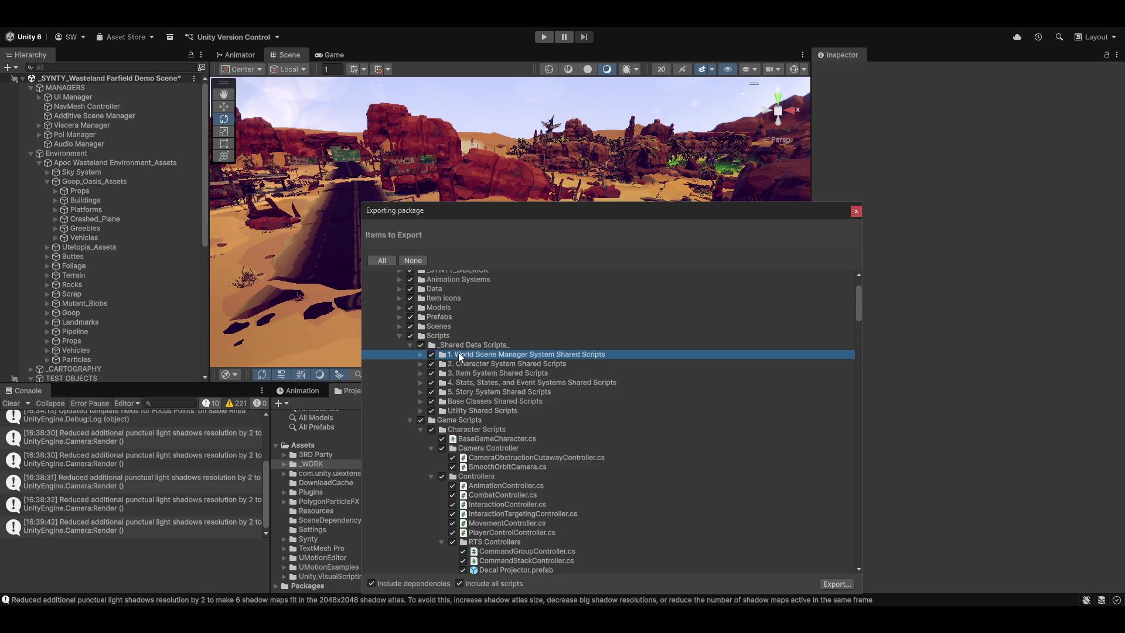
left_click(422, 355)
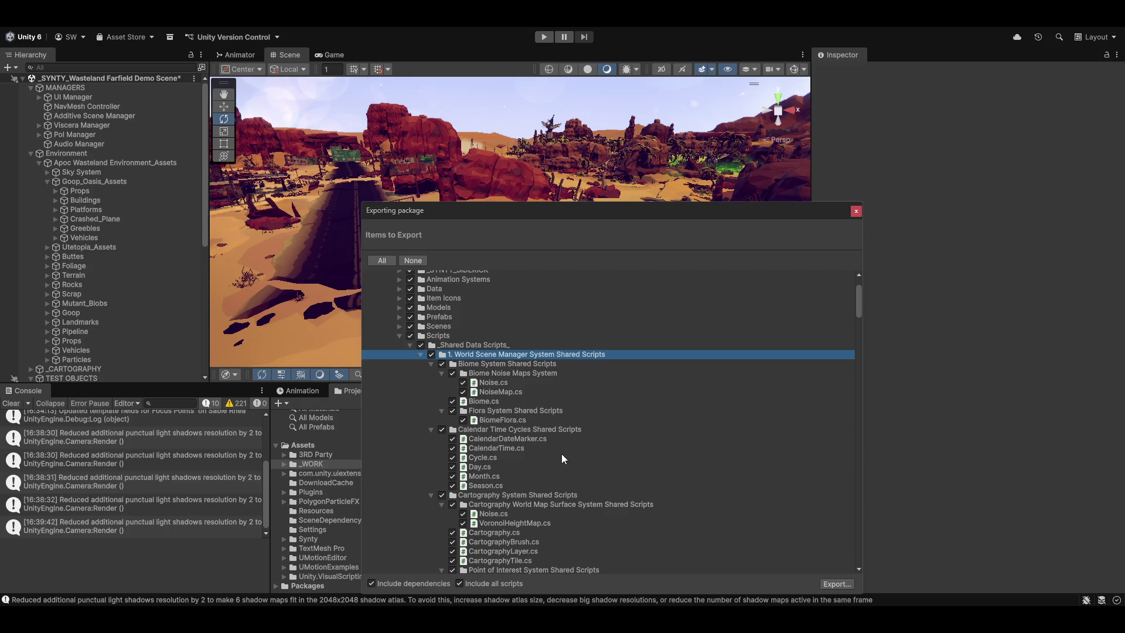
Collapse the World Scene Manager subfolders: Biome, Calendar, Cartography, Celestial, Raw Resource, Tectonics and Weather
scroll(567, 463, "down", 3)
scroll(512, 497, "up", 4)
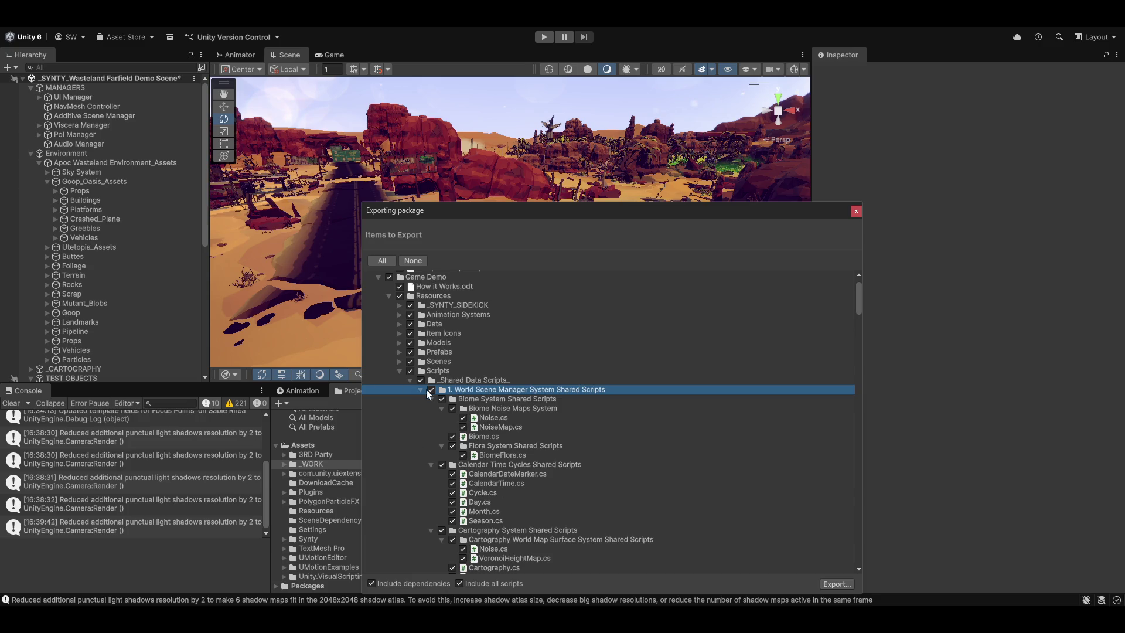
left_click(428, 468)
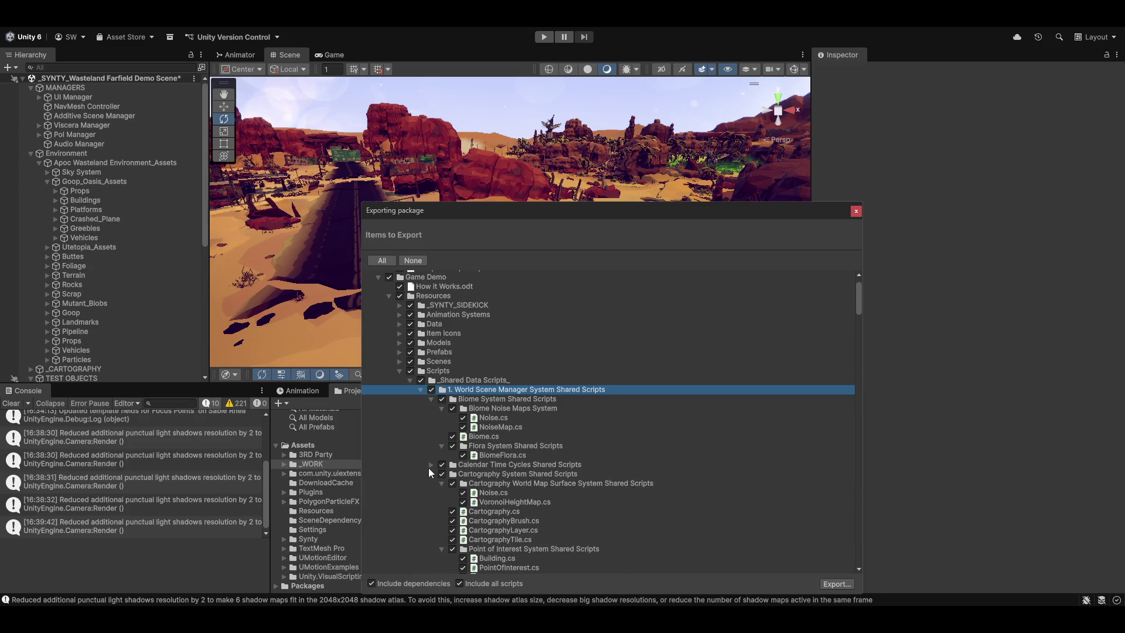
left_click(428, 471)
left_click(431, 483)
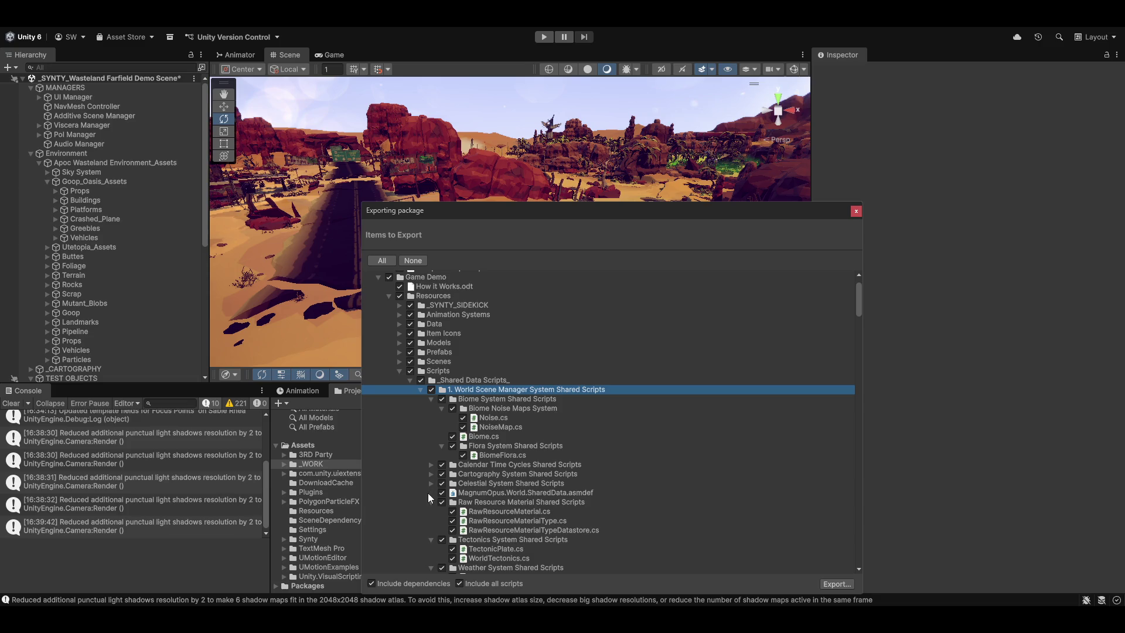
left_click(540, 495)
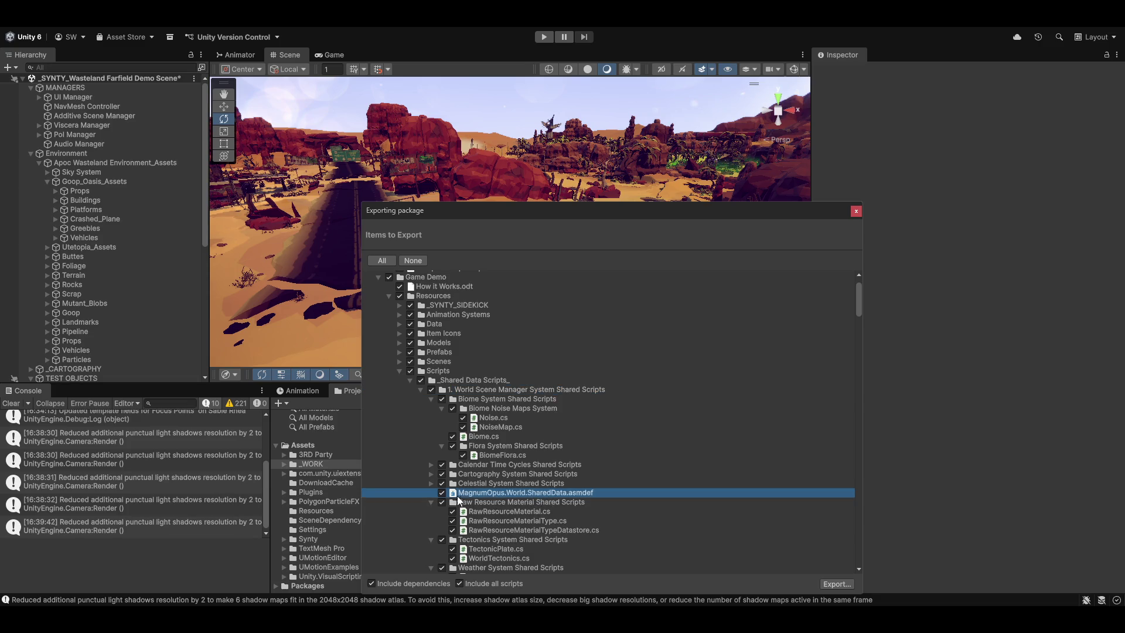
left_click(428, 502)
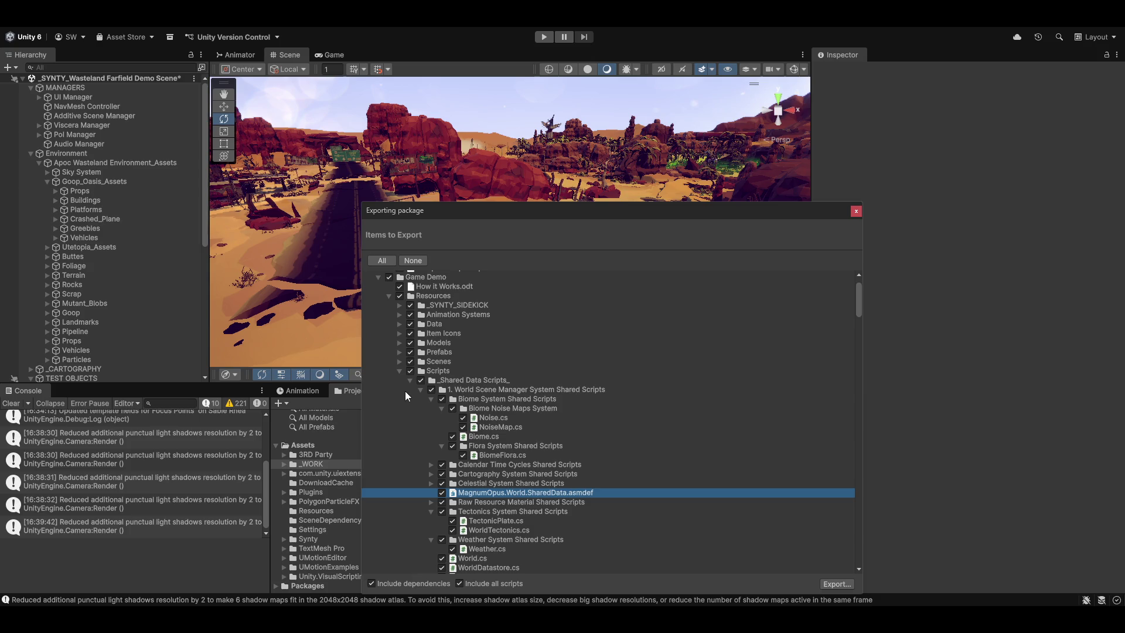
left_click(427, 400)
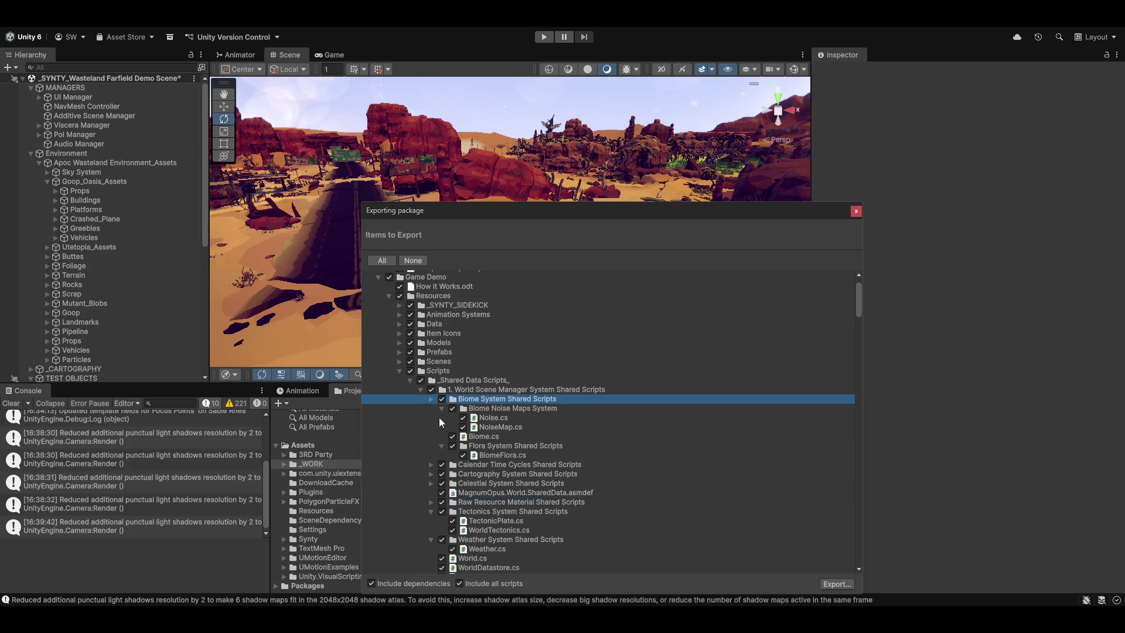
key("Left")
left_click(428, 455)
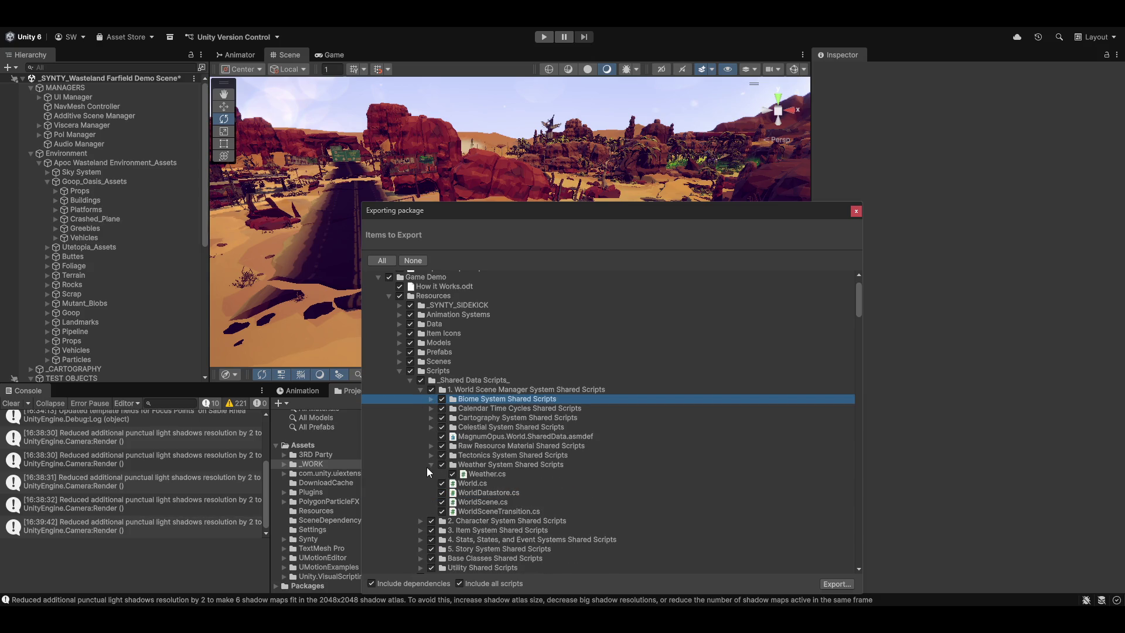
left_click(432, 466)
left_click(478, 437)
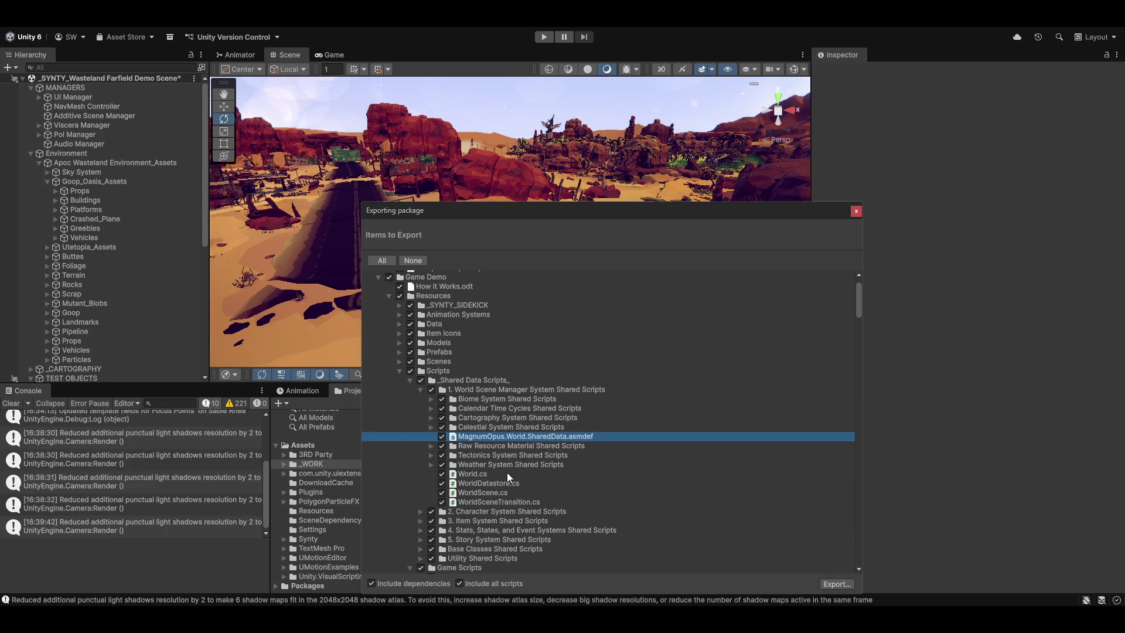
Collapse Scripts, UI Mock Up and Shaders under Resources, then inspect the Magnum Opus Editor entries
left_click(400, 371)
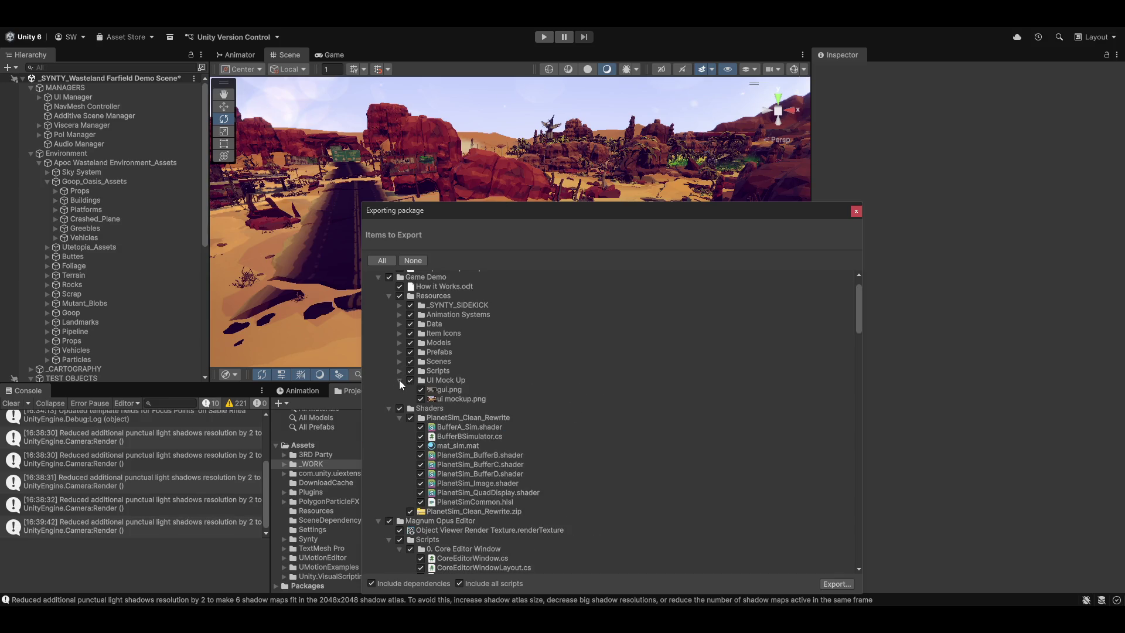
left_click(400, 380)
left_click(389, 390)
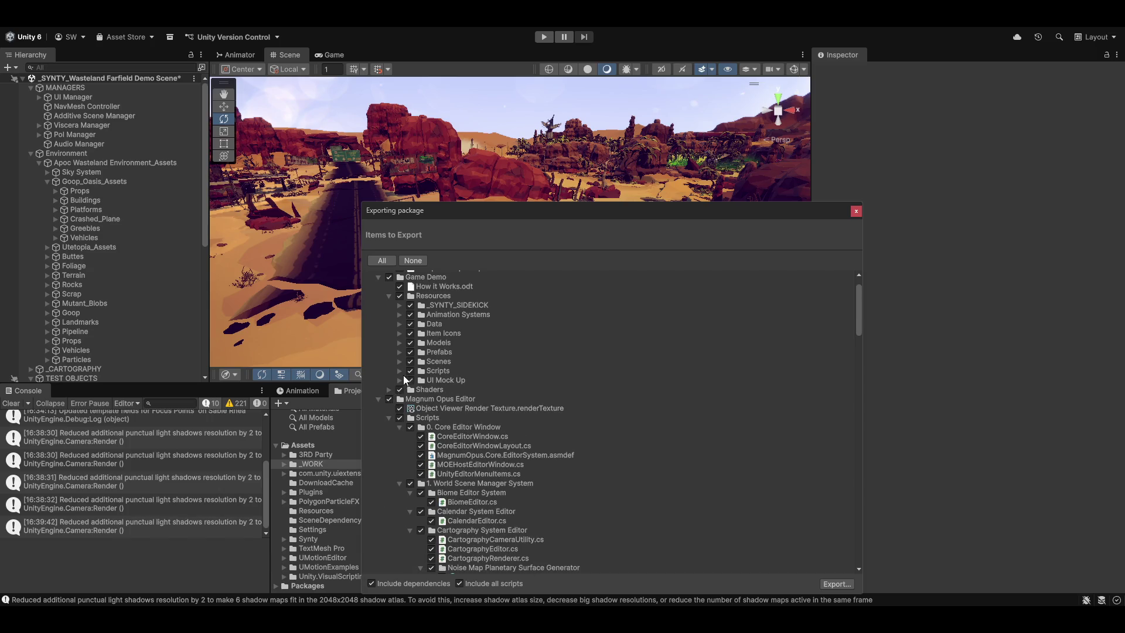
left_click(474, 403)
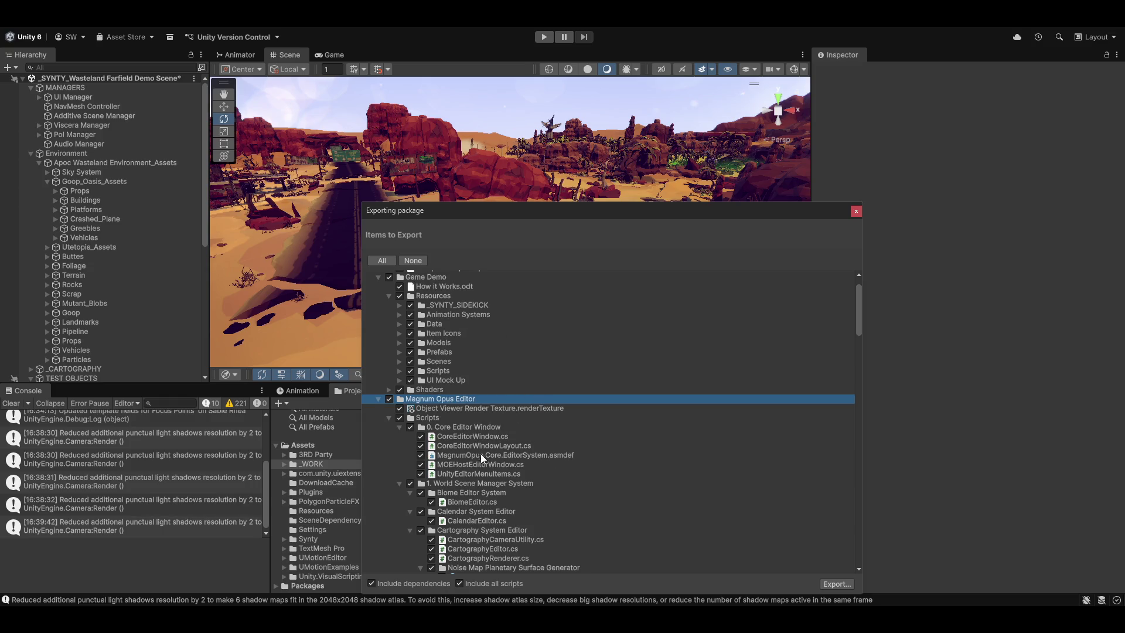
left_click(394, 427)
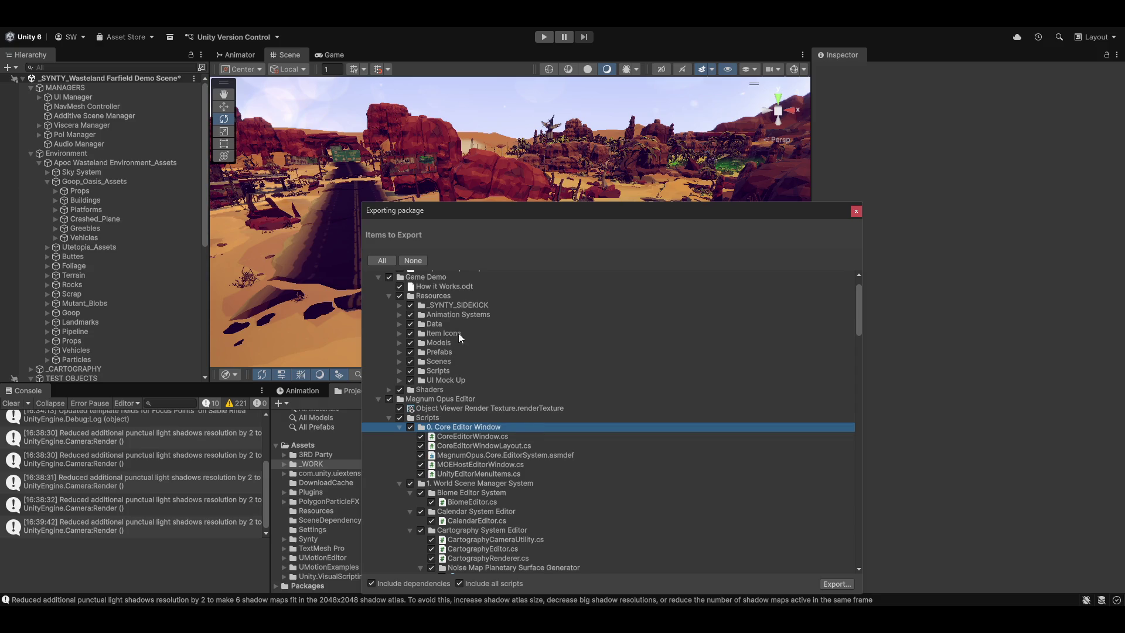
scroll(458, 333, "up", 2)
left_click(434, 406)
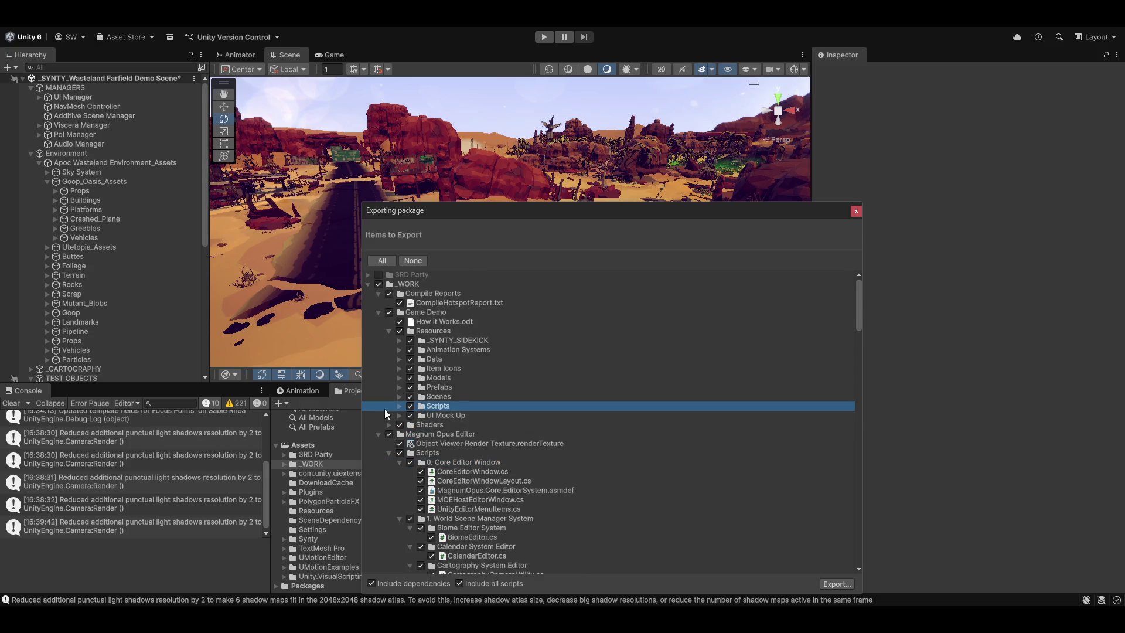
Collapse the Game Scripts subfolders: Character Scripts, Game Entities, Game Systems, Interfaces, Item Scripts, Managers, UI Scripts, VFX
left_click(400, 409)
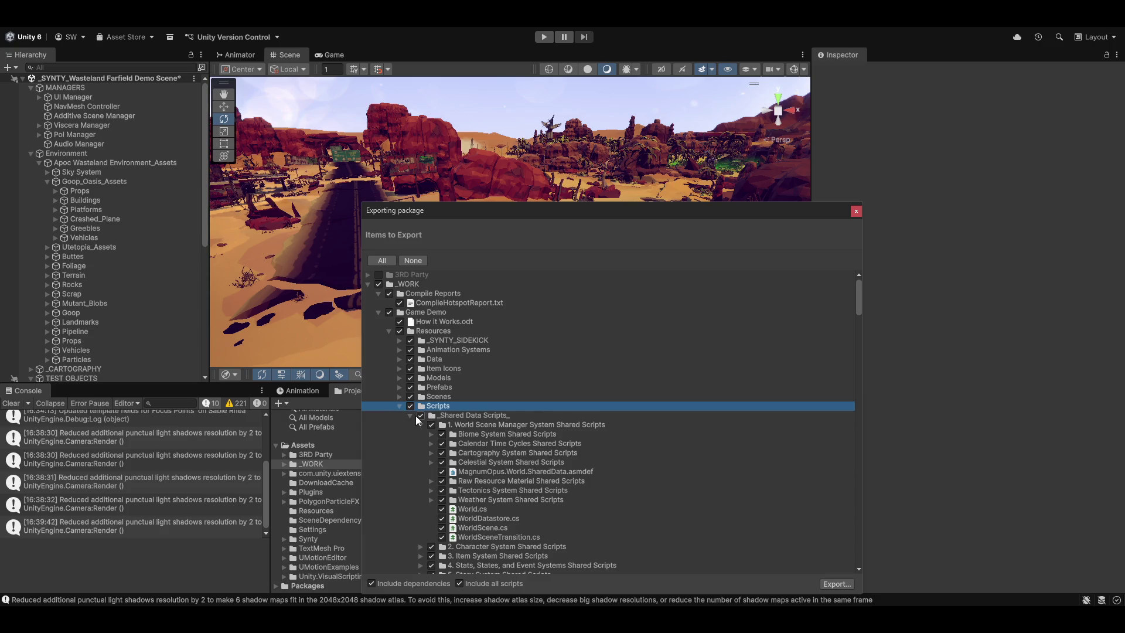
left_click(409, 415)
left_click(410, 424)
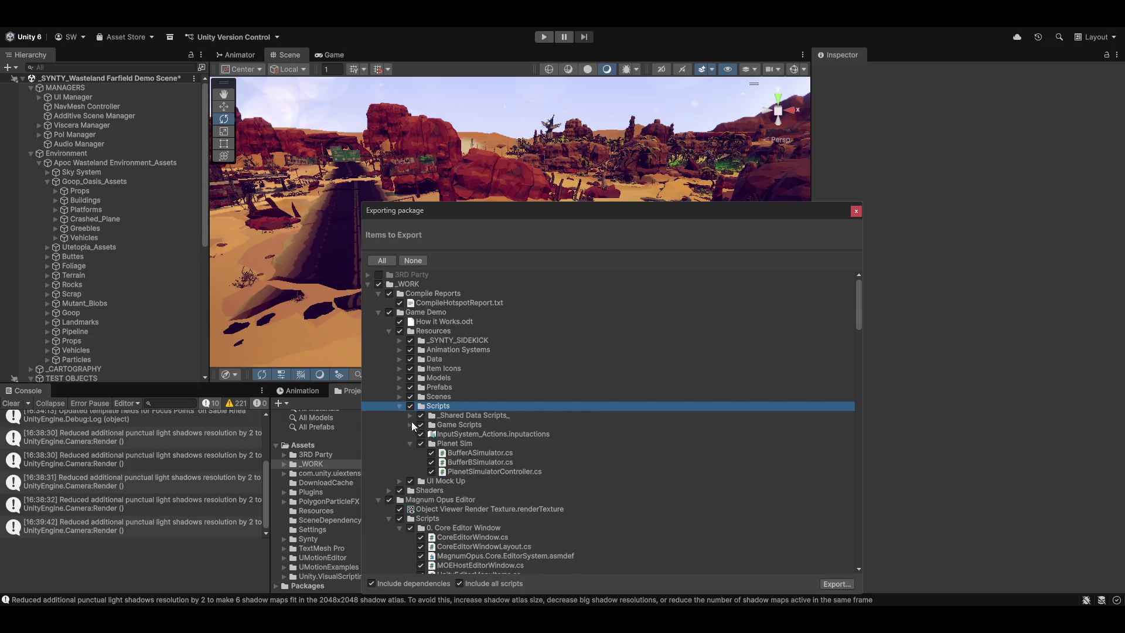
left_click(412, 427)
left_click(411, 426)
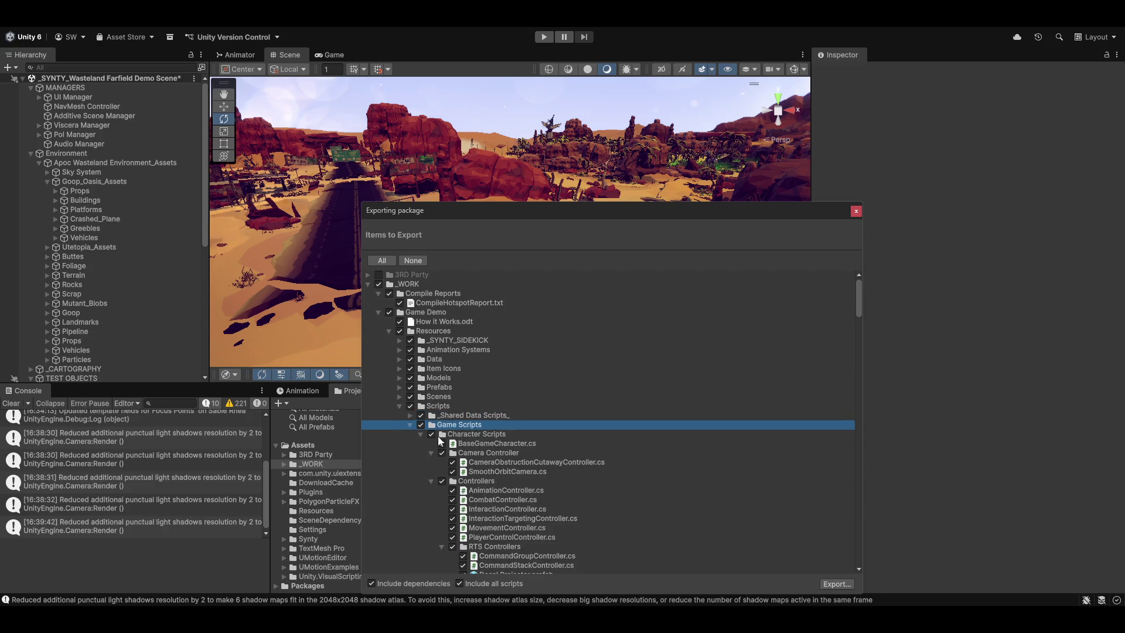
left_click(420, 435)
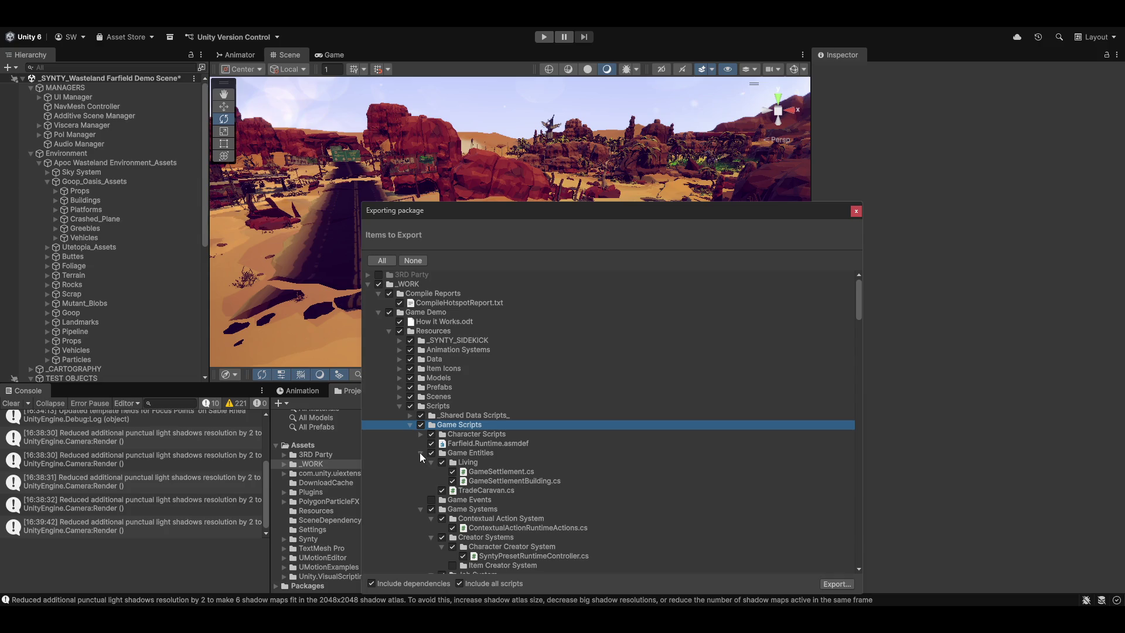
left_click(420, 452)
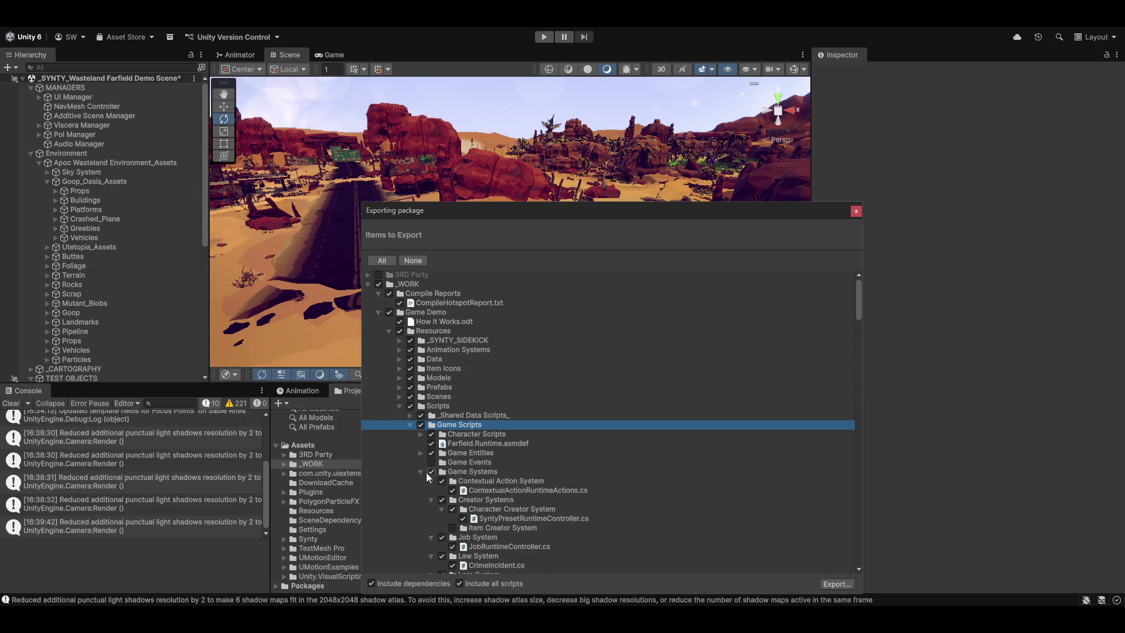
left_click(421, 472)
left_click(421, 481)
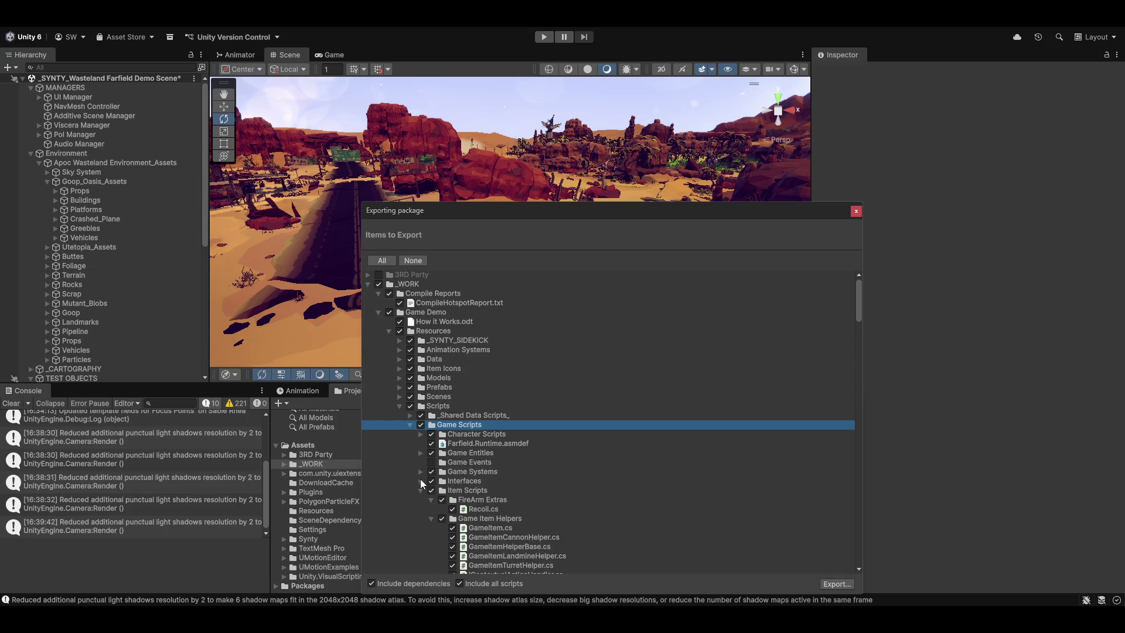
left_click(421, 491)
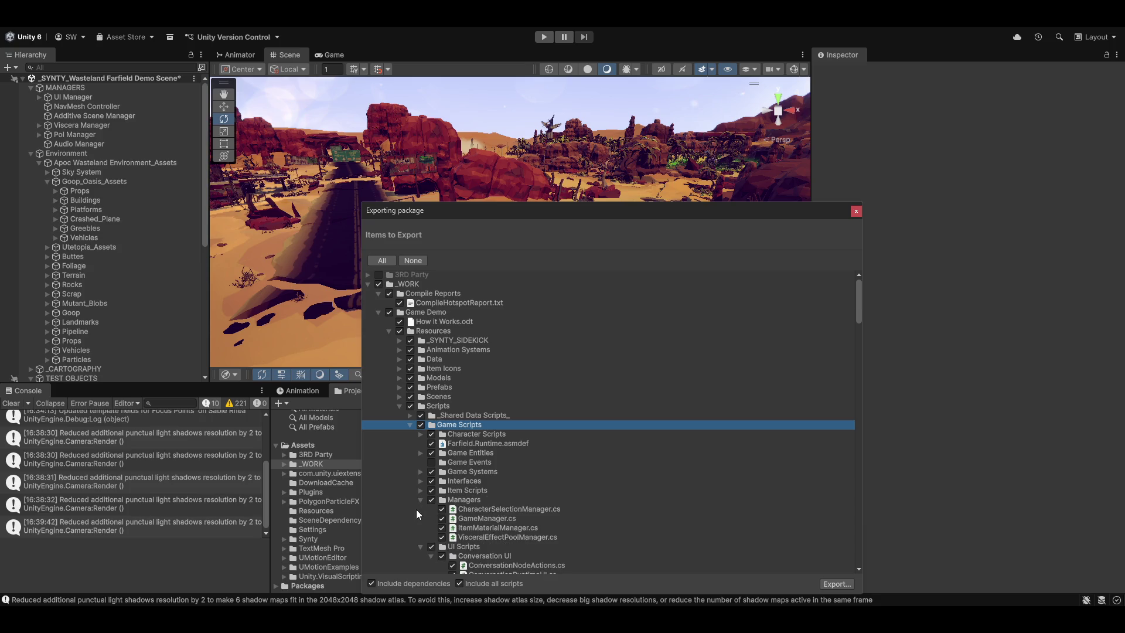
left_click(420, 499)
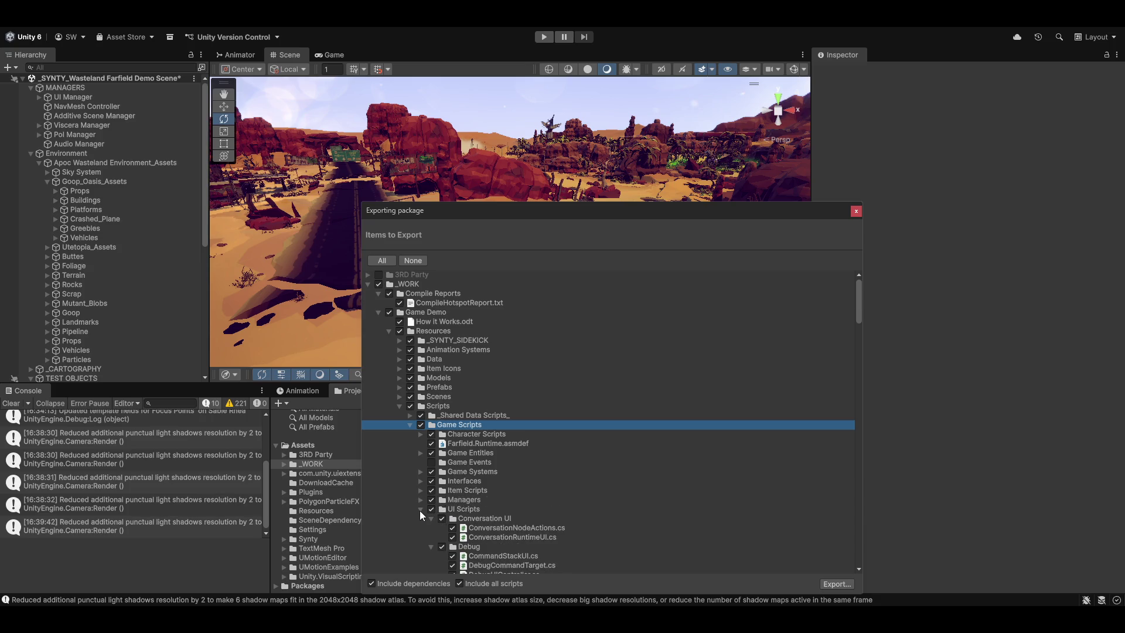
left_click(421, 510)
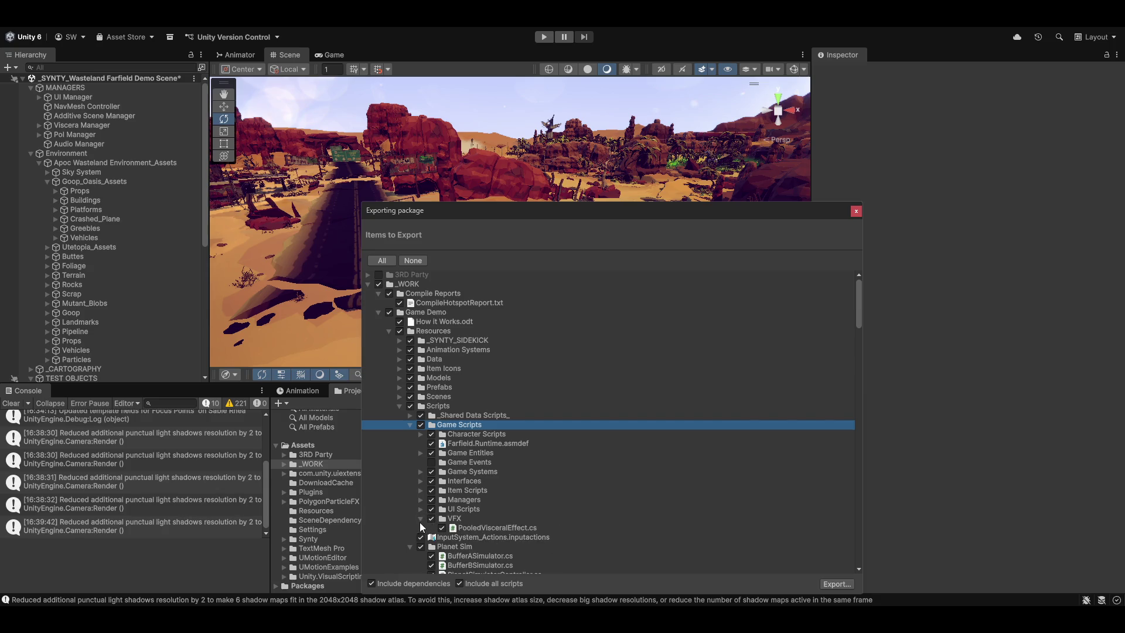
left_click(420, 520)
left_click(463, 445)
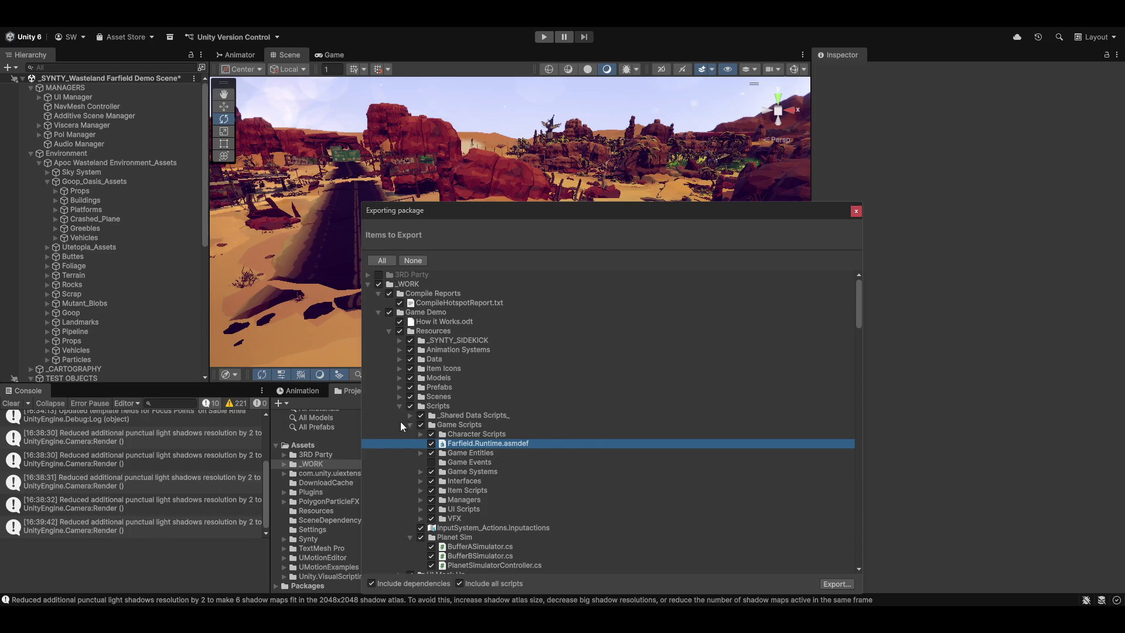
Collapse Game Scripts, Planet Sim, Magnum Opus Editor, Shader Toy Humanity Program and Unity Editor Wrapper Tool
left_click(460, 417)
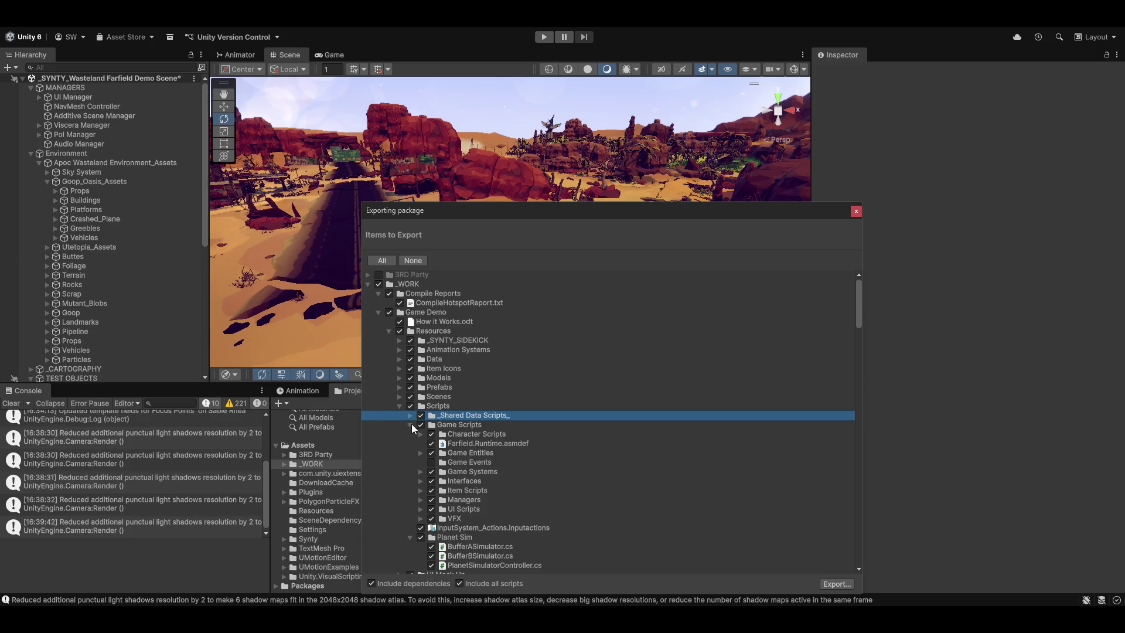
left_click(411, 424)
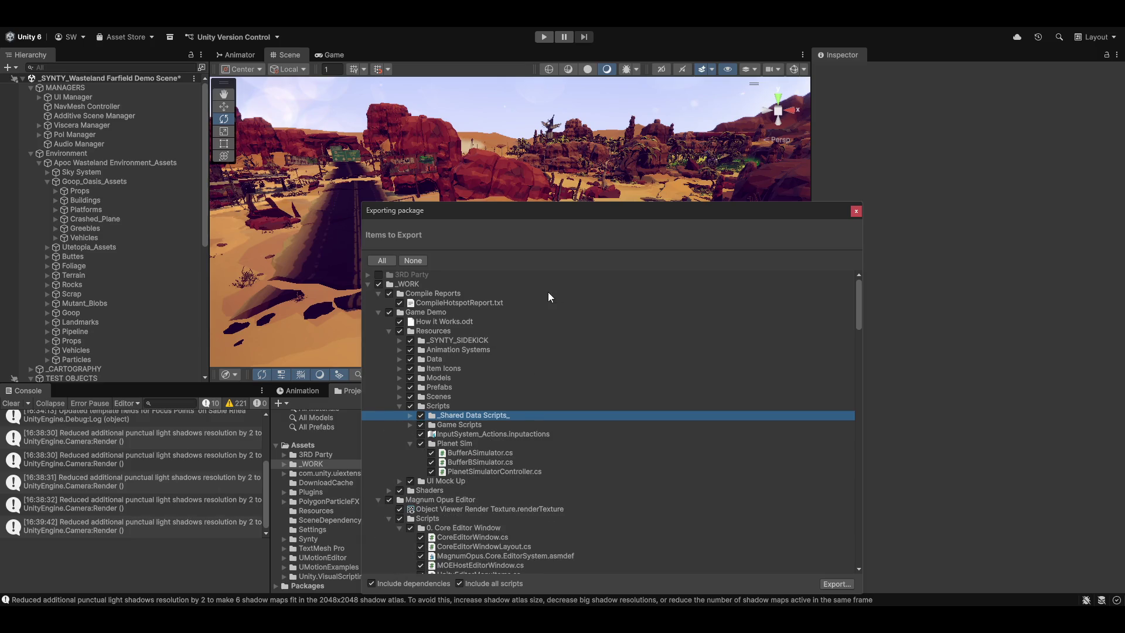
left_click(411, 444)
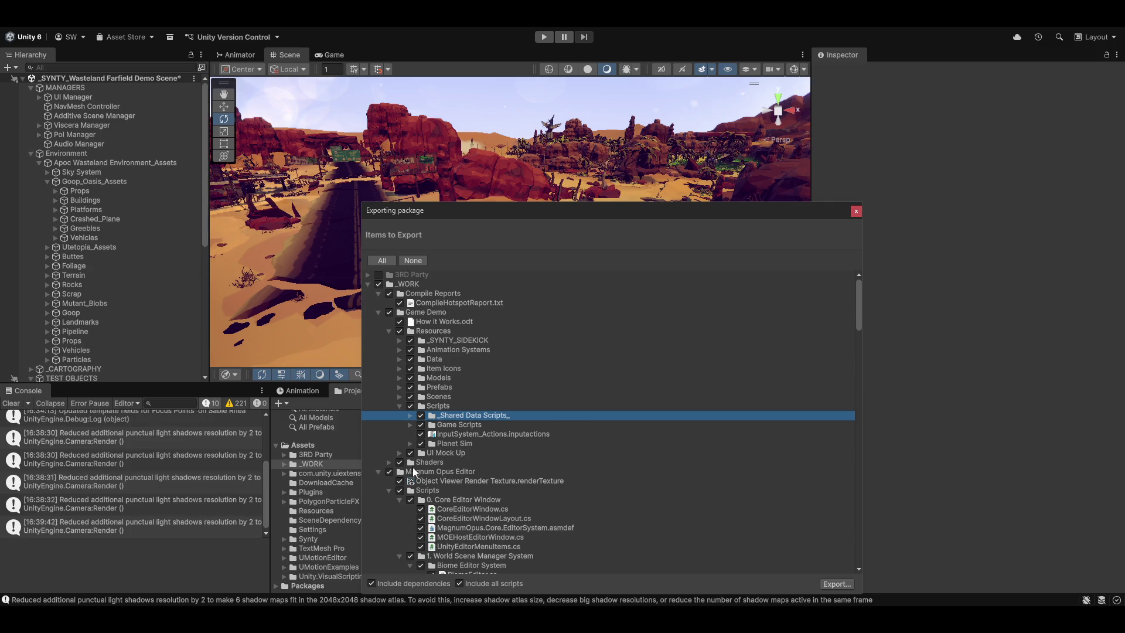
left_click(378, 472)
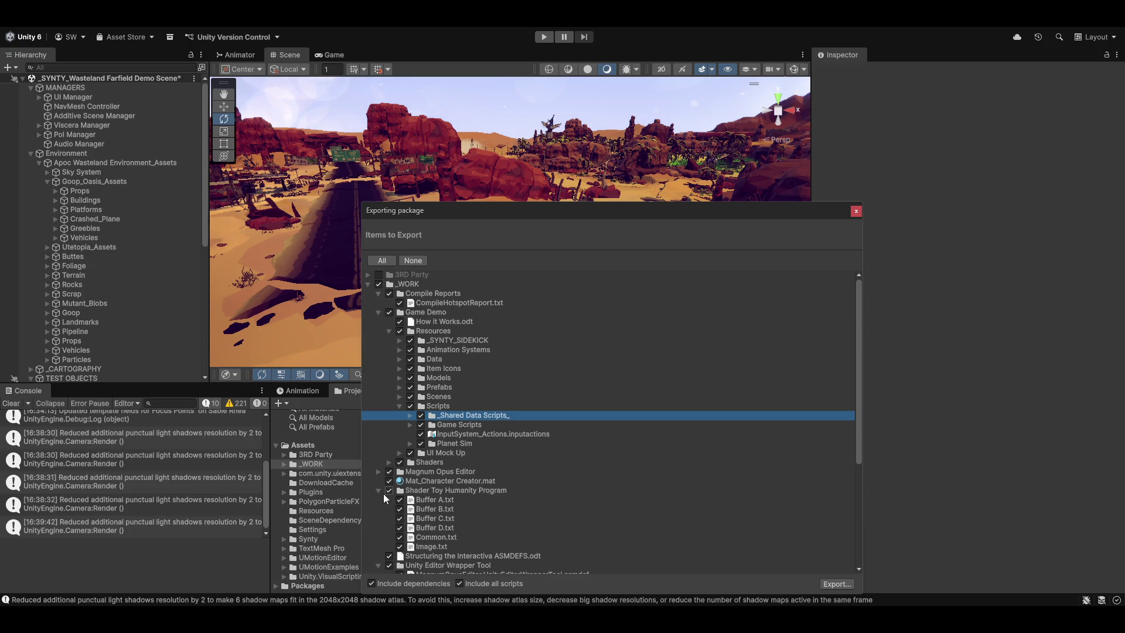
left_click(378, 490)
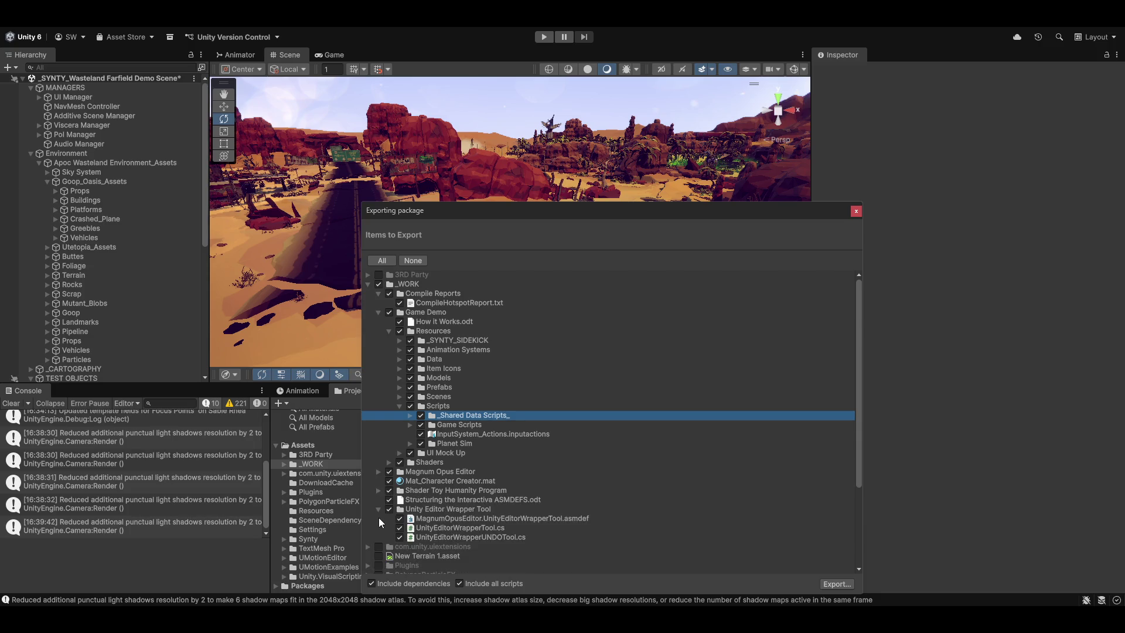
left_click(376, 509)
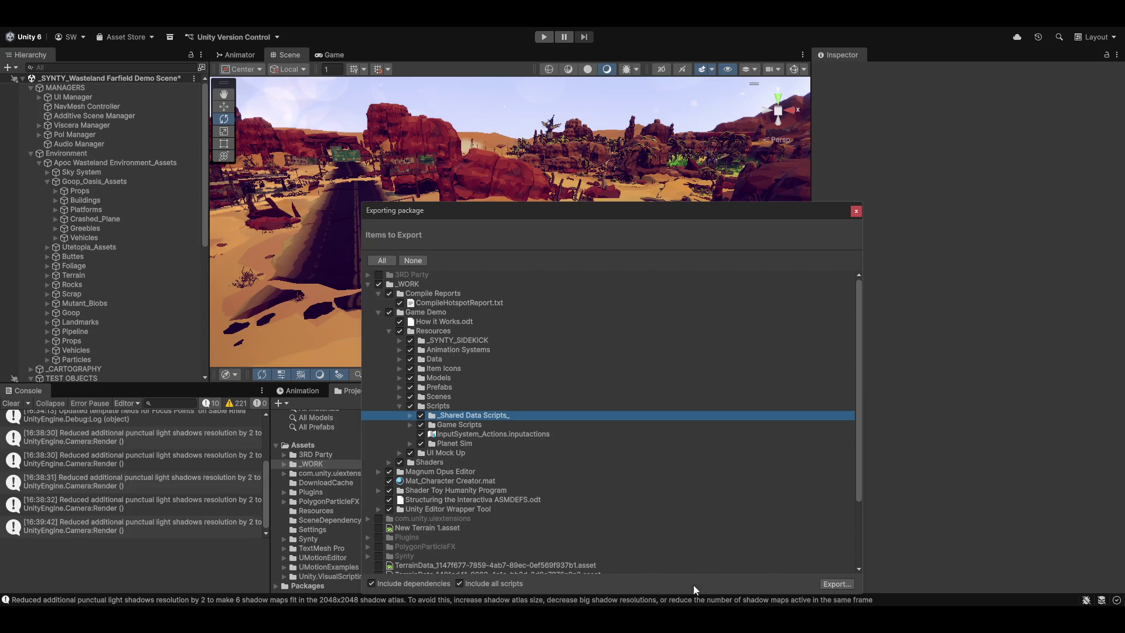
Start the export and browse to Unity > Concept > Farfield Rift
left_click(842, 586)
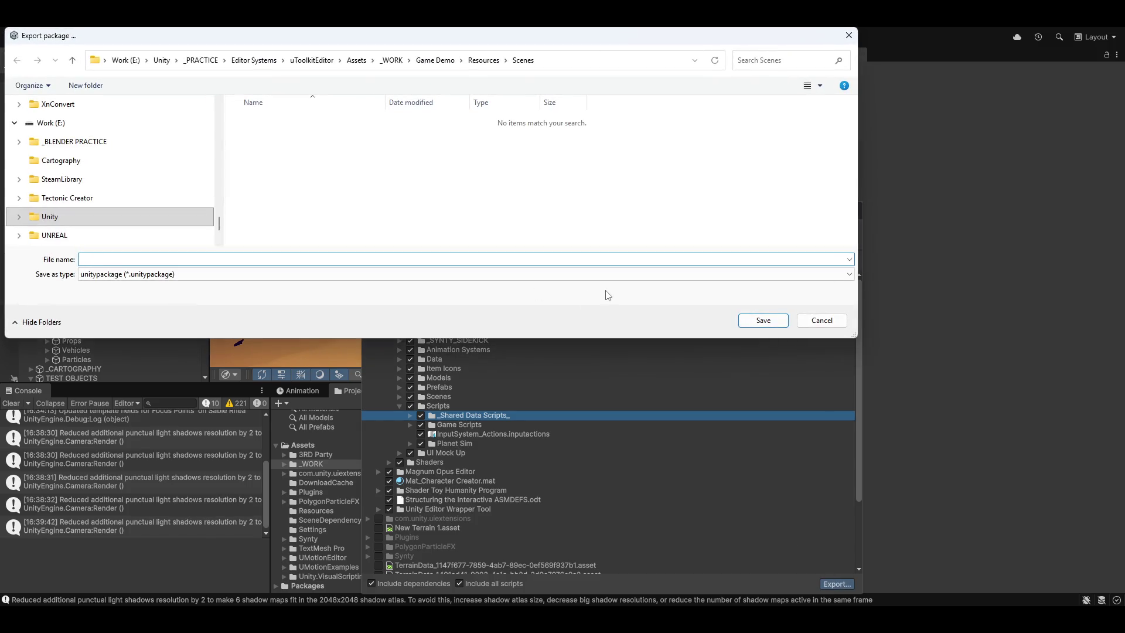
left_click(391, 60)
left_click(312, 61)
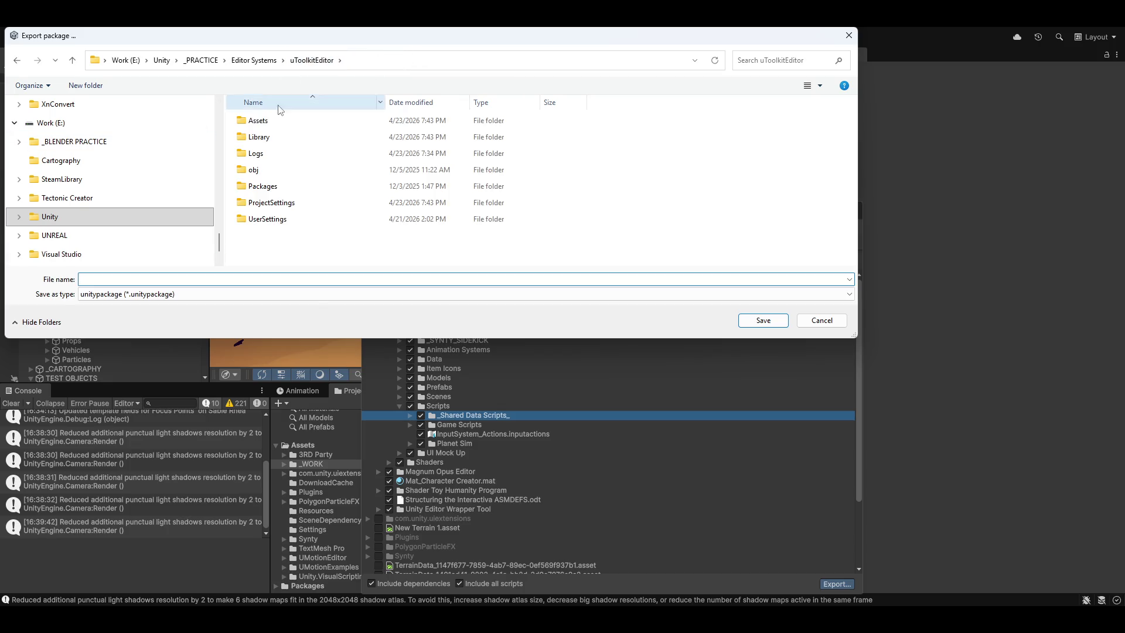
left_click(265, 61)
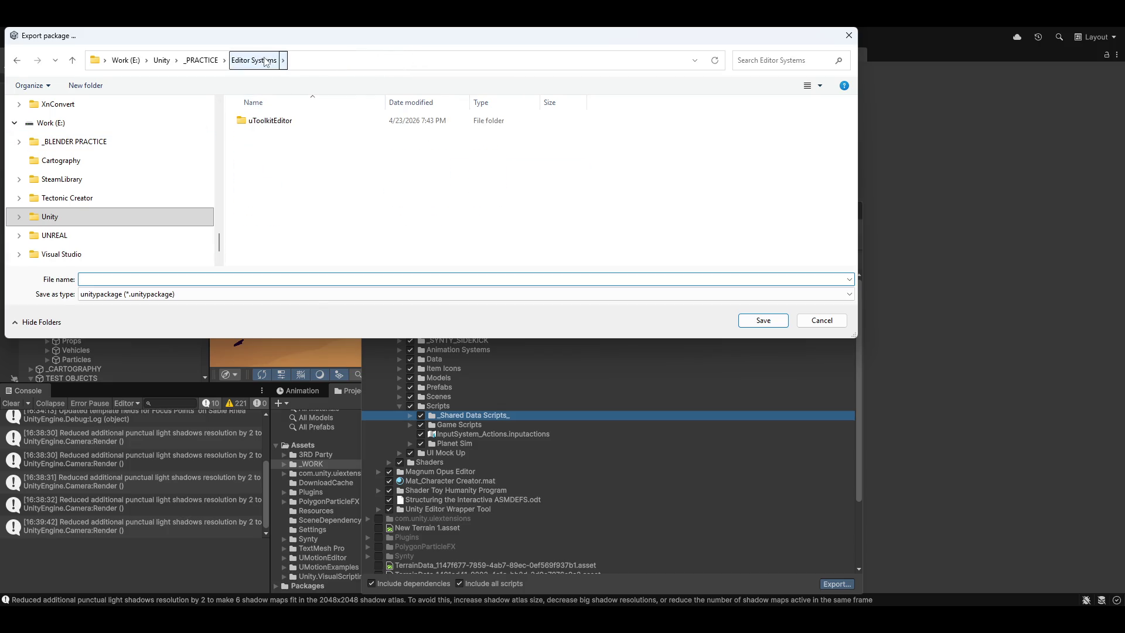
left_click(162, 60)
double_click(262, 170)
left_click(288, 186)
double_click(287, 187)
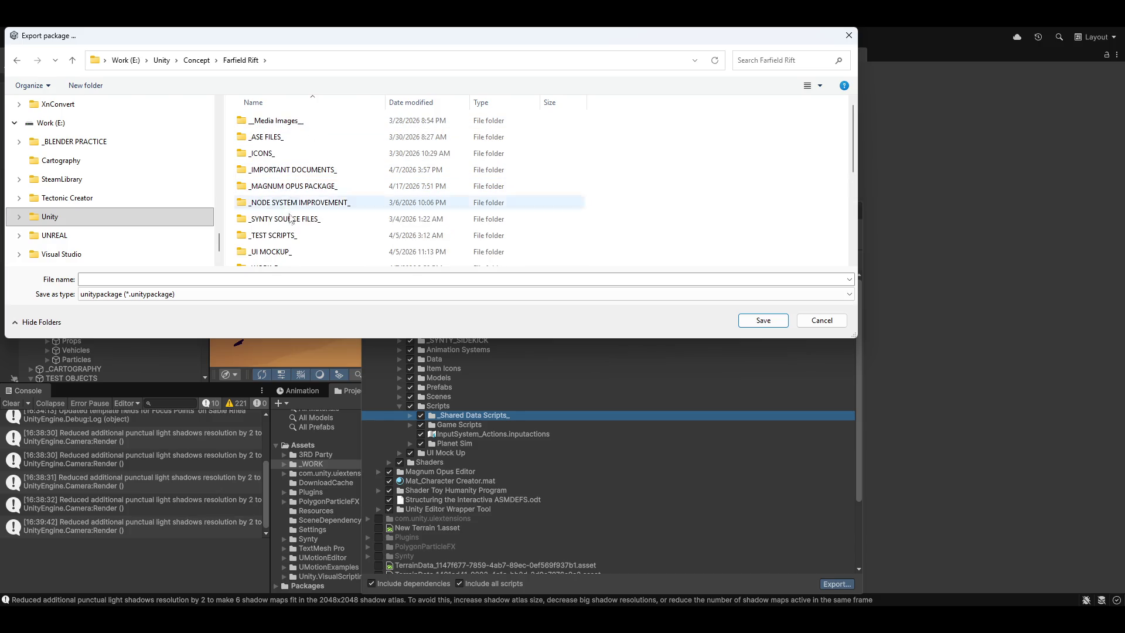
Save as MagnumOpusEditor.unitypackage in _MAGNUM OPUS PACKAGE_, replacing the existing file
left_click(287, 187)
double_click(287, 186)
left_click(265, 136)
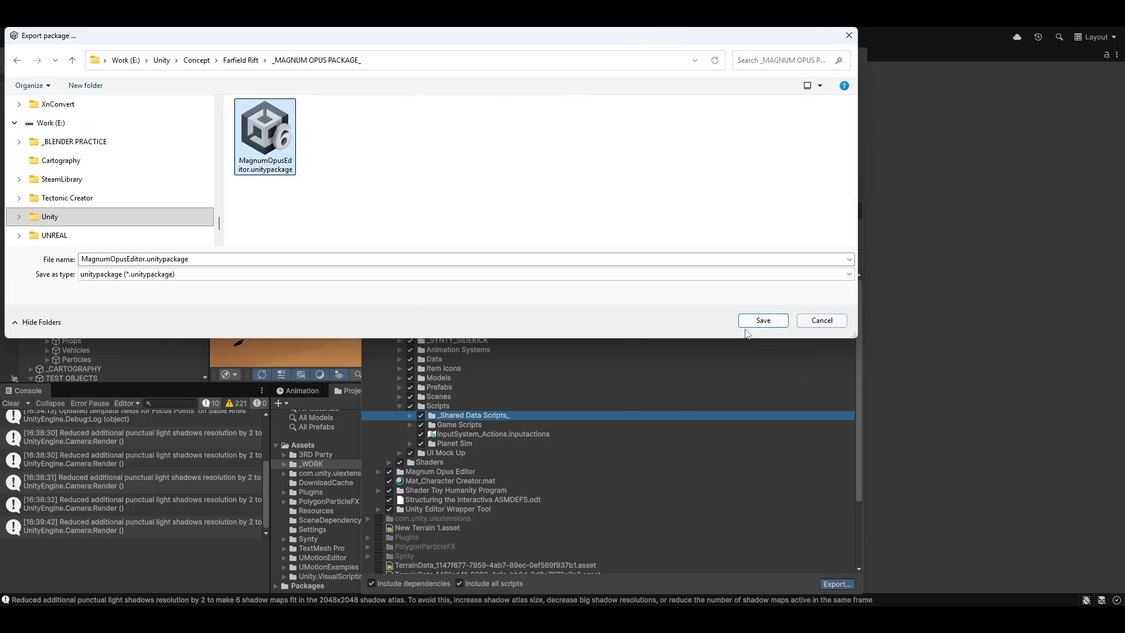
left_click(763, 327)
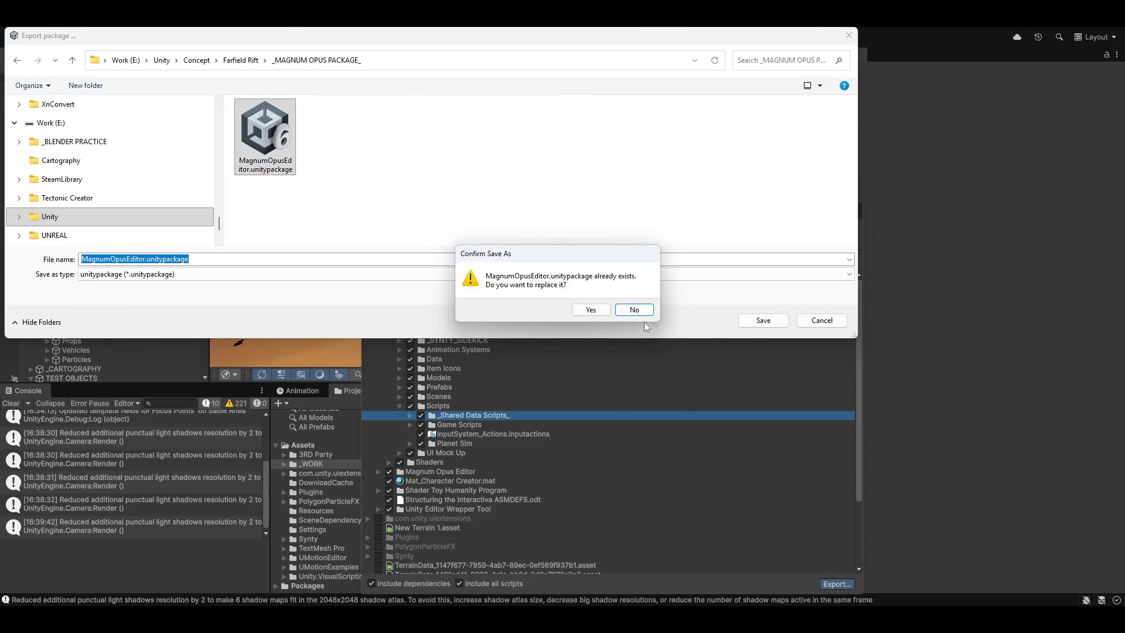
left_click(589, 310)
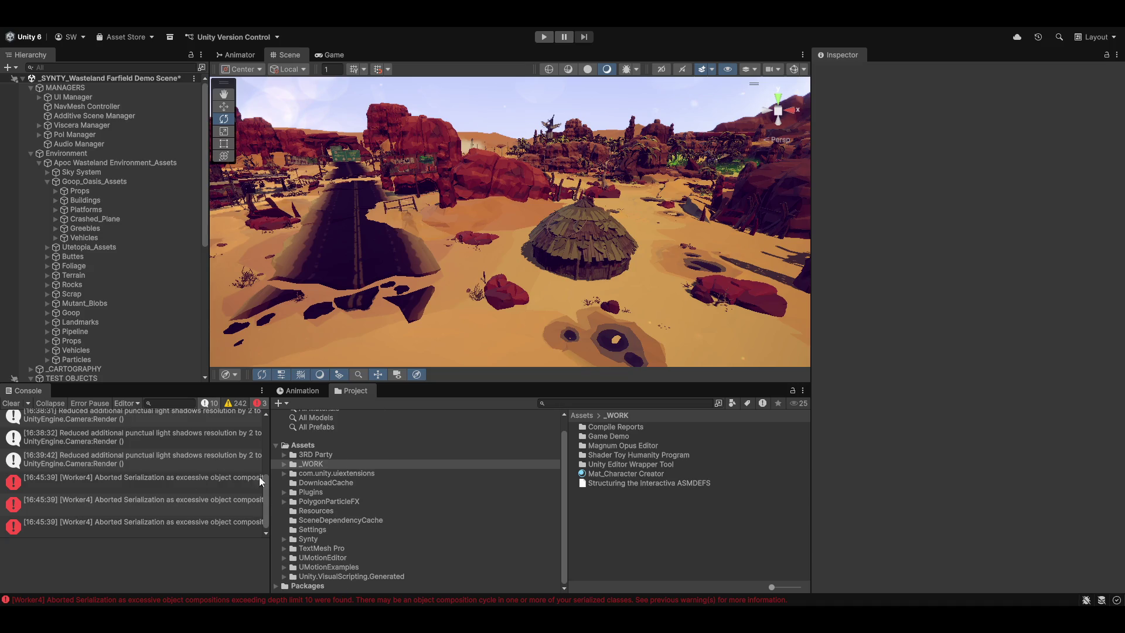
Clear the console once the package export has finished
left_click(11, 403)
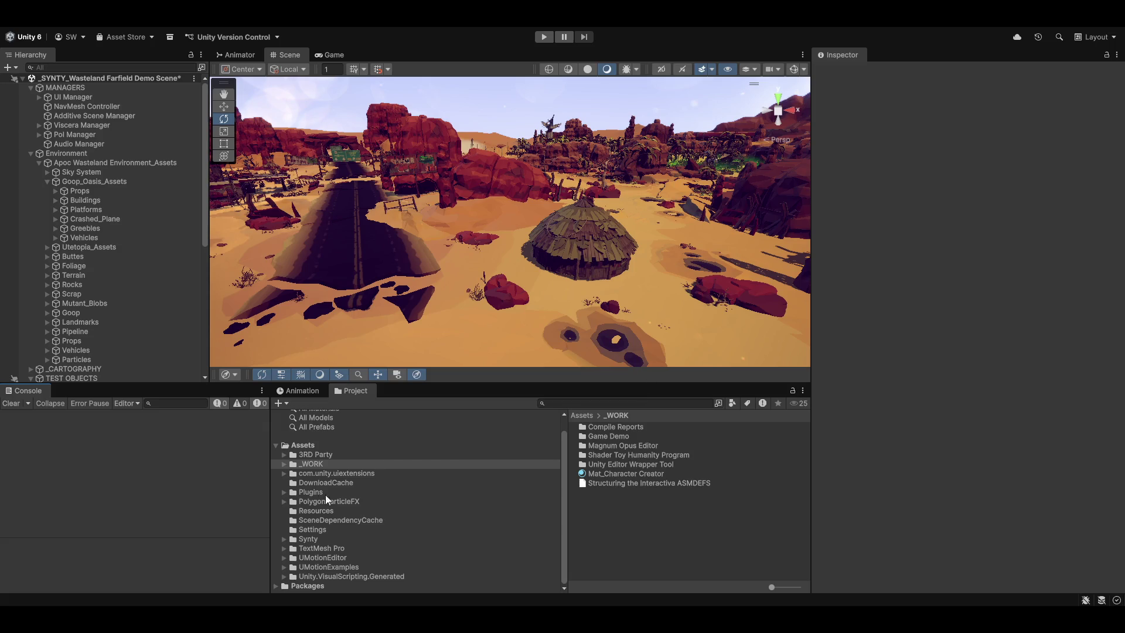
Select the _WORK folder in the Project panel
left_click(315, 466)
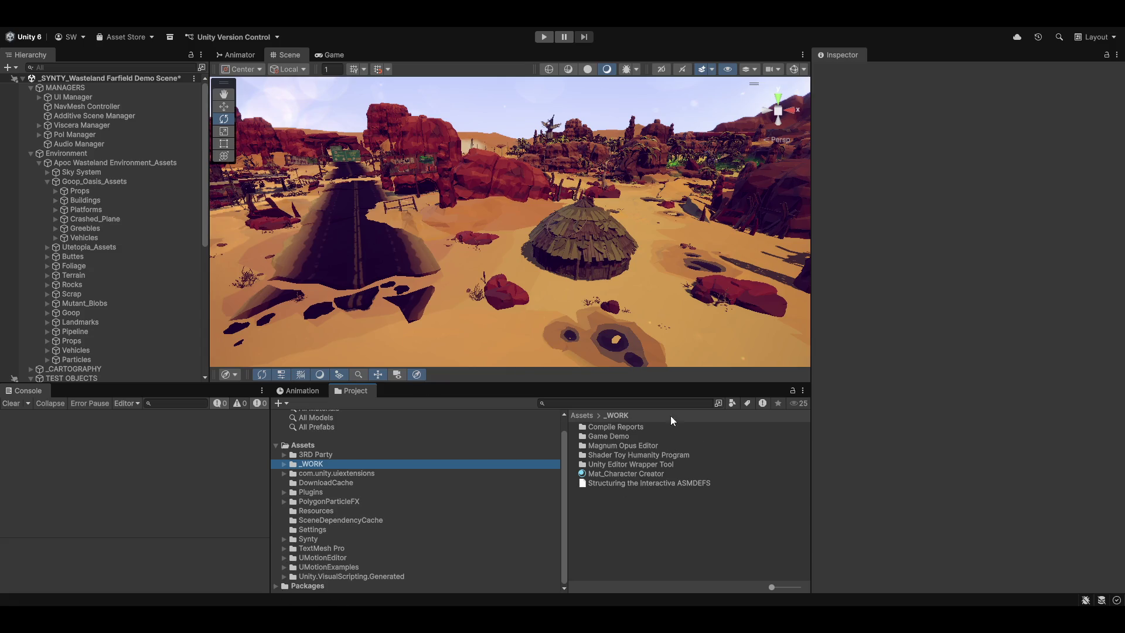
Pan across the terrain, then orbit the scene camera to a new viewpoint over the red canyon
mouse_move(609, 211)
left_mouse_down()
mouse_move(695, 340)
mouse_move(439, 263)
mouse_move(528, 175)
mouse_move(578, 100)
mouse_move(547, 181)
mouse_move(827, 226)
mouse_move(873, 222)
mouse_move(910, 203)
mouse_move(909, 187)
mouse_move(973, 184)
mouse_move(533, 350)
mouse_move(457, 329)
mouse_move(475, 336)
mouse_move(590, 297)
mouse_move(571, 280)
left_mouse_up()
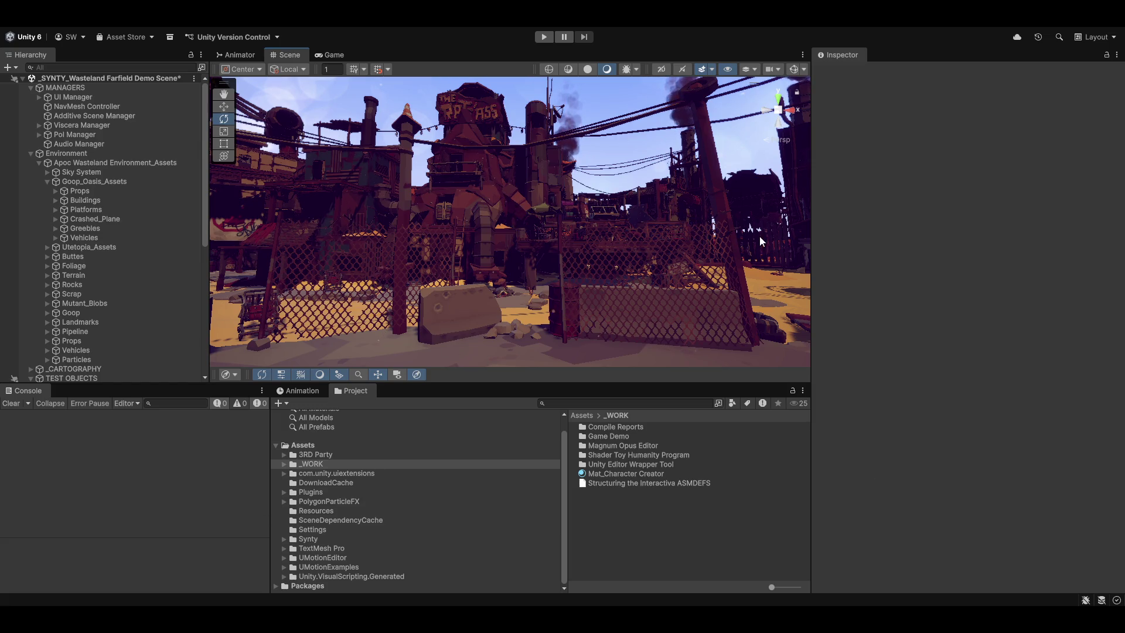
mouse_move(435, 213)
left_mouse_down()
mouse_move(803, 290)
mouse_move(645, 252)
mouse_move(643, 292)
mouse_move(449, 244)
mouse_move(389, 244)
mouse_move(273, 280)
mouse_move(451, 292)
mouse_move(733, 237)
left_mouse_up()
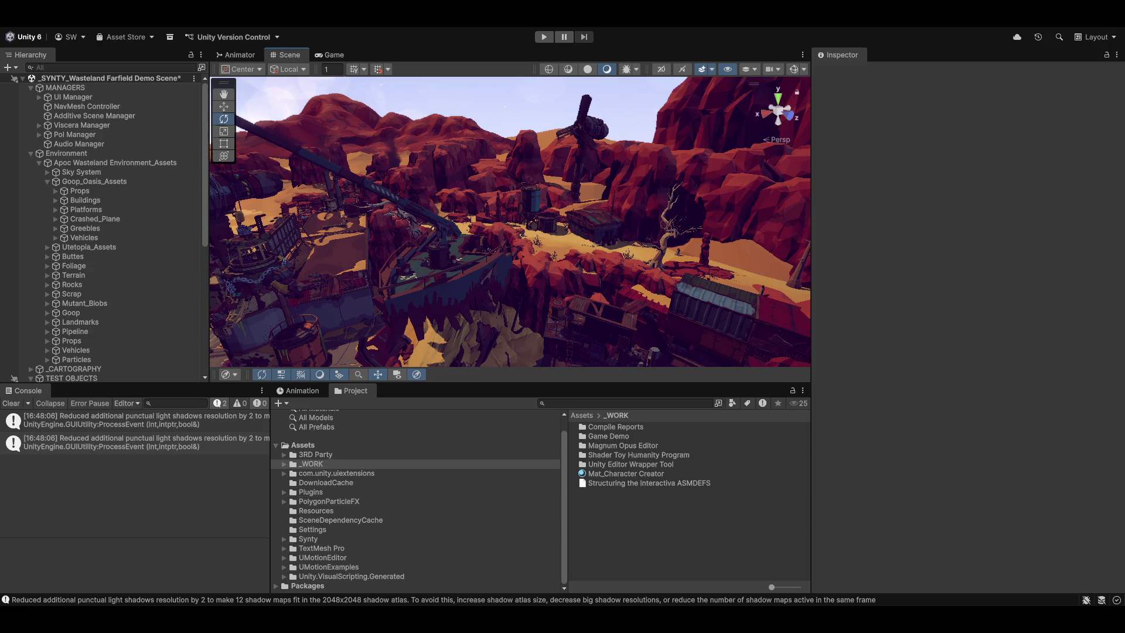
Launch the Magnum Opus Editor full-screen and switch to the world and cartography systems
left_click(349, 15)
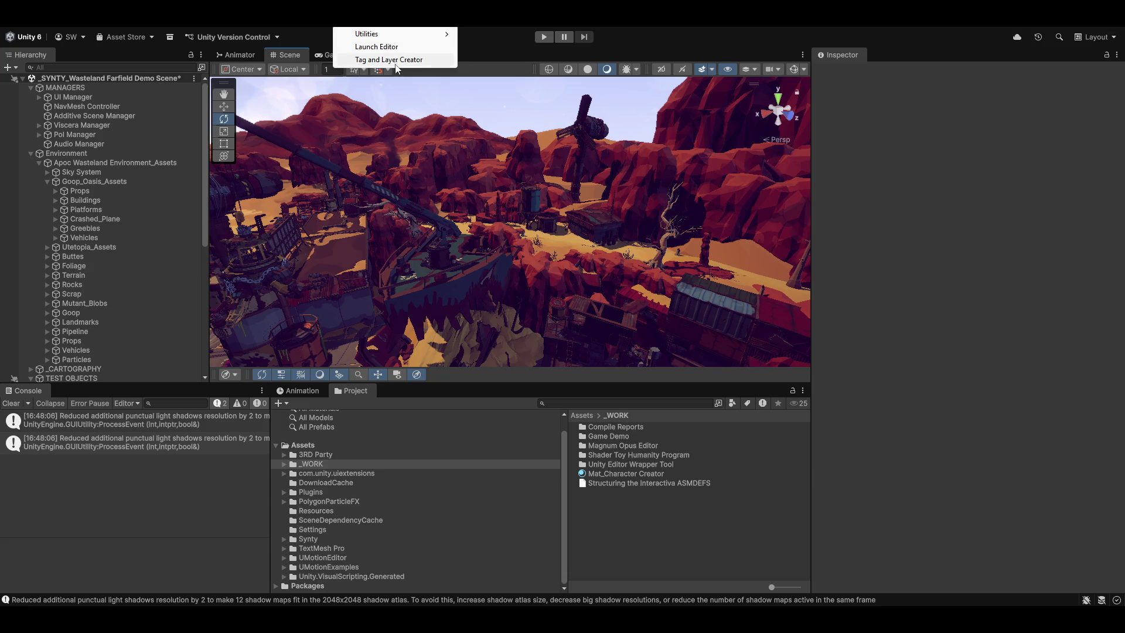
left_click(377, 47)
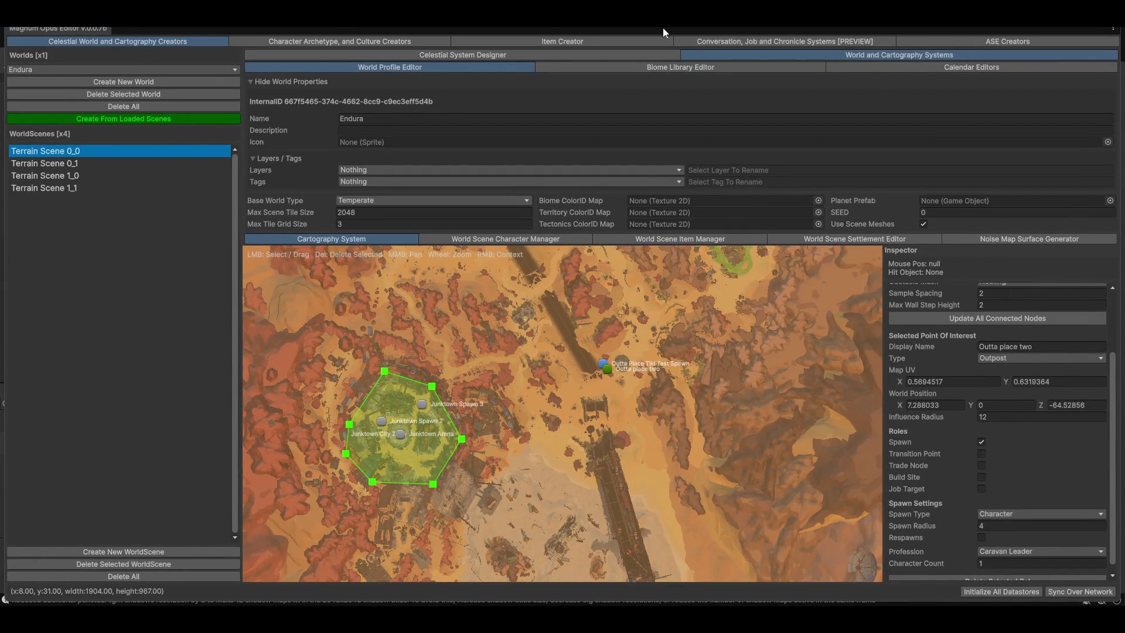
key("super+Down")
mouse_move(498, 213)
left_mouse_down()
mouse_move(724, 244)
mouse_move(563, 9)
left_mouse_up()
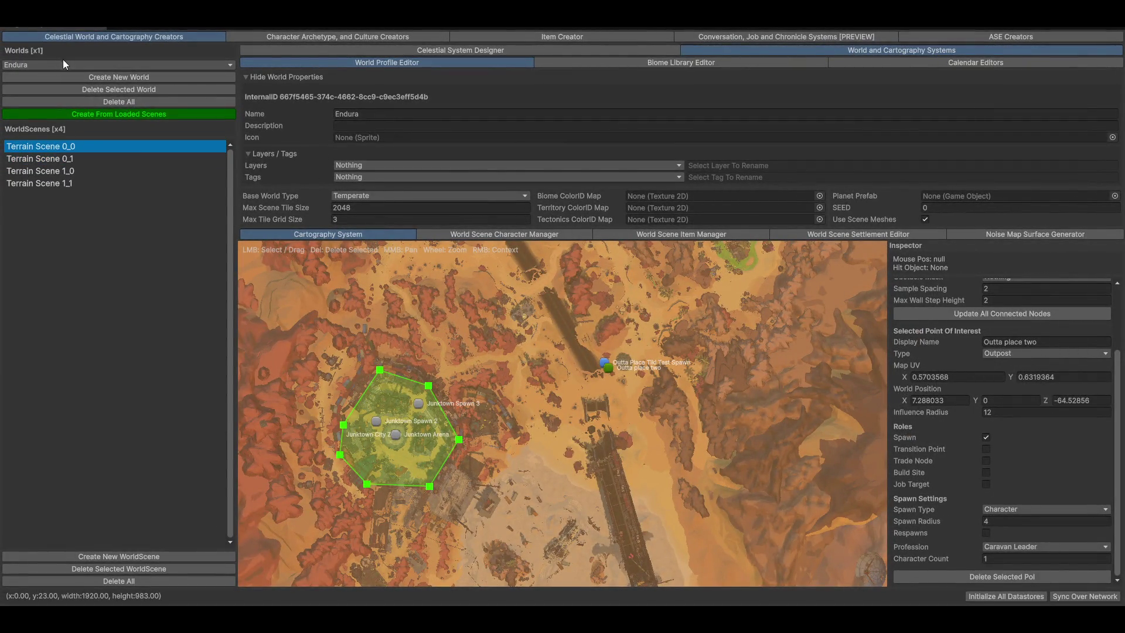
left_click(627, 49)
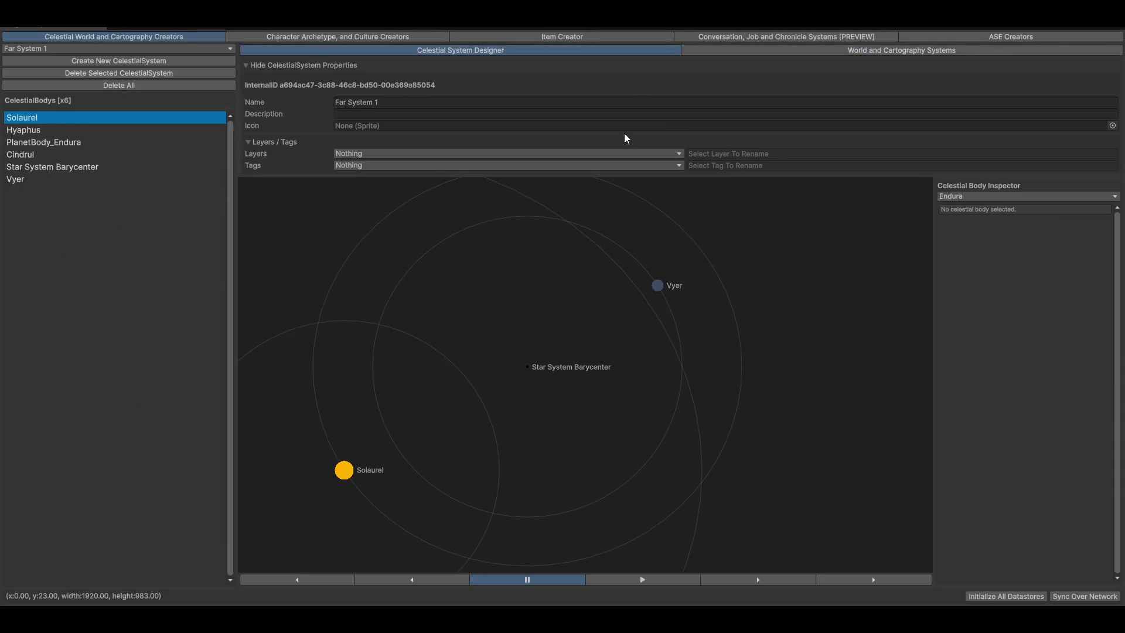
left_click(274, 142)
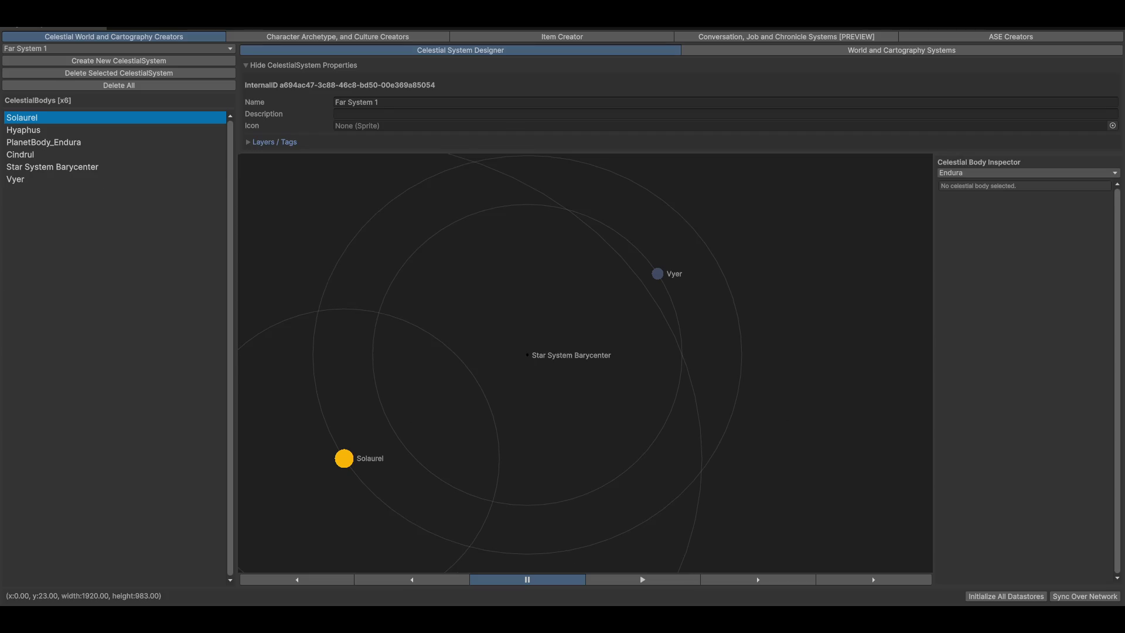
left_click(818, 55)
Pan and zoom the world map to centre the hexagon zone and the Outta place markers
left_click_drag(518, 515, 638, 417)
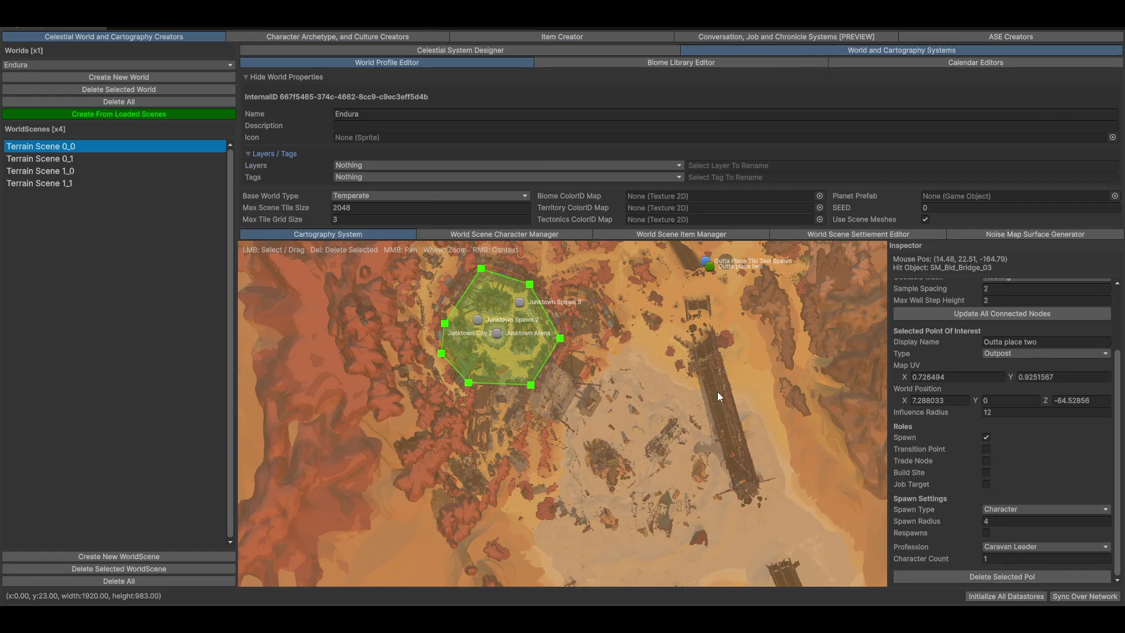
scroll(771, 445, "up", 3)
left_click_drag(762, 456, 908, 381)
left_click_drag(714, 417, 895, 341)
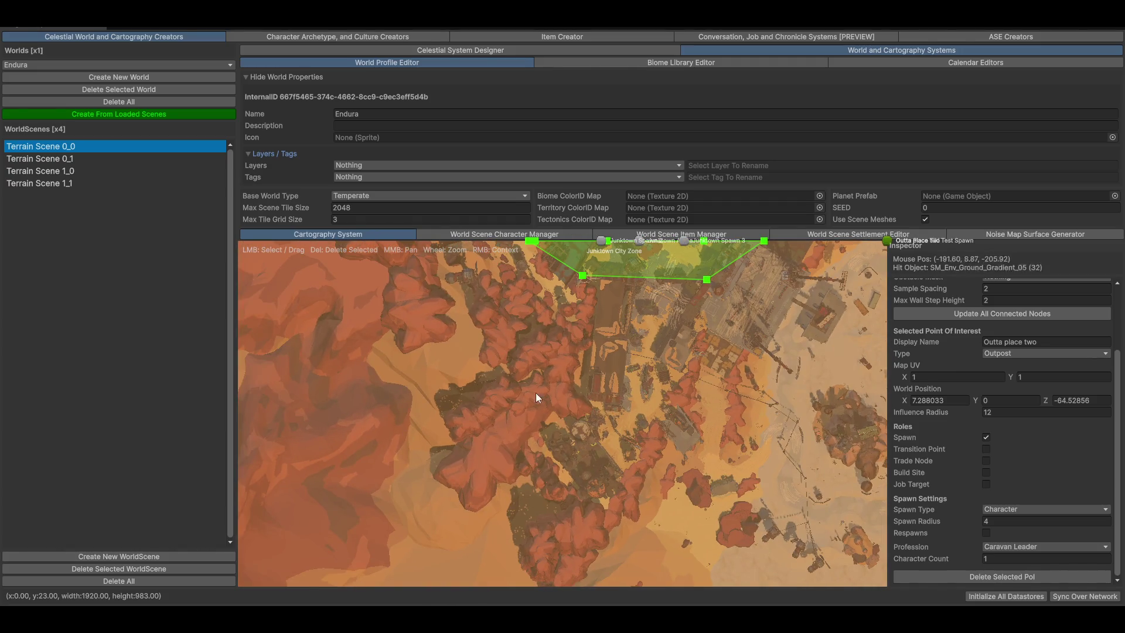
left_click_drag(659, 322, 611, 396)
scroll(612, 387, "up", 3)
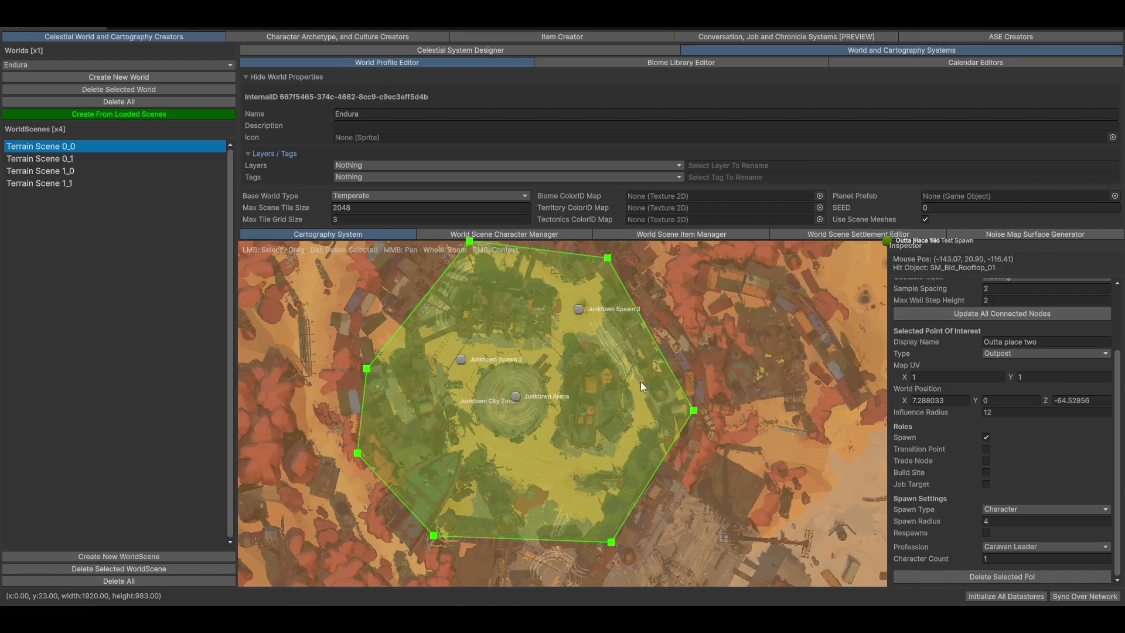
scroll(663, 413, "up", 3)
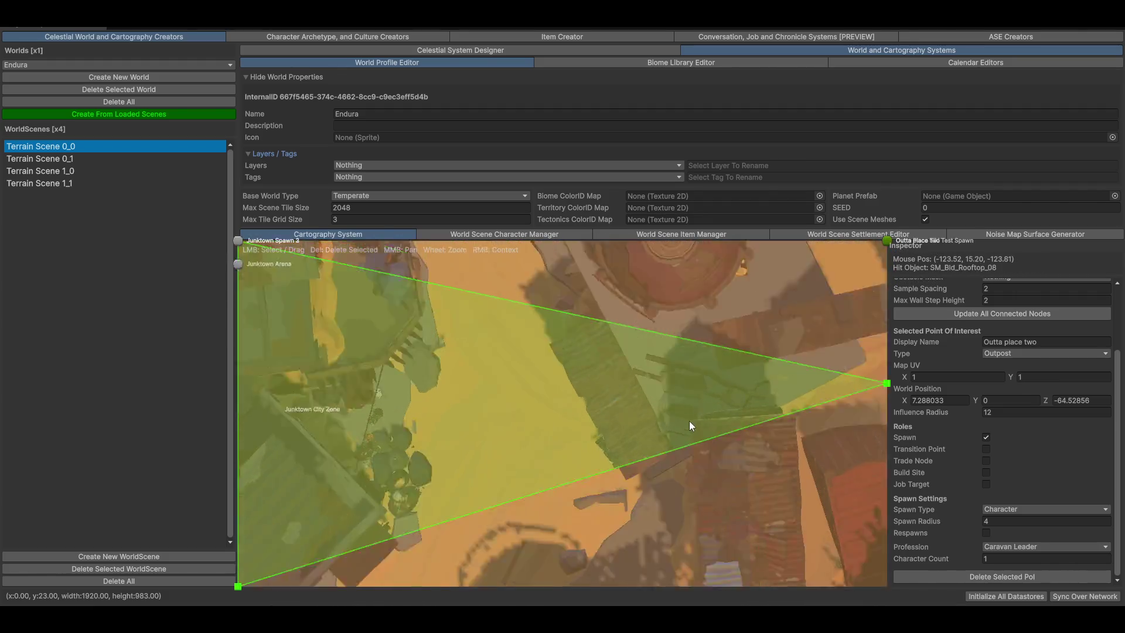
scroll(697, 417, "down", 2)
scroll(762, 419, "up", 2)
scroll(786, 426, "down", 5)
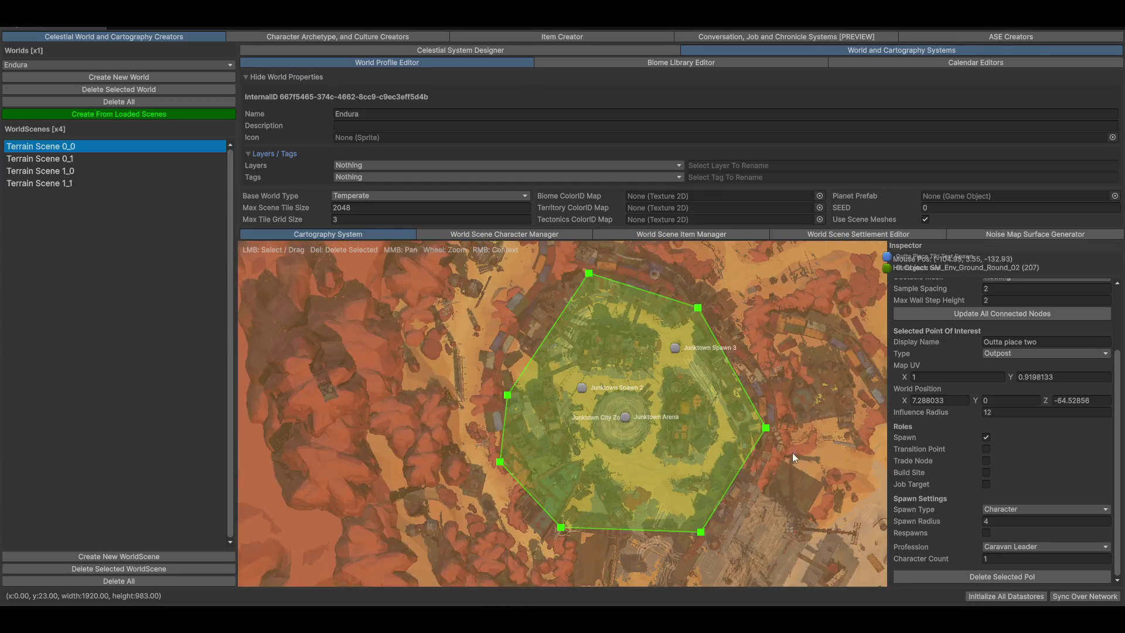
left_click_drag(771, 453, 697, 434)
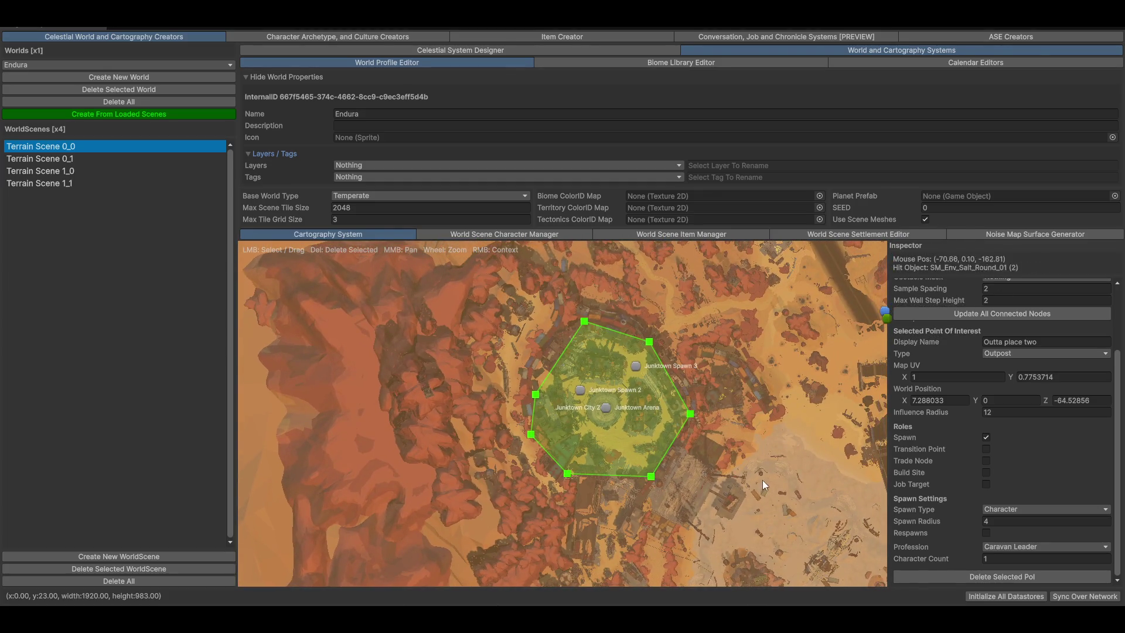
left_click_drag(762, 480, 708, 476)
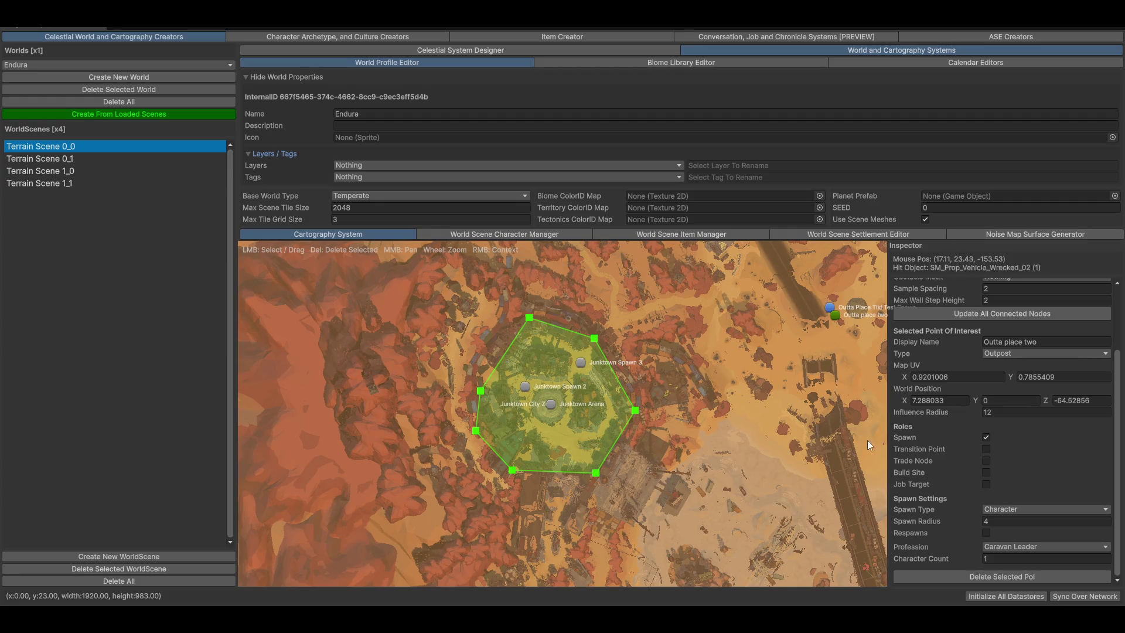
scroll(1032, 325, "up", 3)
Set Sample Spacing to 2000 and enable Show Scene Handles
left_click(1038, 378)
type("2000")
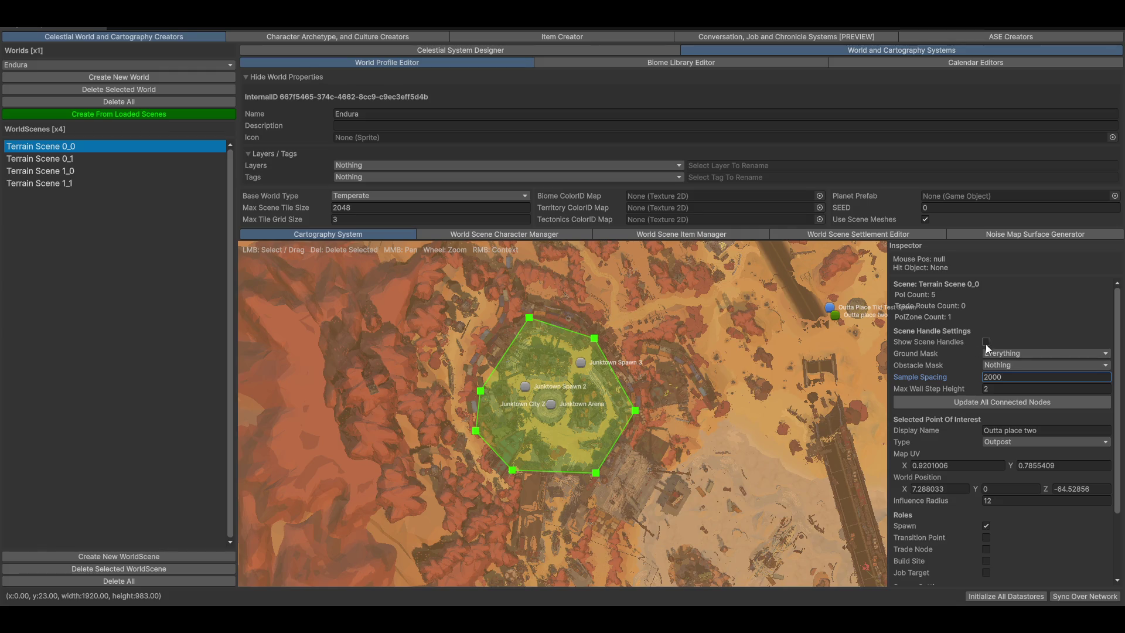
left_click(986, 342)
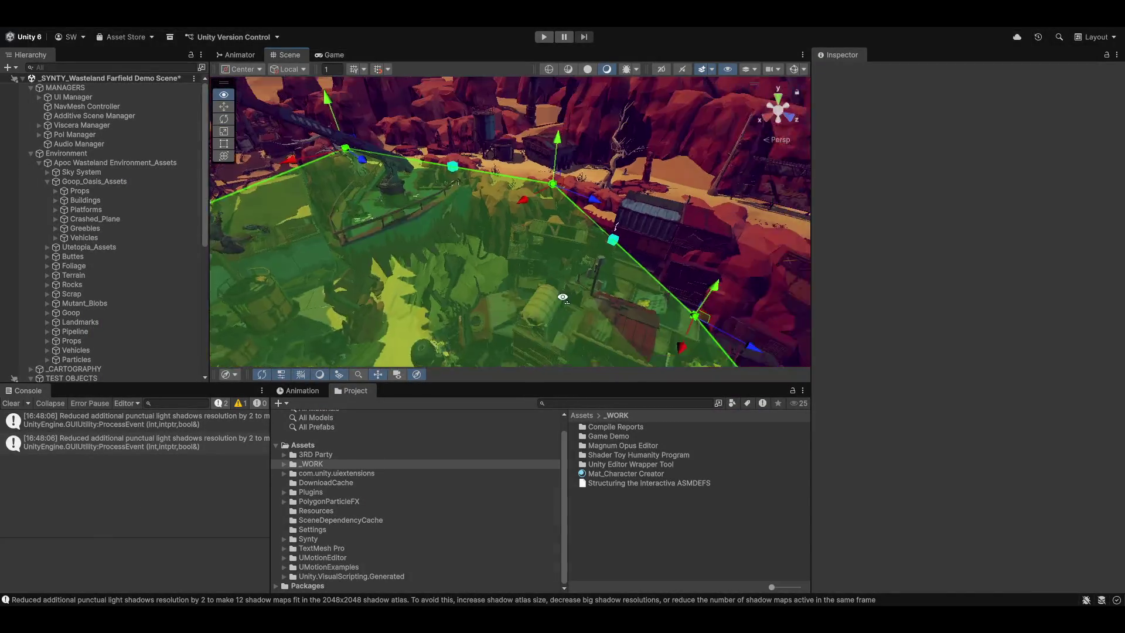
Inspect the green Junktown zone from several low angles and bring up the custom tools menu
mouse_move(354, 296)
left_mouse_down()
mouse_move(603, 196)
mouse_move(601, 213)
mouse_move(624, 141)
mouse_move(536, 224)
mouse_move(611, 184)
mouse_move(432, 170)
left_mouse_up()
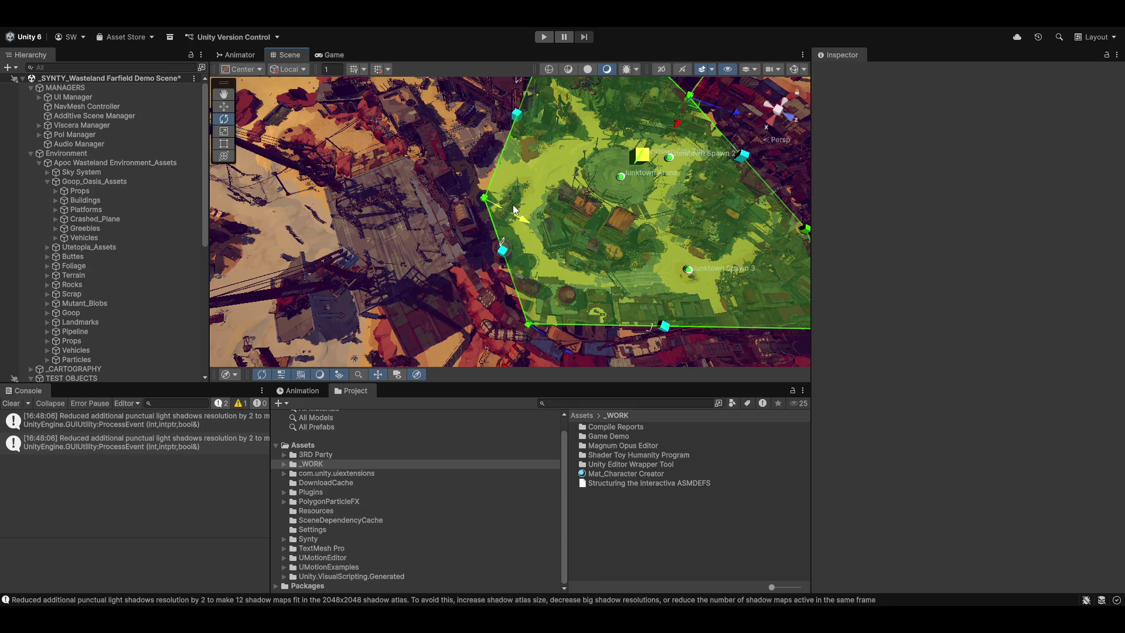
mouse_move(516, 205)
left_mouse_down()
mouse_move(542, 134)
mouse_move(498, 160)
mouse_move(485, 153)
left_mouse_up()
mouse_move(462, 250)
left_mouse_down()
mouse_move(400, 264)
mouse_move(695, 218)
mouse_move(773, 307)
mouse_move(581, 307)
mouse_move(532, 250)
mouse_move(639, 288)
left_mouse_up()
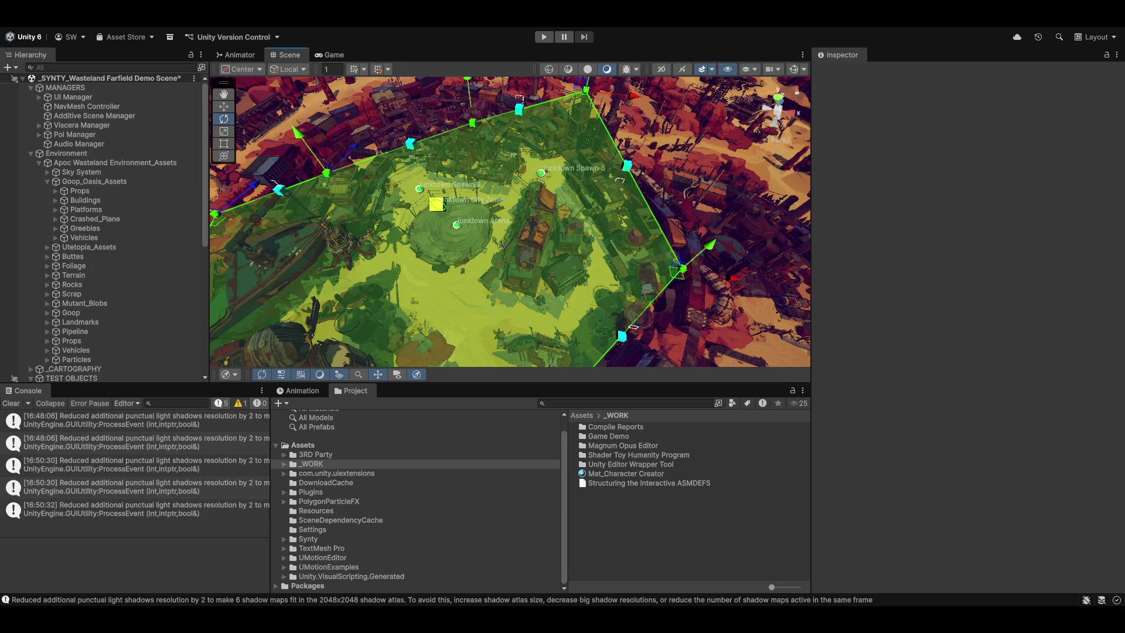
left_click(390, 32)
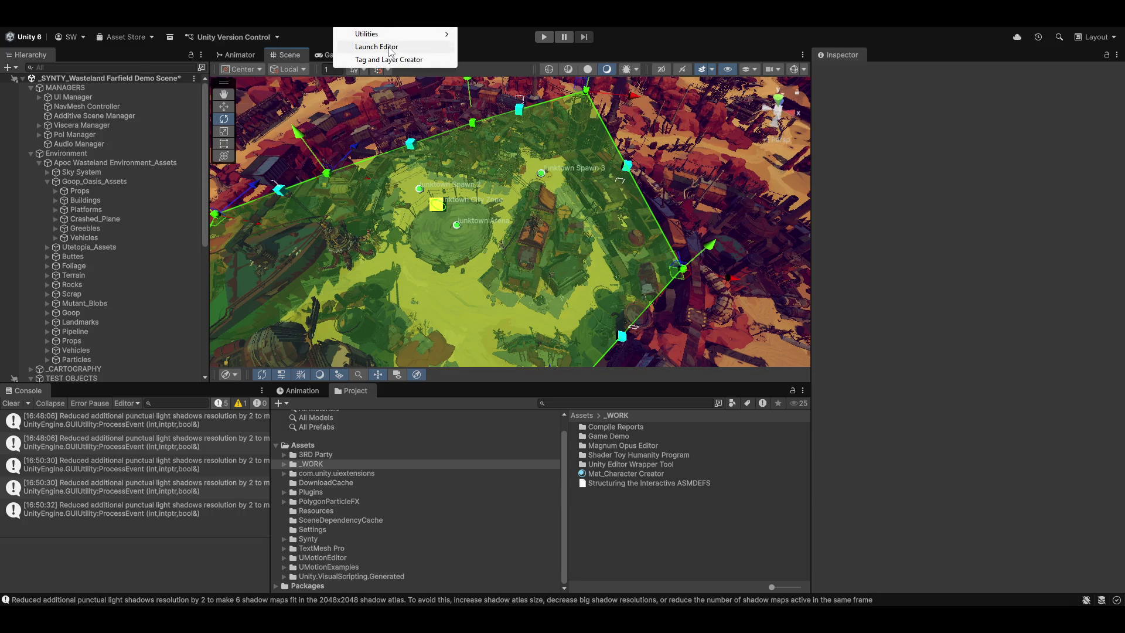
Launch the Magnum Opus Editor, set Ground Mask to Ground Layer, and restore the normal layout
left_click(390, 50)
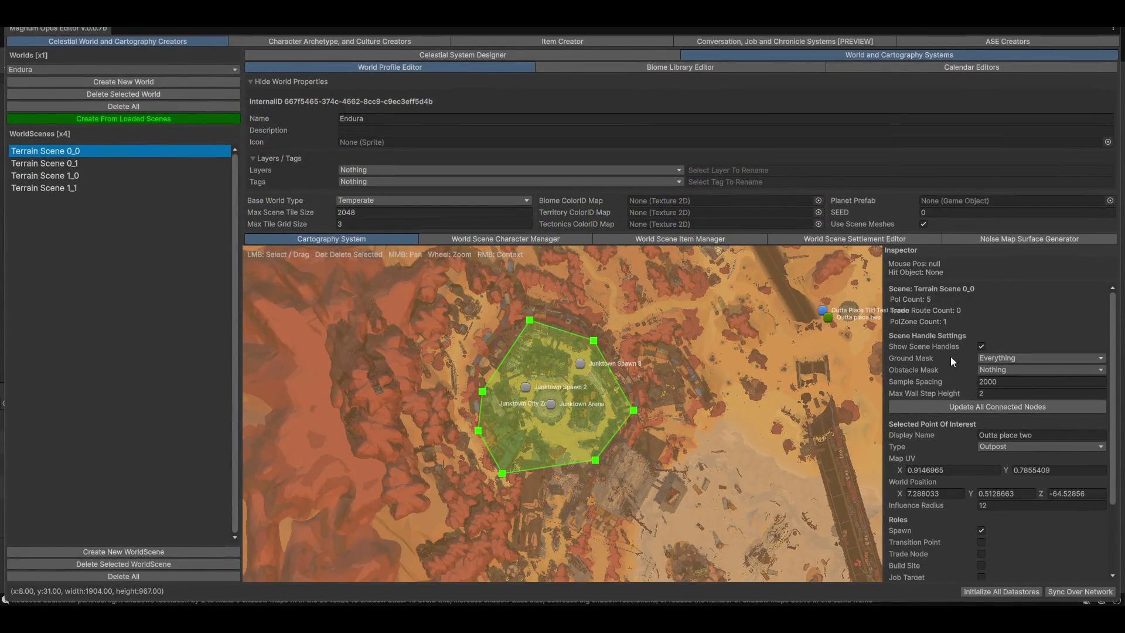
left_click(1011, 356)
left_click(1007, 362)
left_click(1006, 356)
left_click(1031, 511)
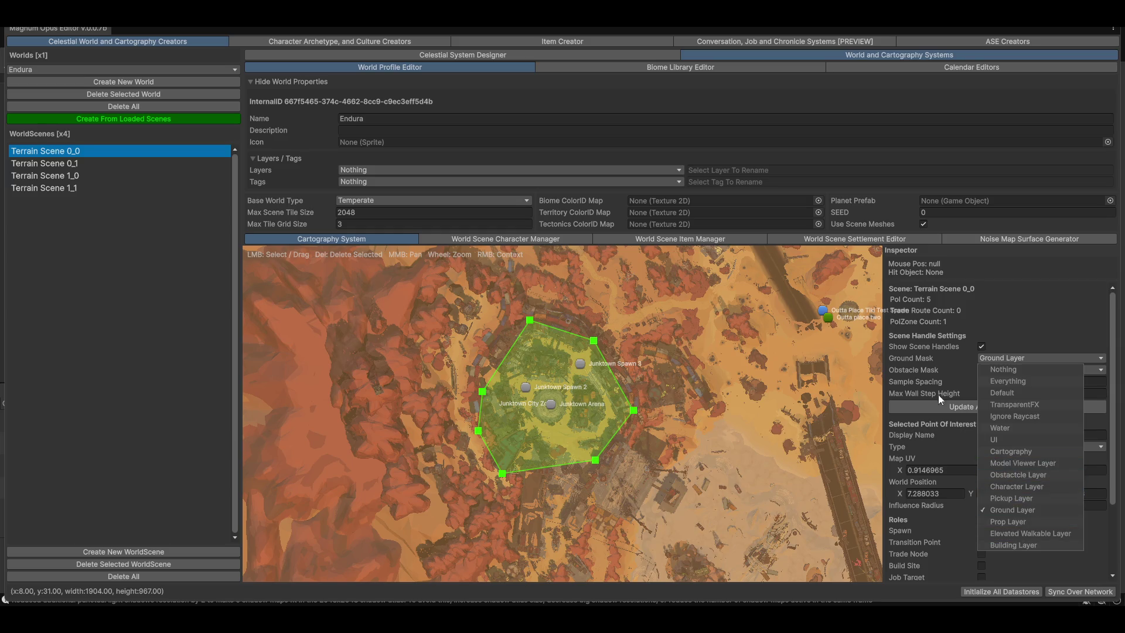
left_click(927, 378)
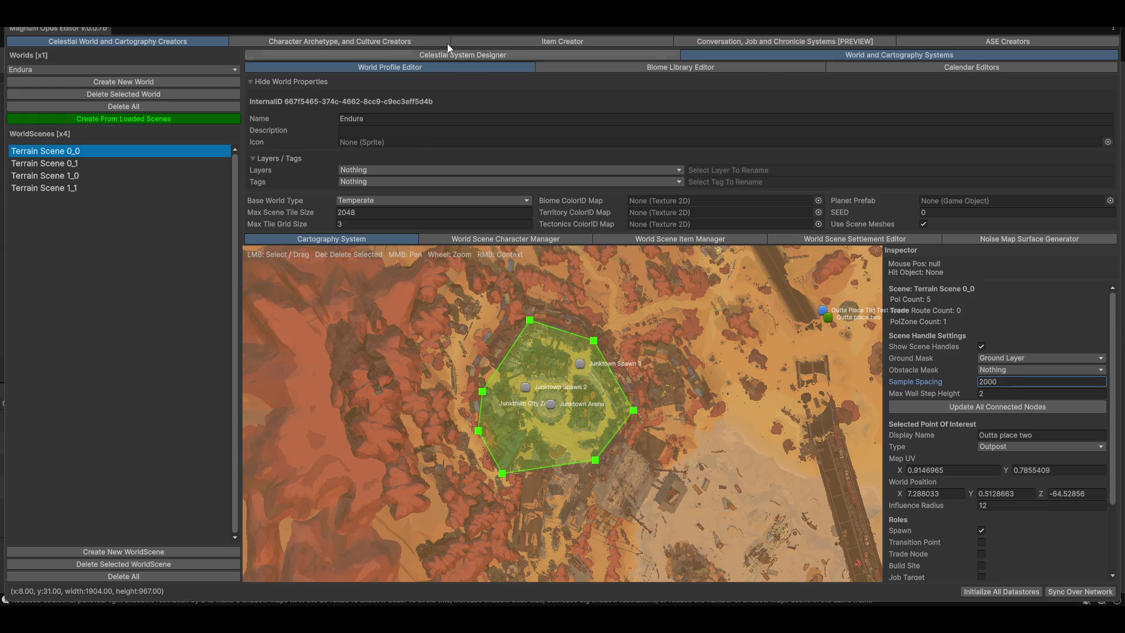
key("shift+space")
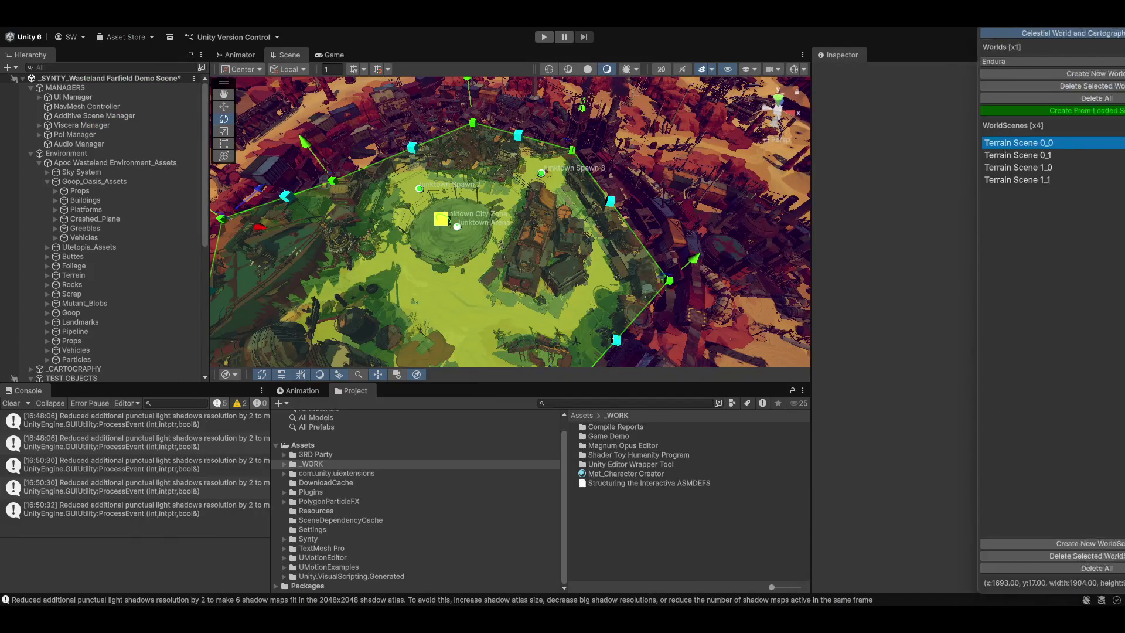
Looking down on Junktown, drag one corner vertex of the green zone polygon to a new spot
mouse_move(388, 207)
left_mouse_down()
mouse_move(463, 233)
mouse_move(409, 223)
left_mouse_up()
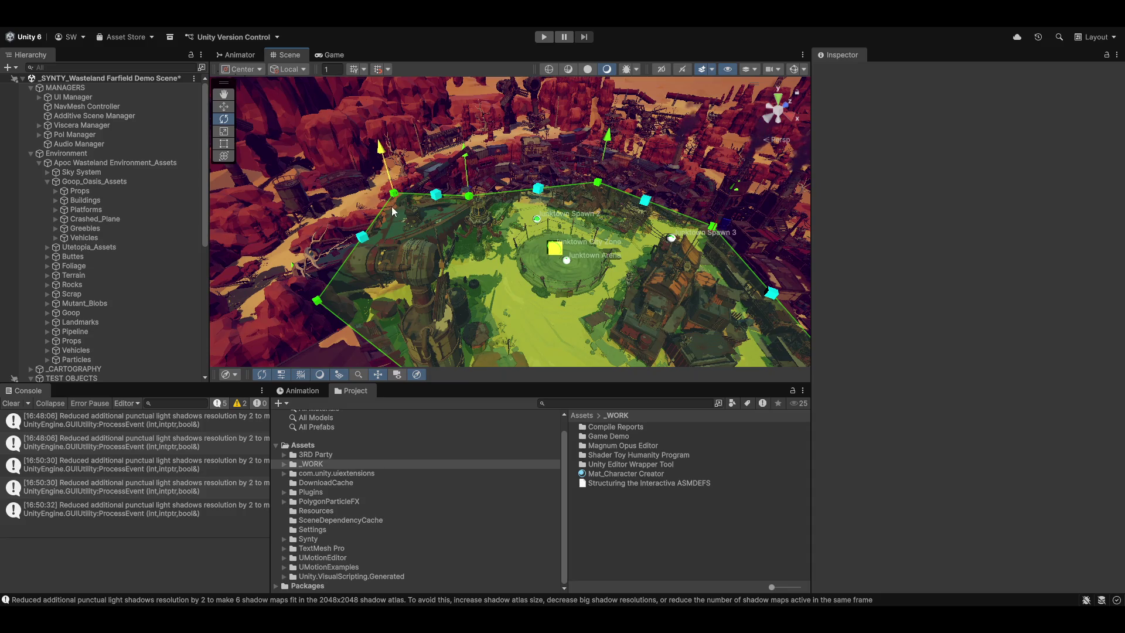
scroll(498, 259, "up", 10)
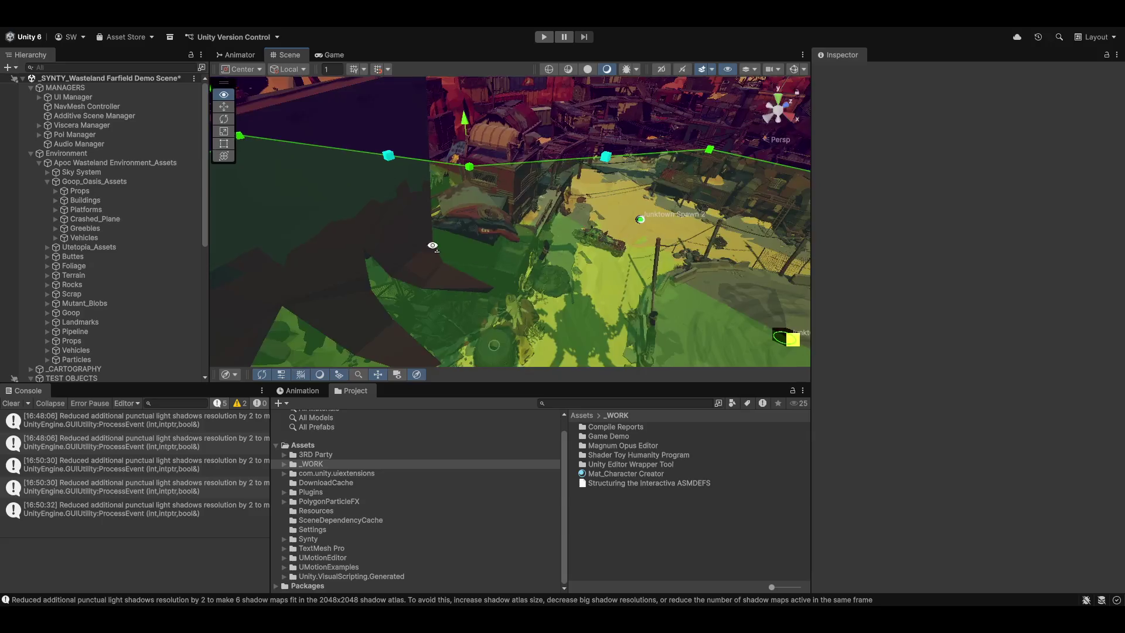
scroll(508, 264, "down", 8)
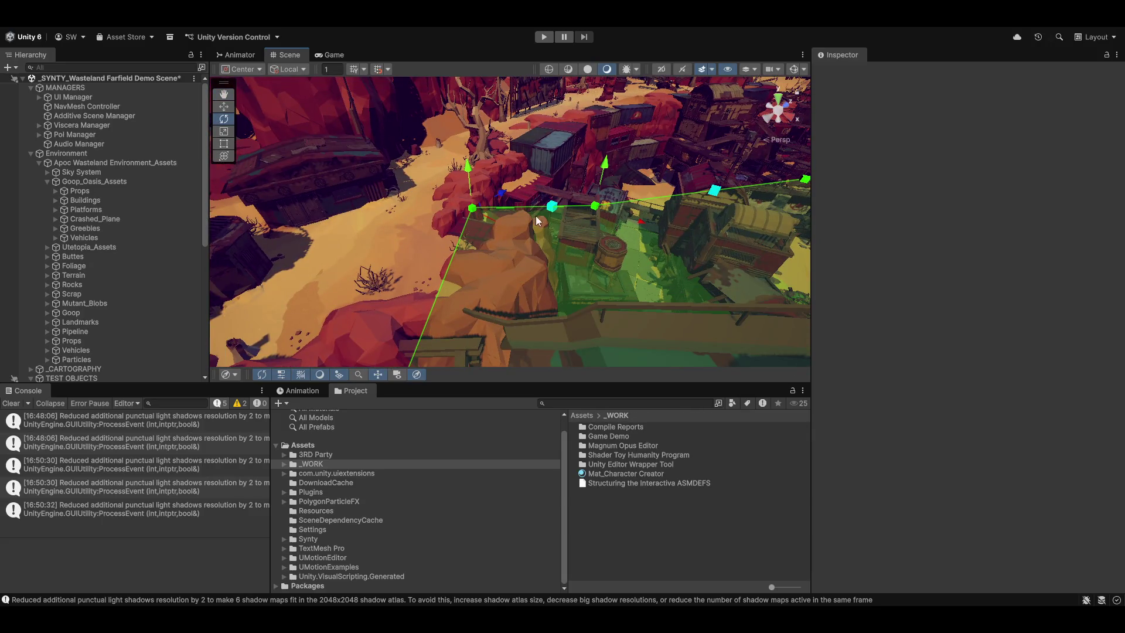
mouse_move(536, 217)
left_mouse_down()
mouse_move(515, 237)
mouse_move(490, 228)
left_mouse_up()
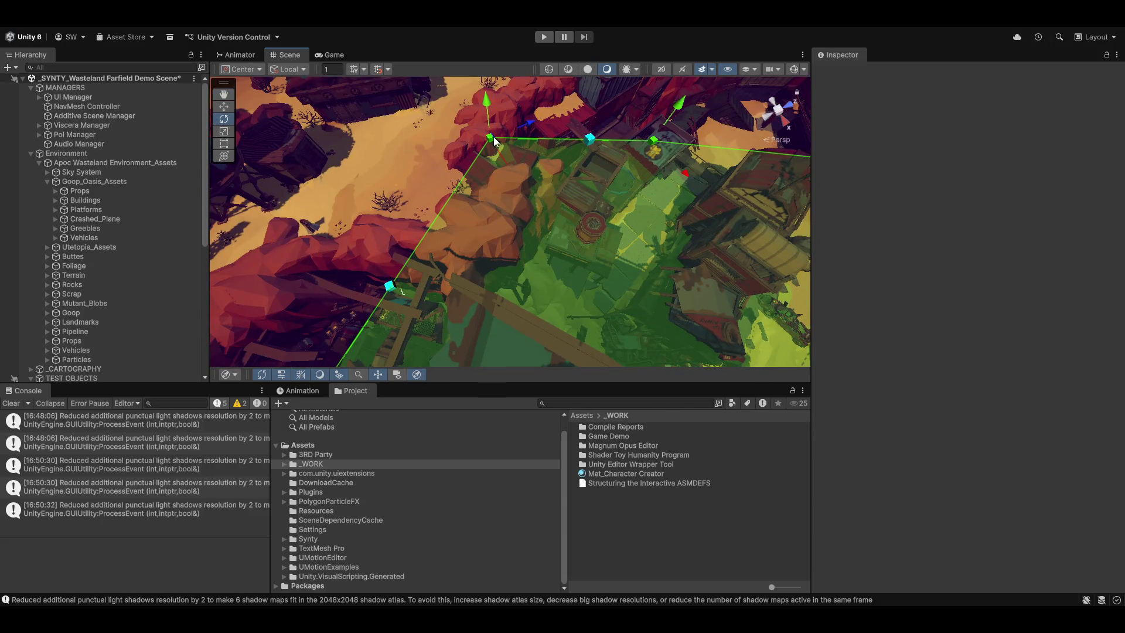
left_click_drag(490, 137, 567, 237)
mouse_move(697, 310)
left_mouse_down()
mouse_move(462, 168)
mouse_move(367, 205)
mouse_move(389, 115)
mouse_move(367, 201)
mouse_move(350, 186)
mouse_move(412, 246)
mouse_move(751, 176)
mouse_move(1075, 129)
mouse_move(1082, 138)
mouse_move(862, 101)
mouse_move(871, 110)
mouse_move(803, 118)
mouse_move(783, 93)
mouse_move(799, 106)
mouse_move(872, 105)
mouse_move(950, 139)
mouse_move(387, 193)
mouse_move(495, 206)
left_mouse_up()
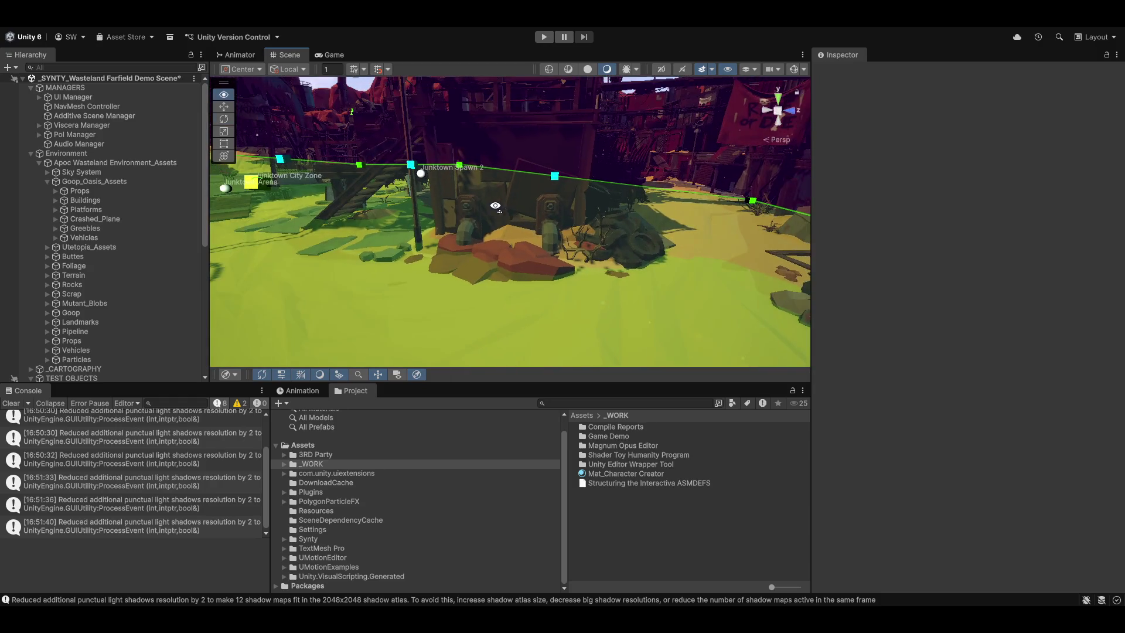
mouse_move(384, 245)
left_mouse_down()
mouse_move(481, 317)
mouse_move(585, 321)
left_mouse_up()
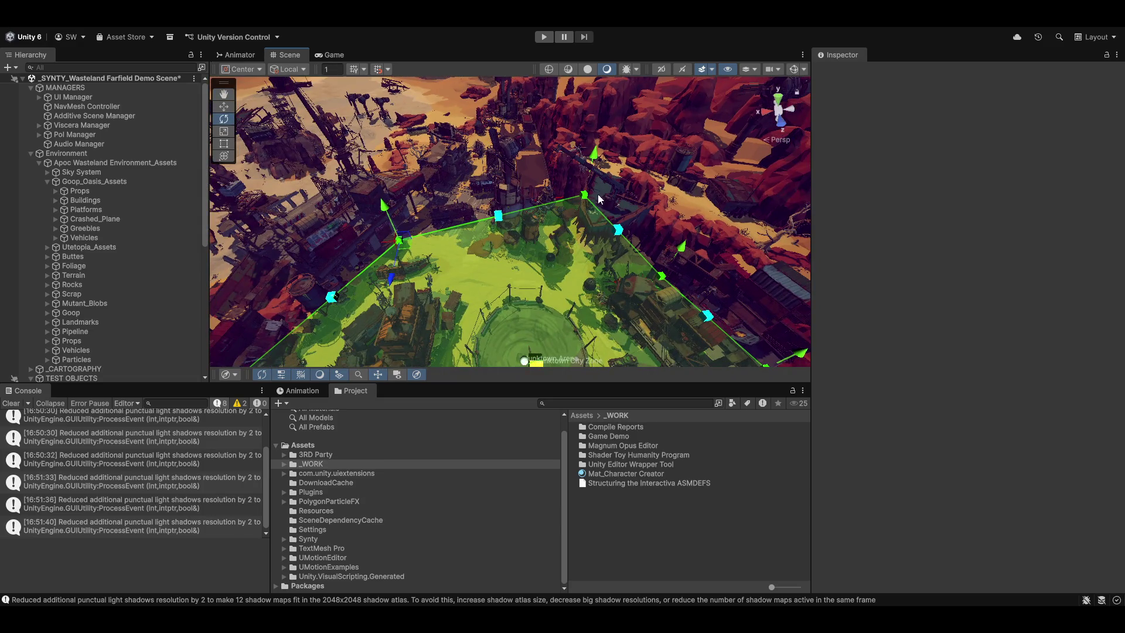
Pull the zone's top and left corners inward and insert a new top-edge vertex moved up-left
left_click_drag(584, 201, 579, 218)
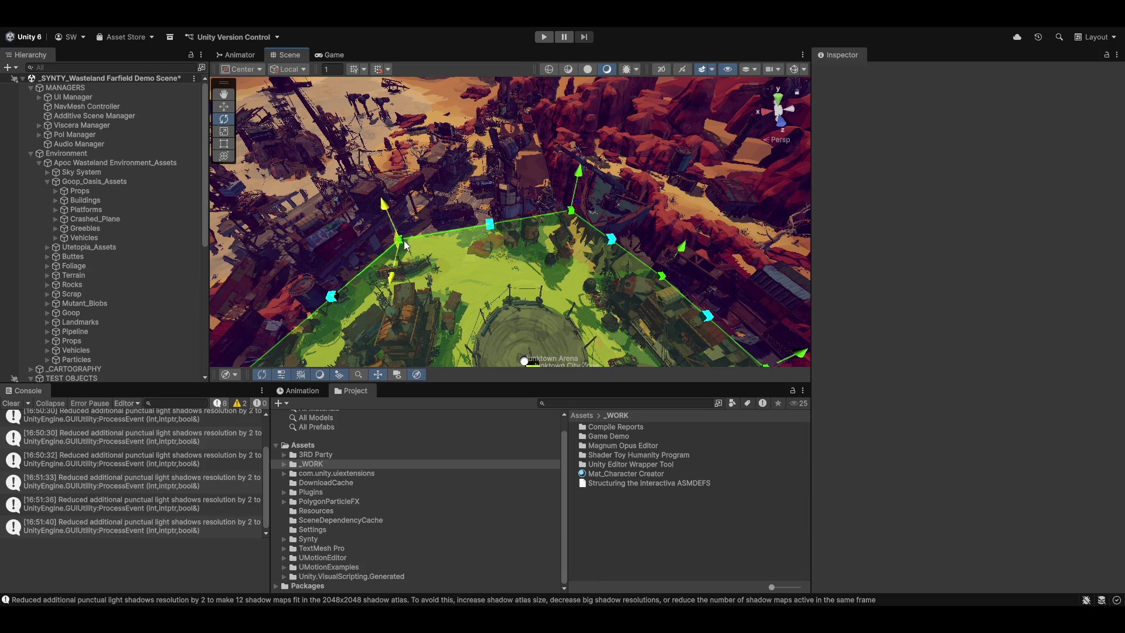
left_click_drag(403, 245, 420, 225)
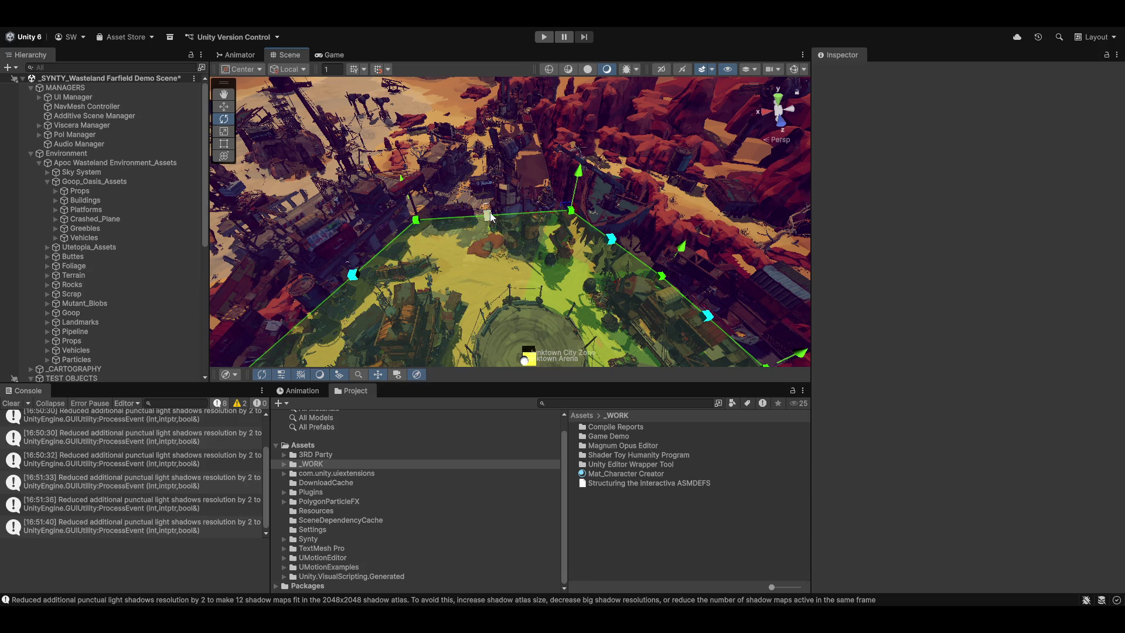
left_click(490, 215)
left_click_drag(479, 218, 472, 198)
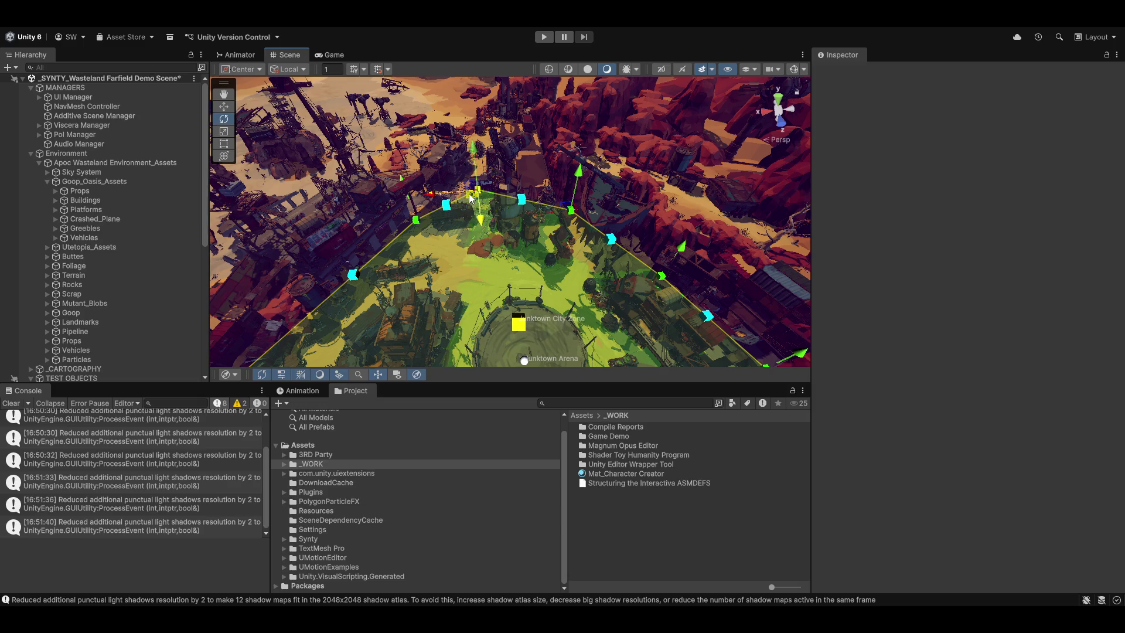
mouse_move(516, 228)
left_mouse_down()
mouse_move(610, 221)
mouse_move(498, 227)
mouse_move(492, 241)
mouse_move(576, 242)
mouse_move(881, 184)
mouse_move(1015, 192)
mouse_move(913, 240)
mouse_move(818, 252)
mouse_move(744, 301)
mouse_move(501, 231)
left_mouse_up()
Frame the zone and drag the top-left vertices outward to reshape the left edge
key("f")
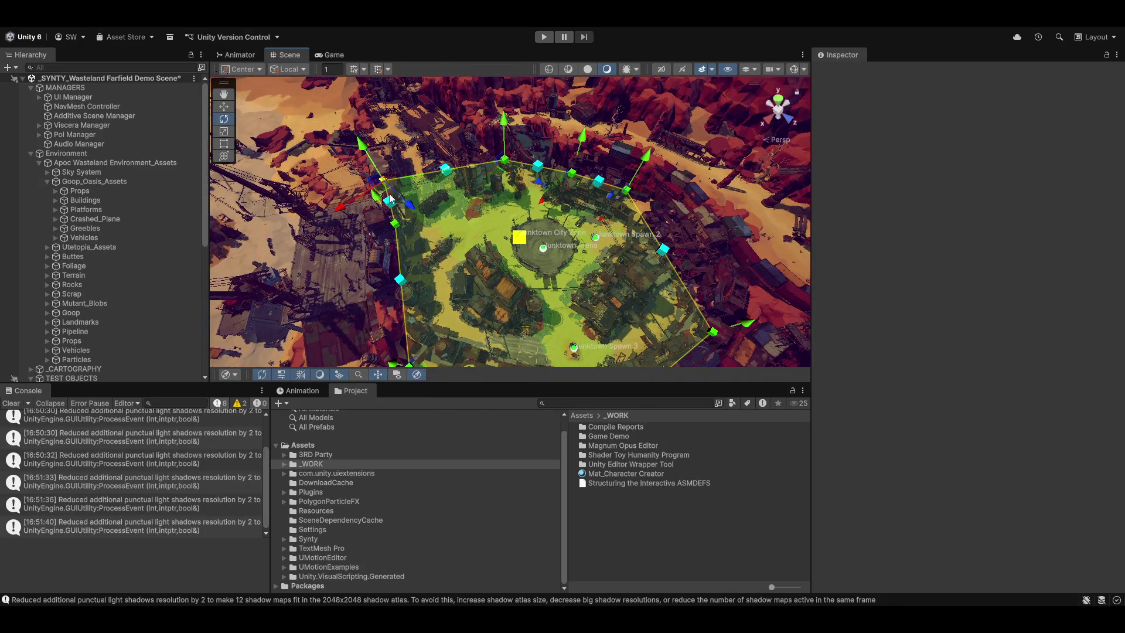
mouse_move(391, 192)
left_mouse_down()
mouse_move(412, 232)
mouse_move(403, 234)
left_mouse_up()
left_click_drag(473, 258, 434, 214)
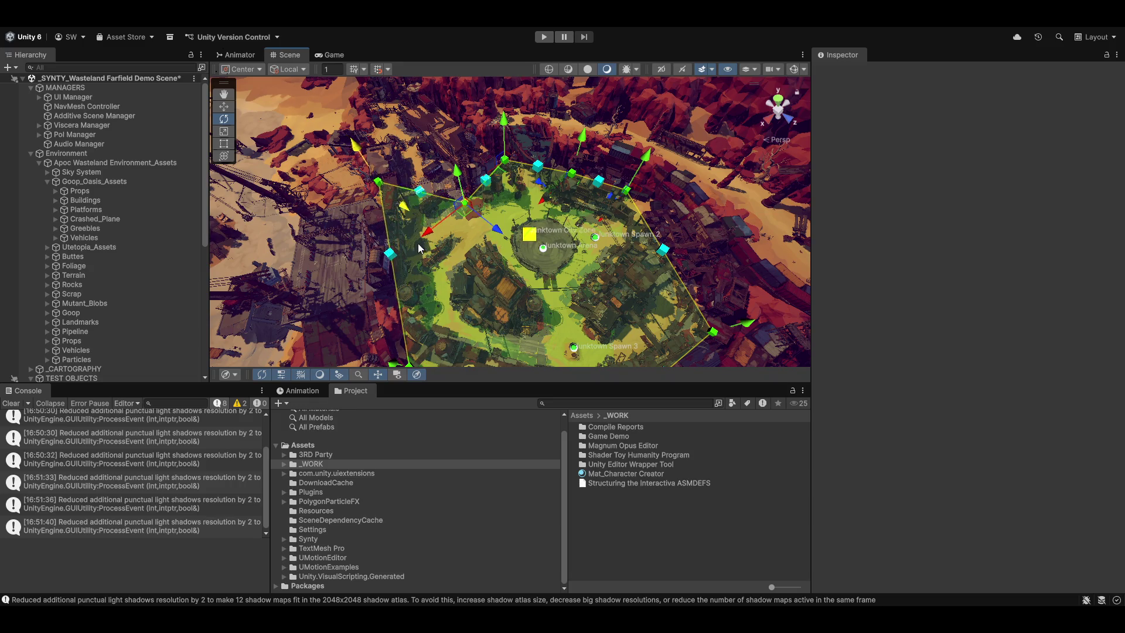
mouse_move(418, 244)
left_mouse_down()
mouse_move(374, 209)
mouse_move(450, 226)
mouse_move(472, 254)
mouse_move(432, 237)
left_mouse_up()
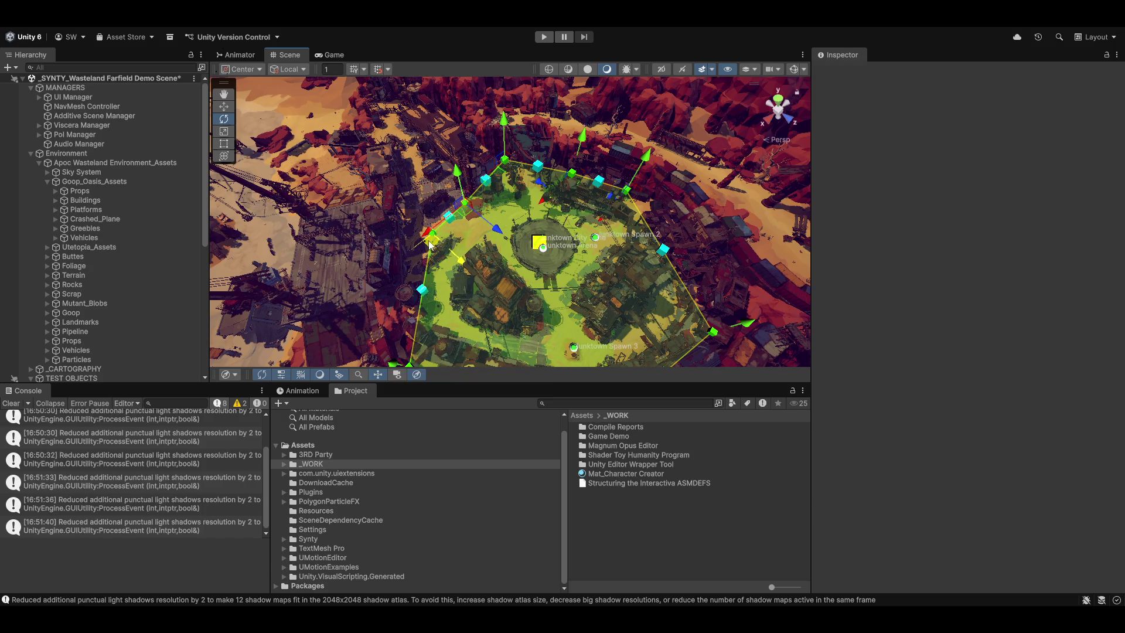
mouse_move(610, 266)
left_mouse_down()
mouse_move(847, 297)
mouse_move(1113, 223)
mouse_move(23, 195)
mouse_move(59, 148)
mouse_move(1026, 82)
mouse_move(932, 25)
mouse_move(922, 86)
mouse_move(939, 87)
mouse_move(556, 234)
mouse_move(567, 253)
mouse_move(595, 219)
left_mouse_up()
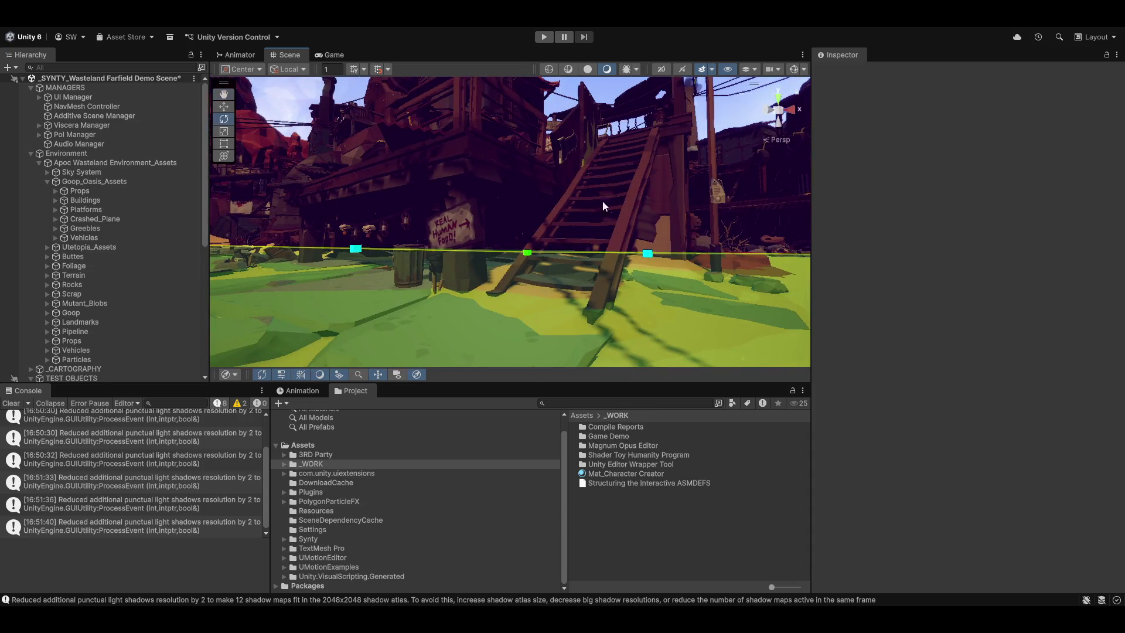
Fly along the zone boundary past the staircase and market stall, then select Junktown Spawn 3
mouse_move(595, 284)
left_mouse_down()
mouse_move(533, 263)
mouse_move(508, 240)
mouse_move(512, 333)
mouse_move(212, 217)
left_mouse_up()
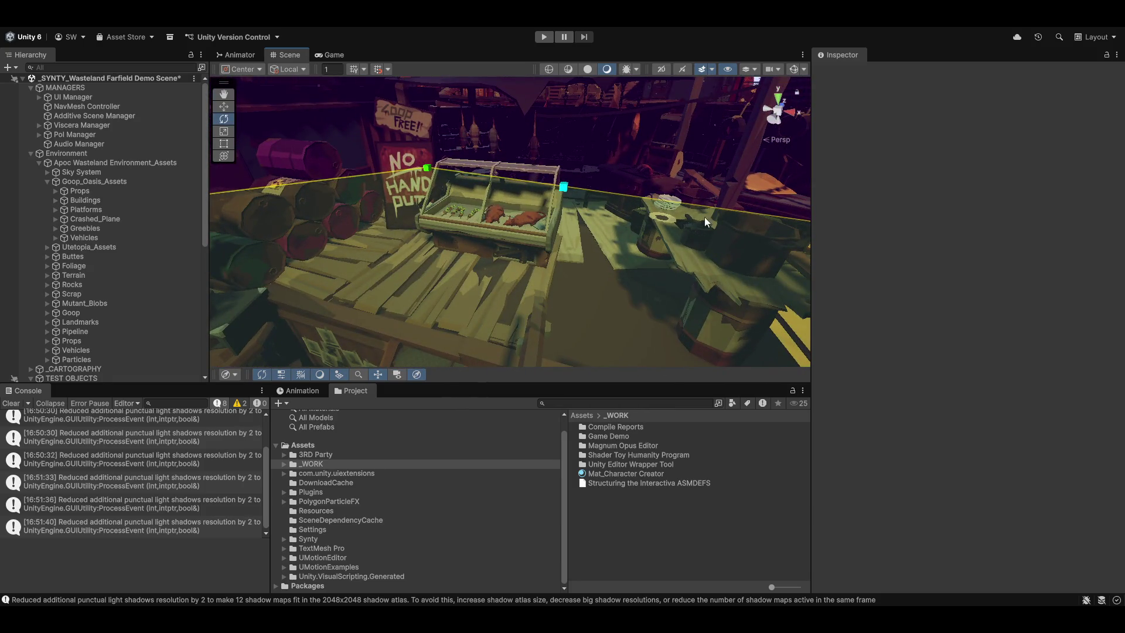
mouse_move(662, 245)
left_mouse_down()
mouse_move(608, 294)
mouse_move(574, 284)
mouse_move(693, 253)
left_mouse_up()
left_click_drag(595, 284, 782, 289)
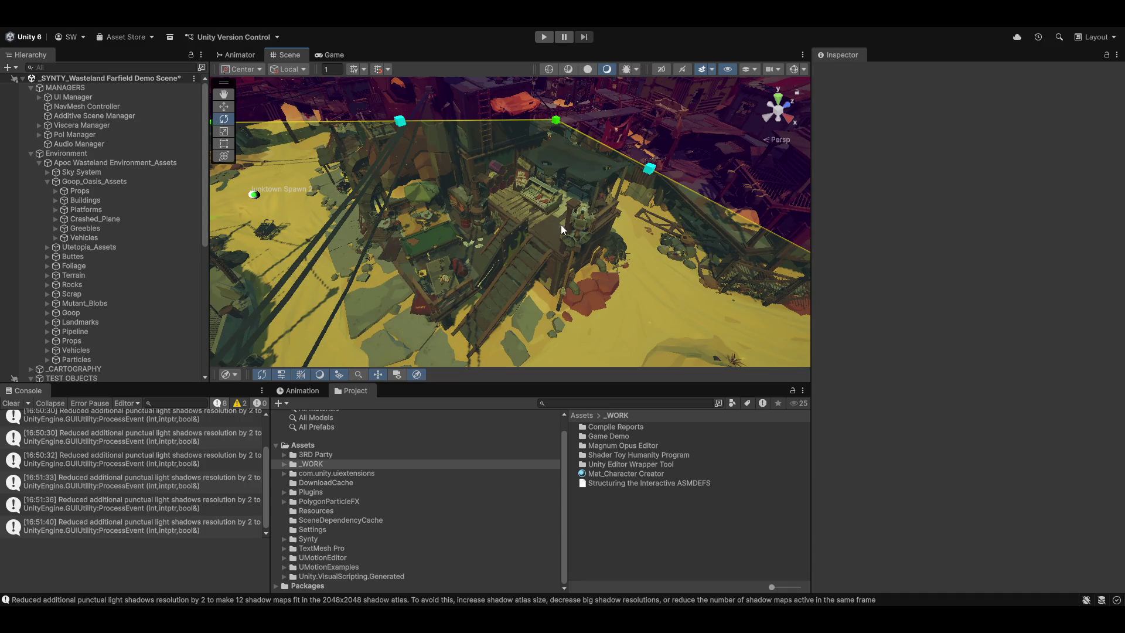
mouse_move(501, 263)
left_mouse_down()
mouse_move(539, 227)
mouse_move(561, 259)
mouse_move(606, 238)
left_mouse_up()
left_click(584, 229)
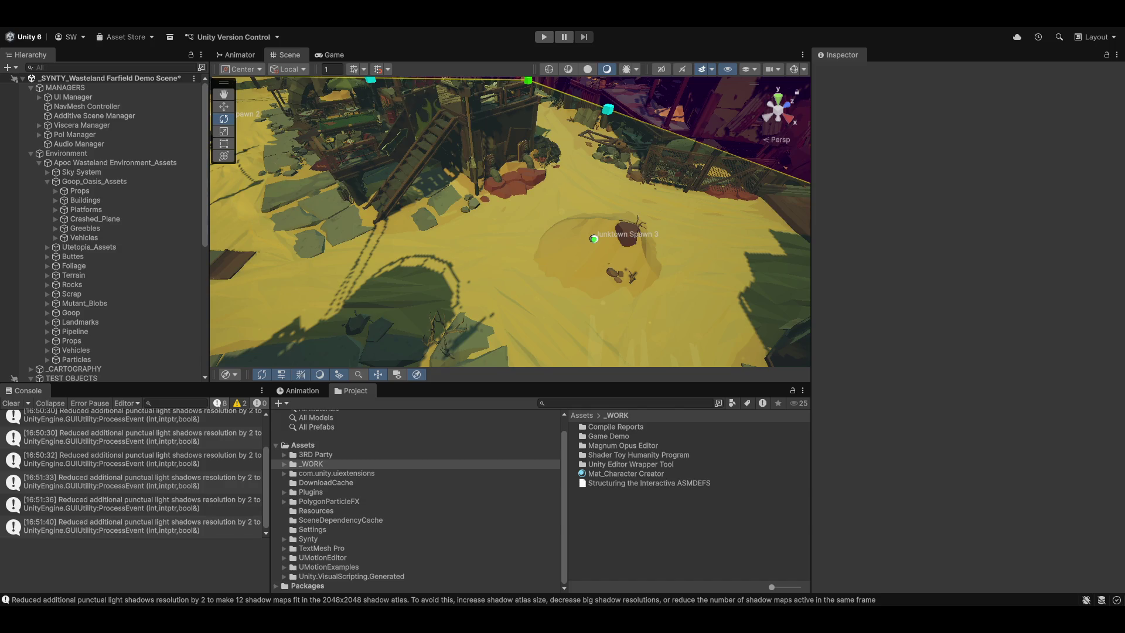
Pull back over the Junktown City Zone arena and orbit across the desert to the Outta place two spawn
left_click_drag(689, 134, 445, 86)
mouse_move(578, 184)
left_mouse_down()
mouse_move(379, 139)
mouse_move(593, 306)
mouse_move(454, 297)
mouse_move(493, 236)
mouse_move(863, 157)
mouse_move(873, 301)
mouse_move(645, 285)
mouse_move(583, 214)
mouse_move(683, 198)
mouse_move(651, 203)
left_mouse_up()
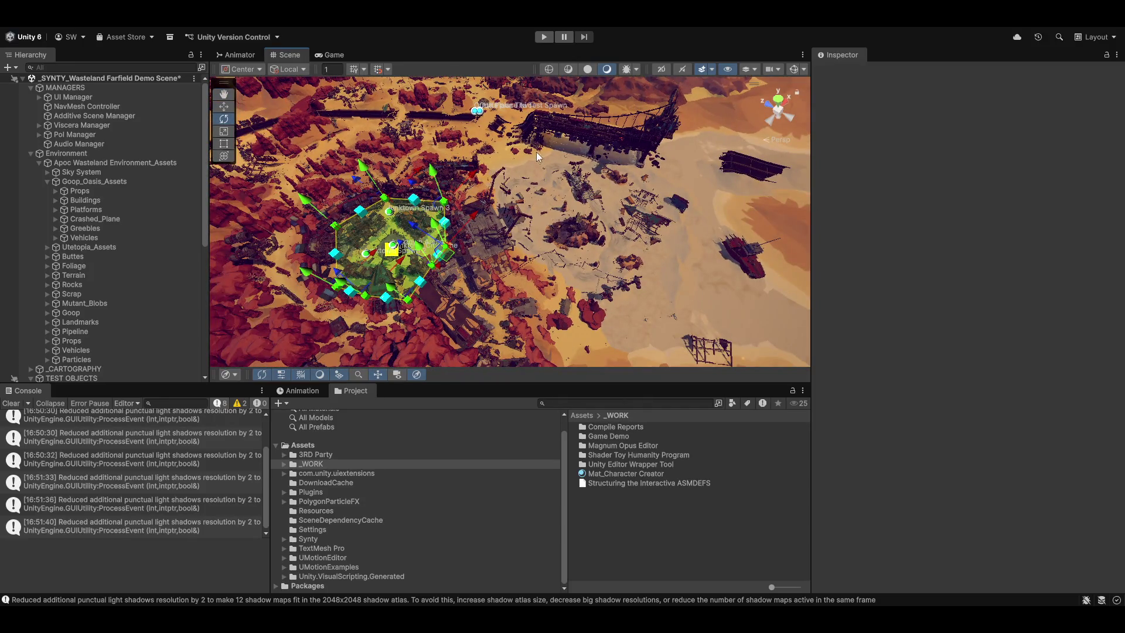
mouse_move(538, 156)
left_mouse_down()
mouse_move(420, 154)
mouse_move(469, 207)
left_mouse_up()
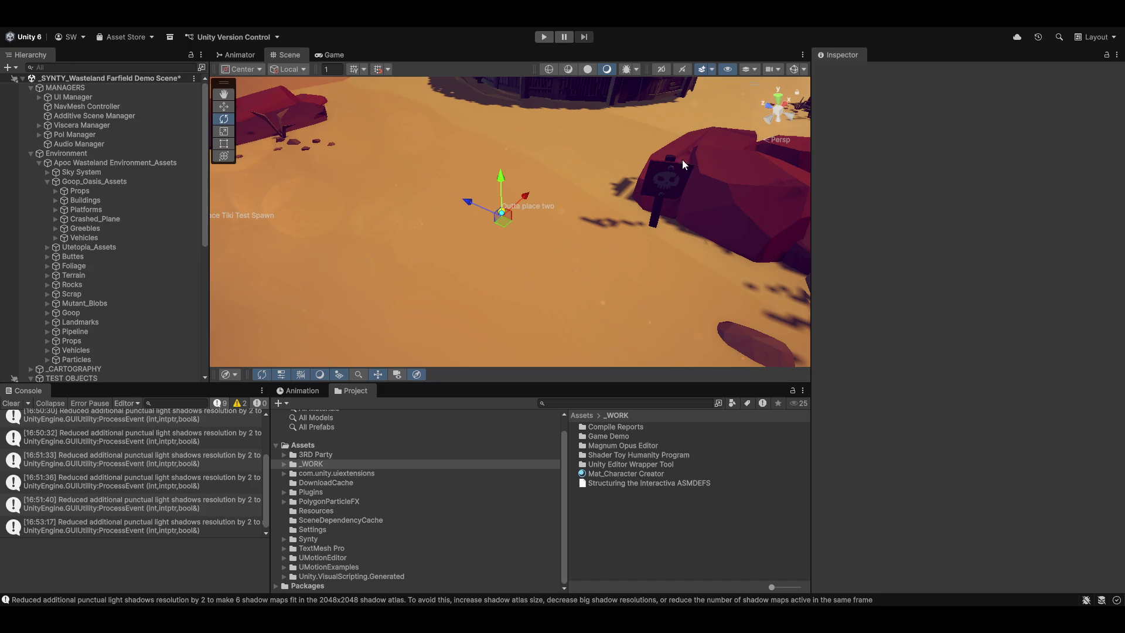
scroll(469, 223, "down", 10)
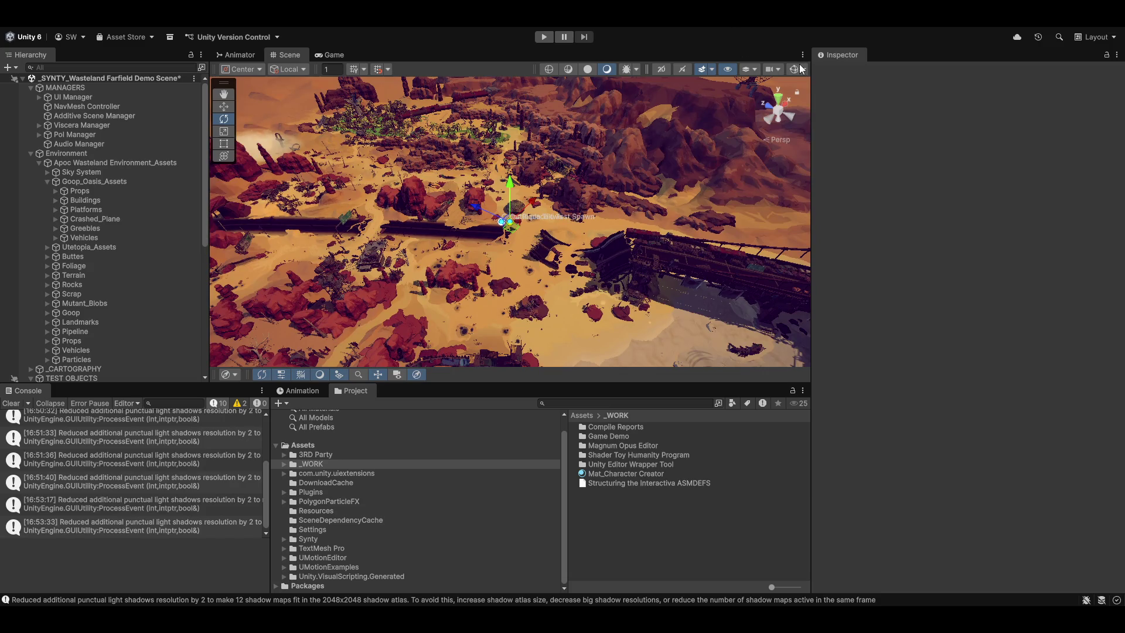
scroll(501, 245, "up", 8)
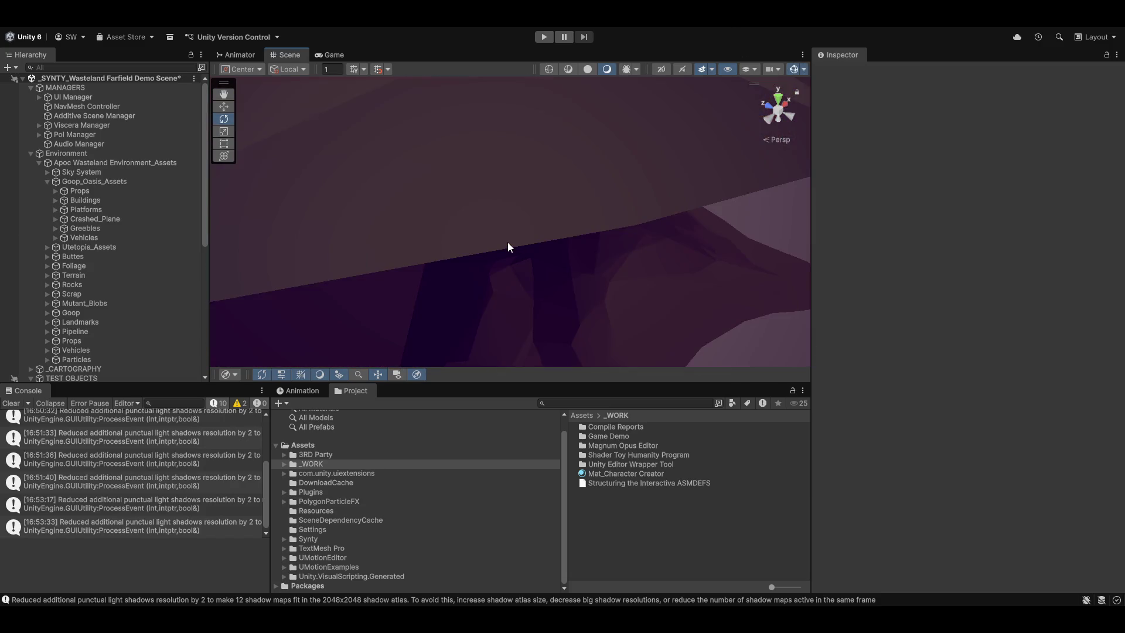
scroll(509, 241, "down", 3)
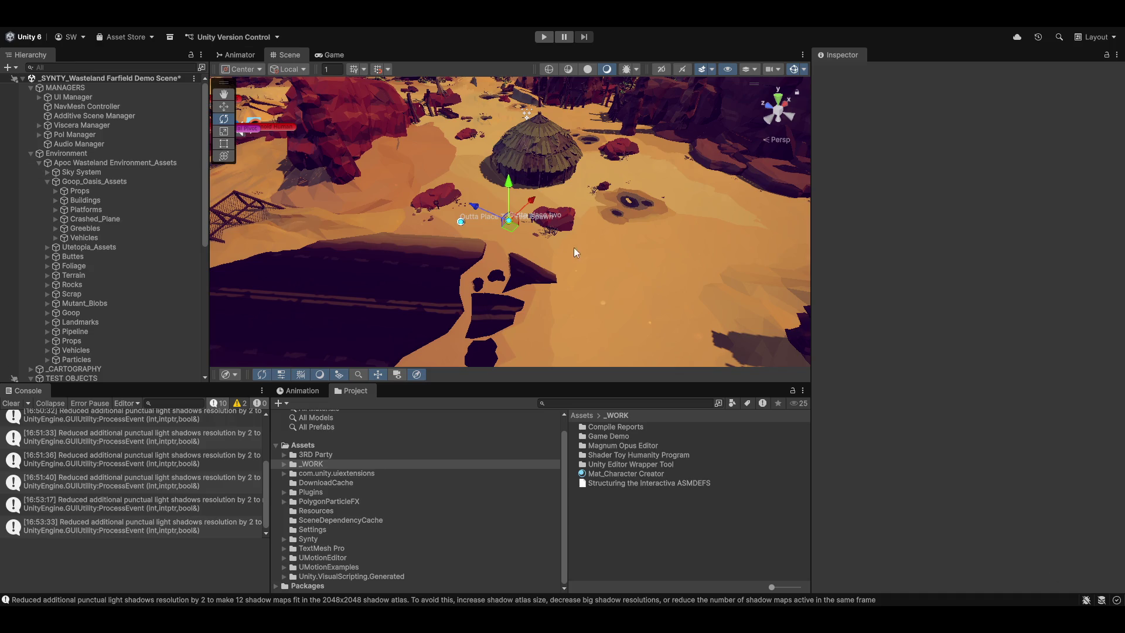
left_click(11, 403)
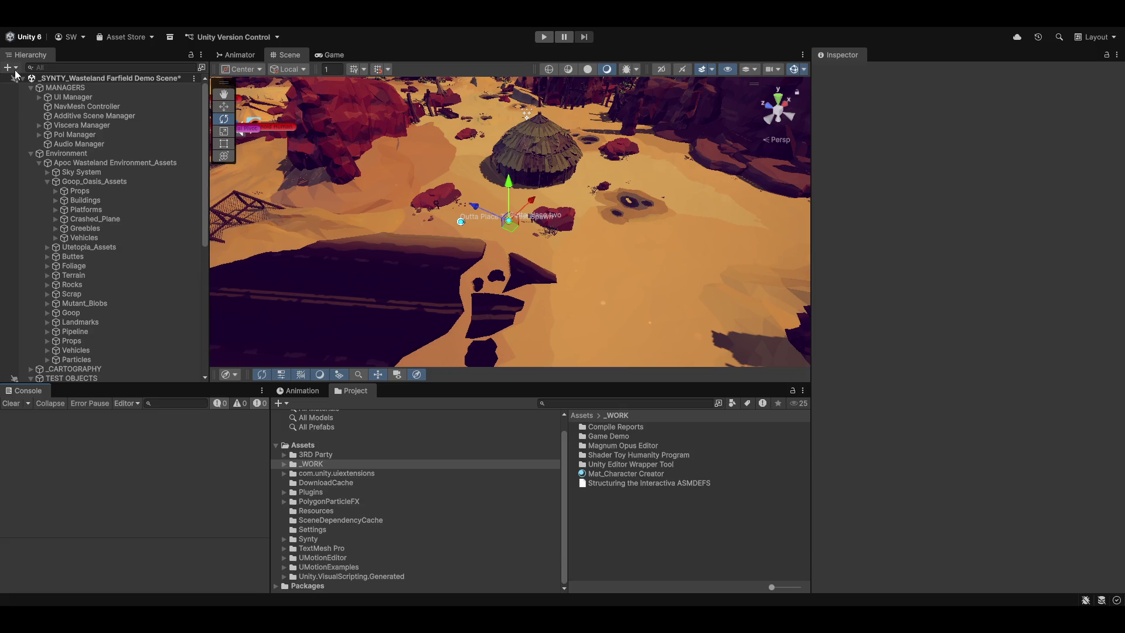
mouse_move(497, 221)
left_mouse_down()
mouse_move(375, 160)
mouse_move(431, 200)
mouse_move(349, 226)
mouse_move(485, 228)
mouse_move(546, 190)
mouse_move(577, 149)
left_mouse_up()
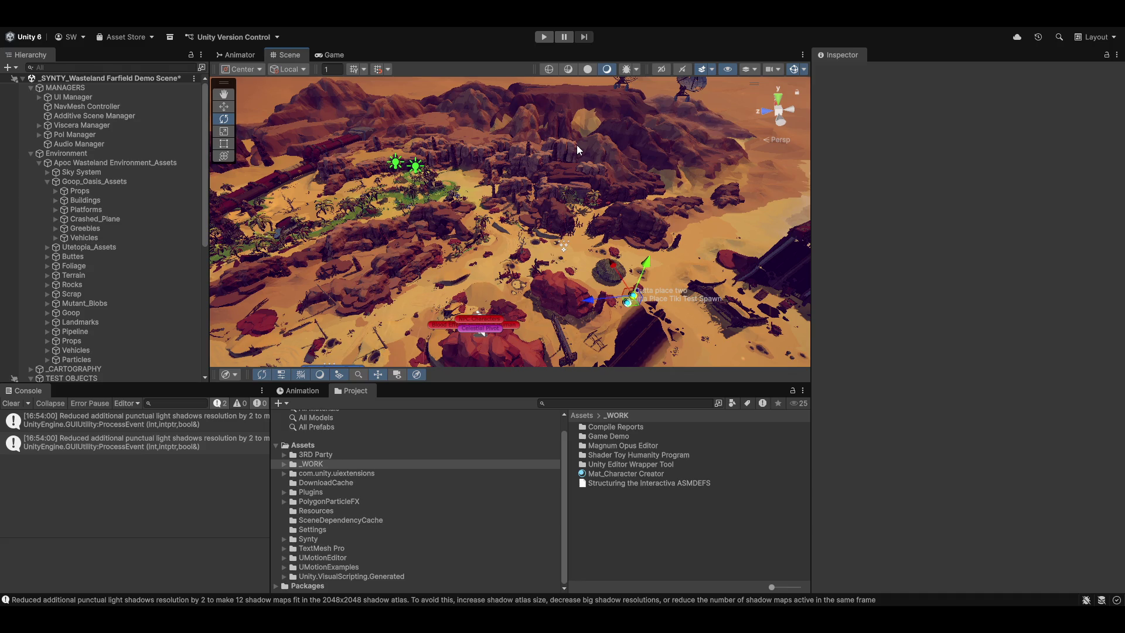
scroll(92, 252, "down", 8)
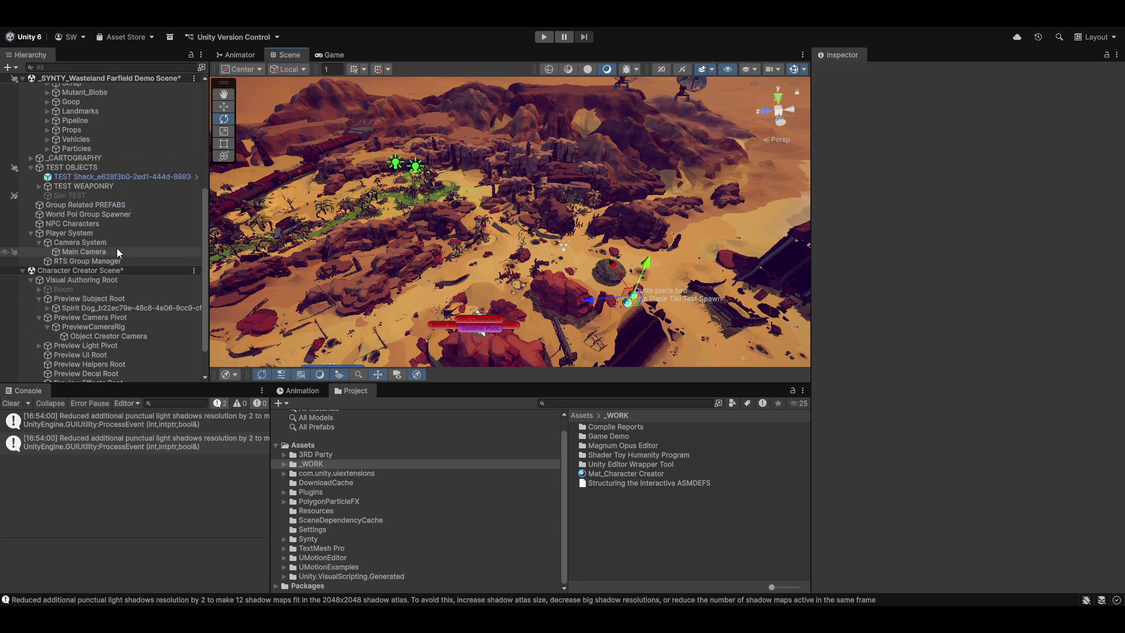
scroll(110, 209, "down", 2)
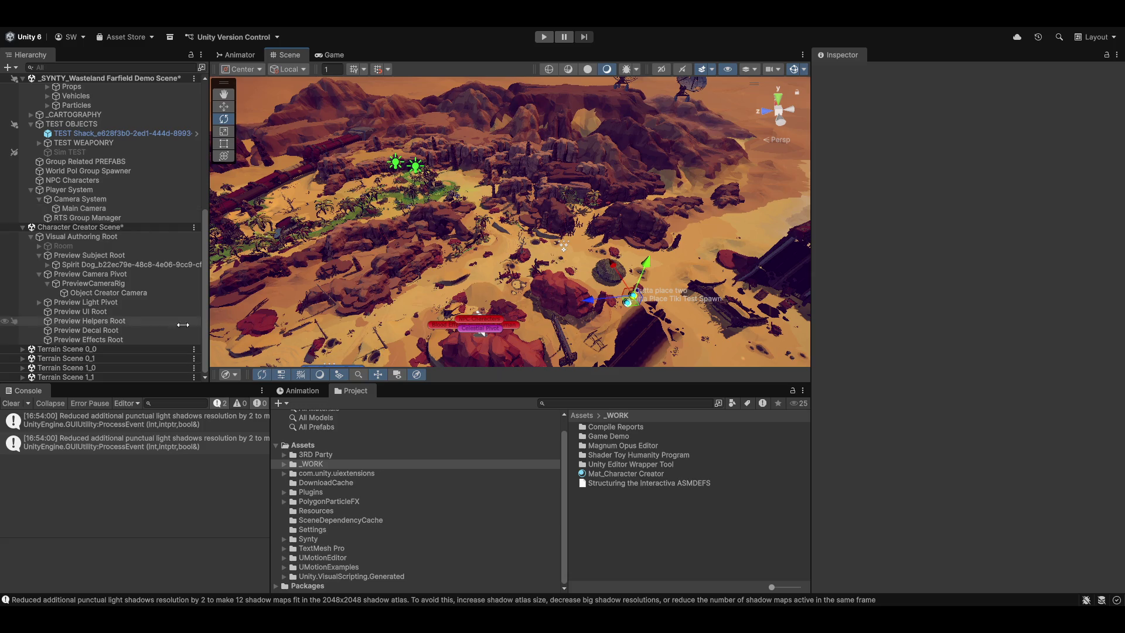
scroll(88, 205, "up", 4)
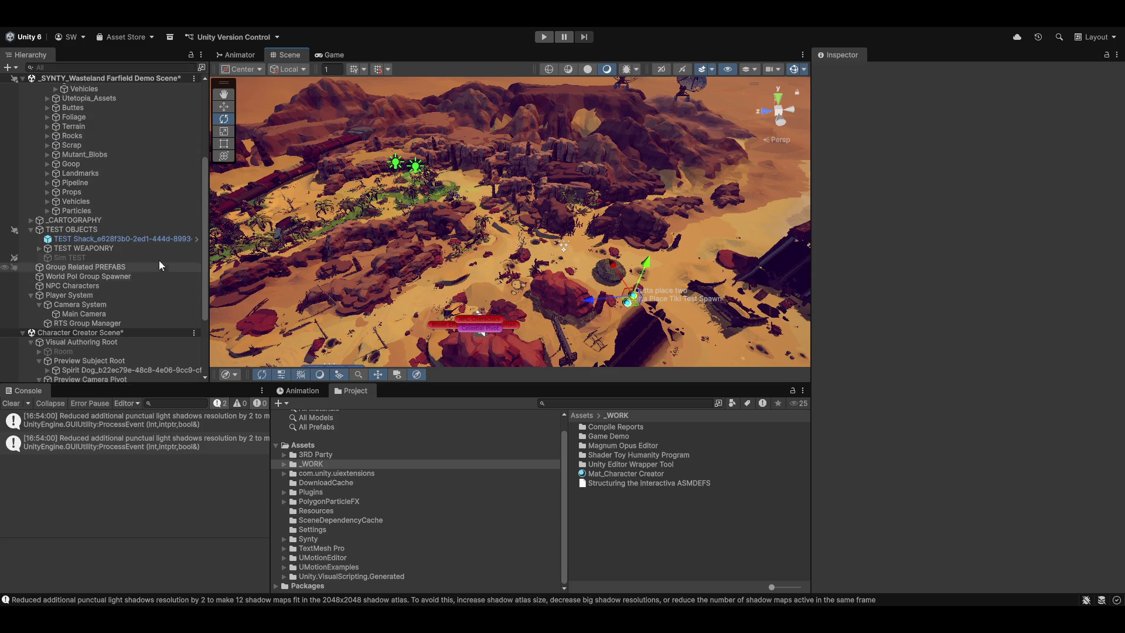
scroll(89, 244, "up", 6)
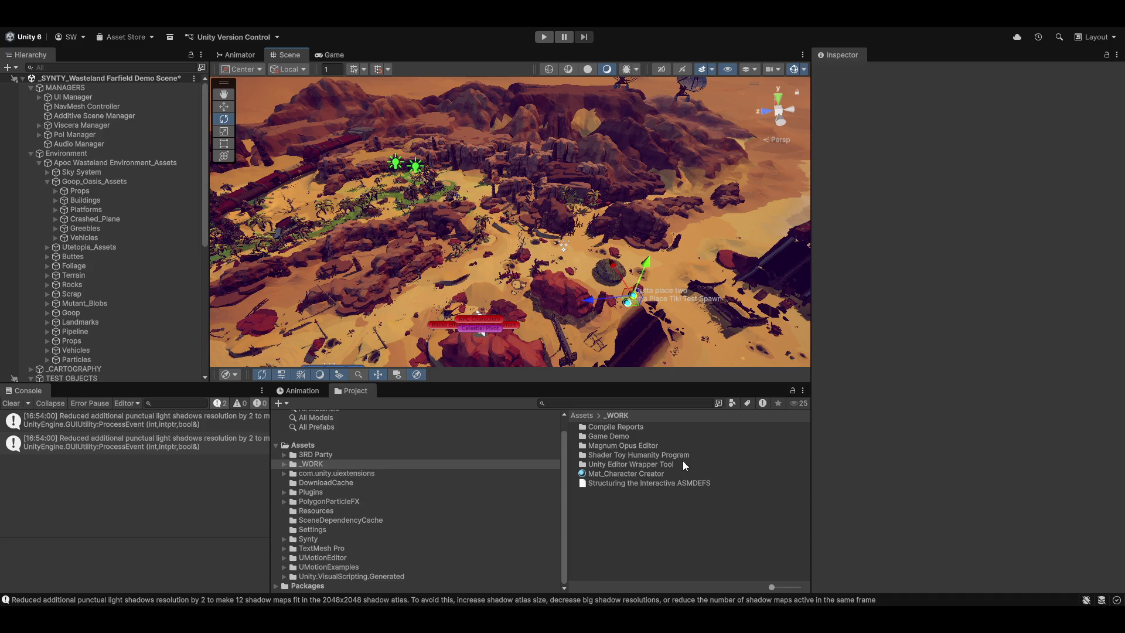
Browse the Project panel from Game Demo through Resources, Scripts and Controllers into RTS Controllers
left_click(603, 447)
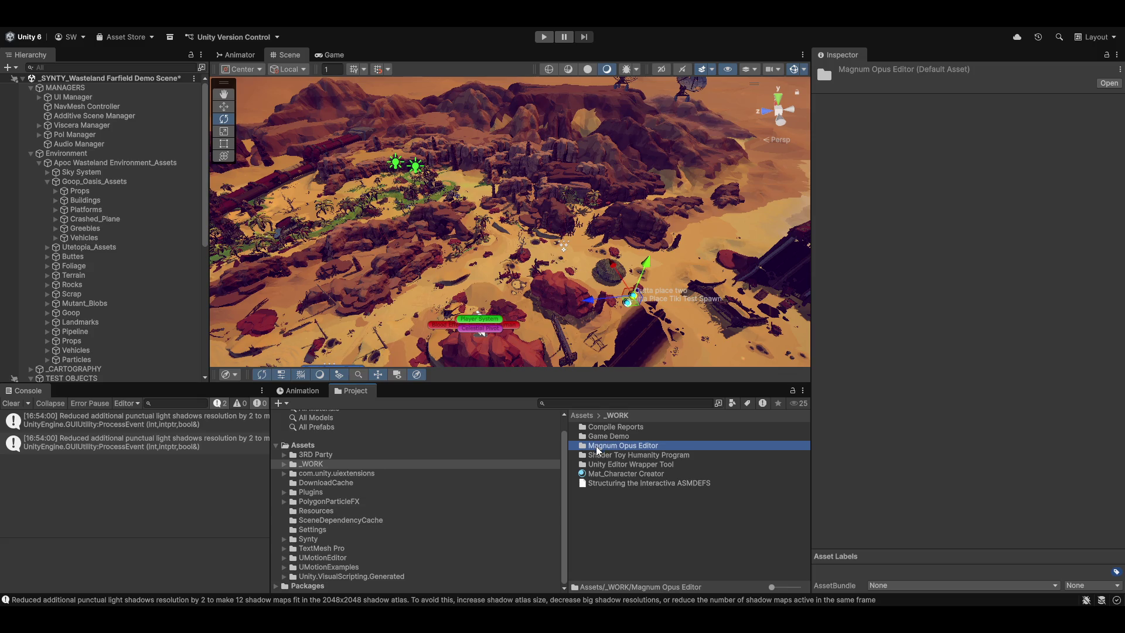
left_click(607, 437)
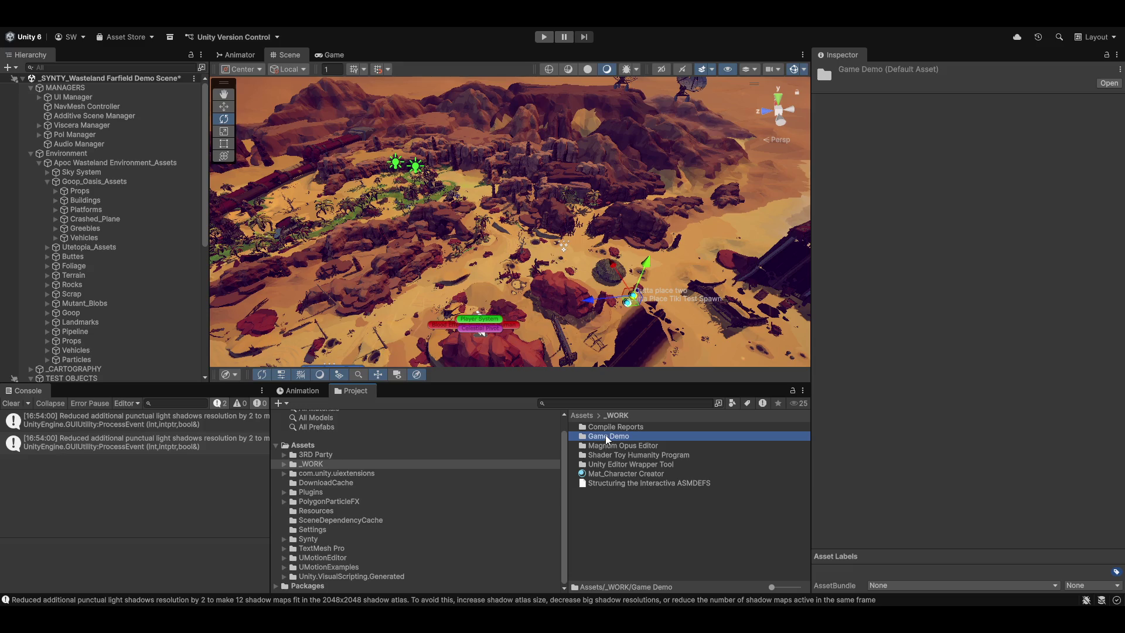
double_click(606, 438)
double_click(606, 431)
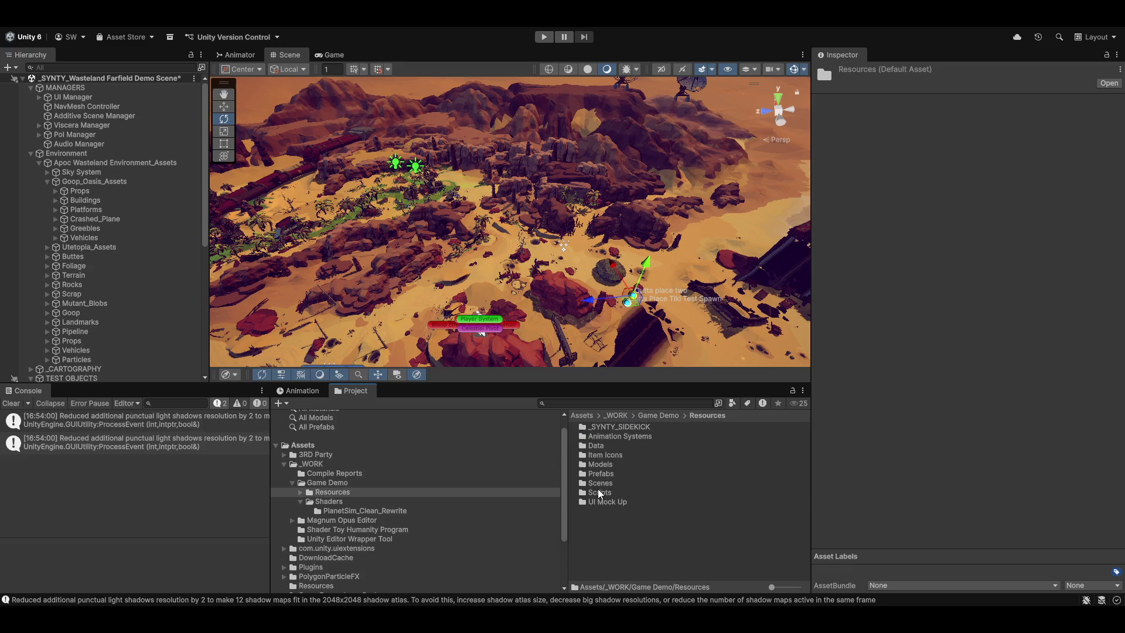
double_click(600, 493)
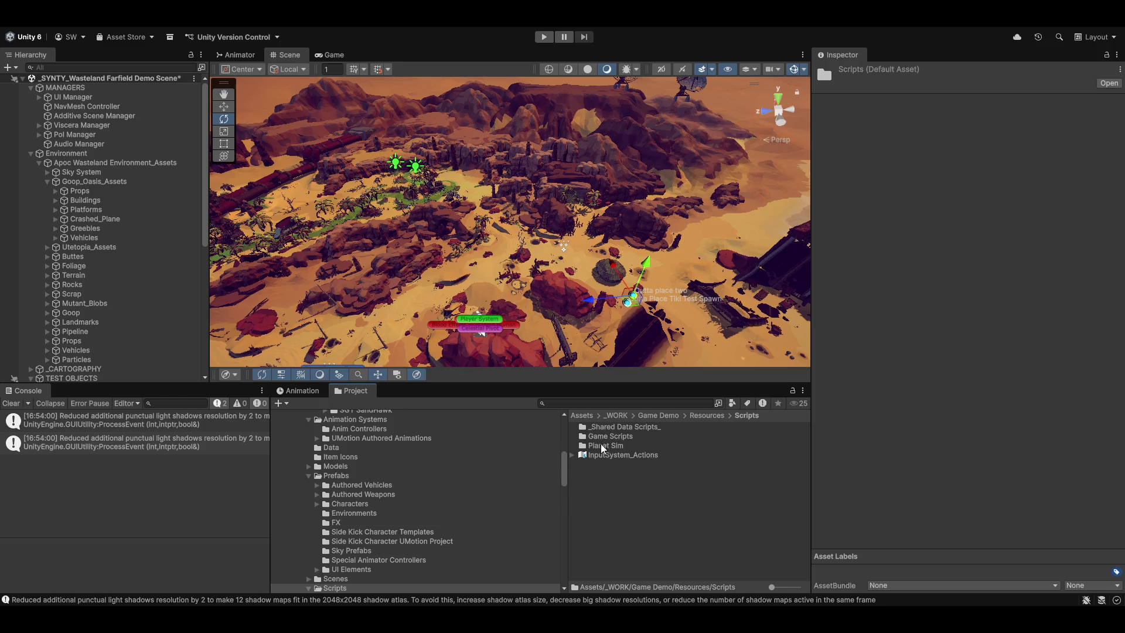
double_click(610, 436)
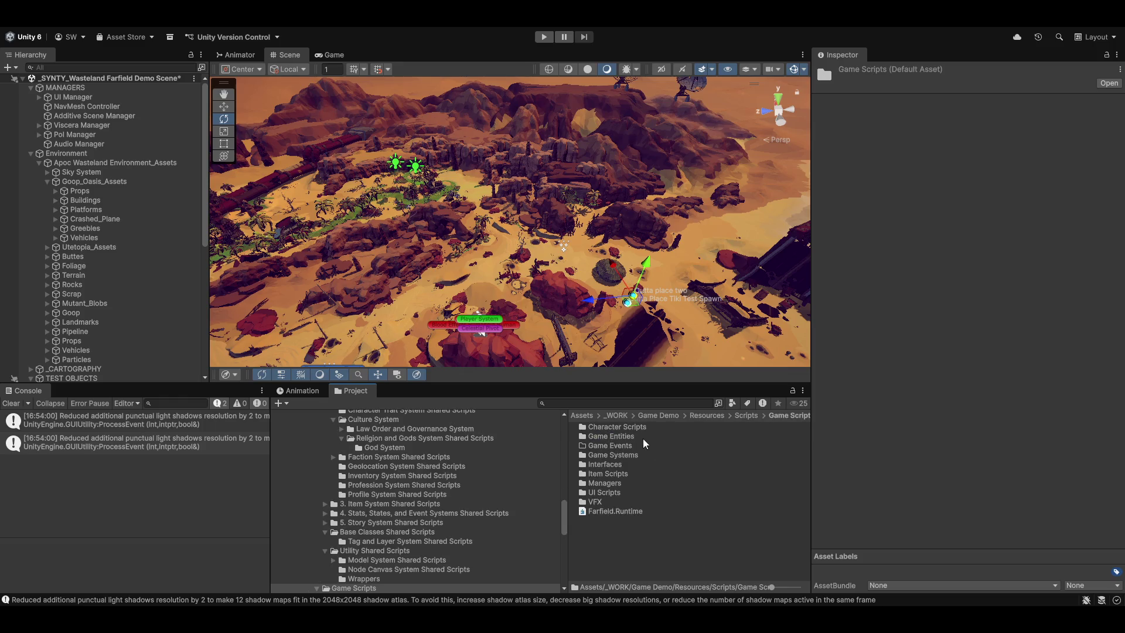
double_click(599, 428)
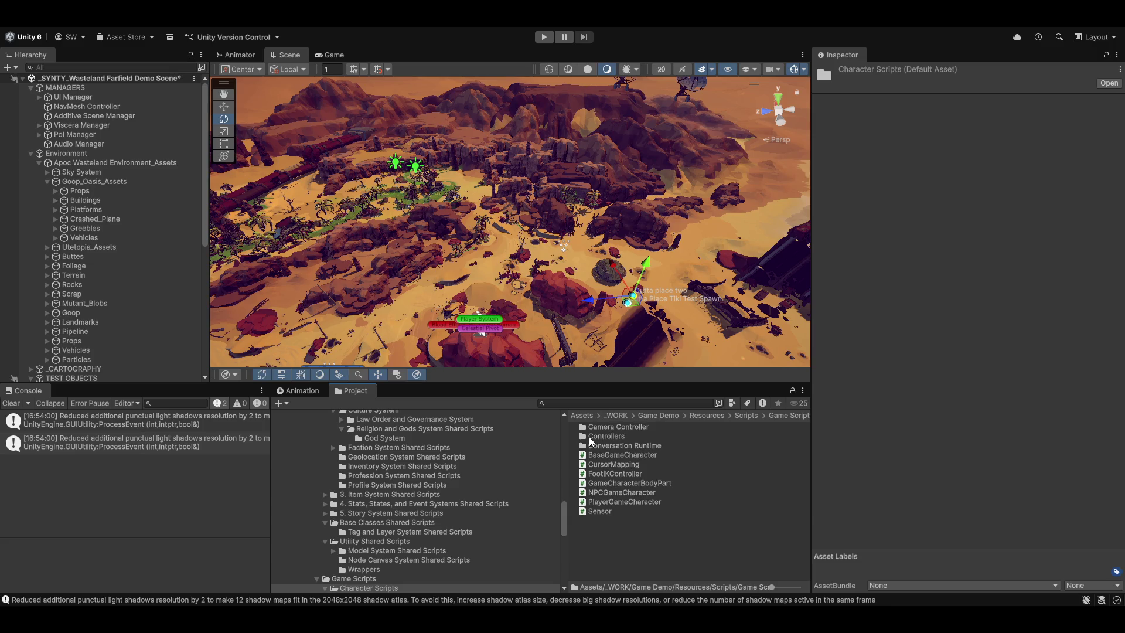
double_click(614, 436)
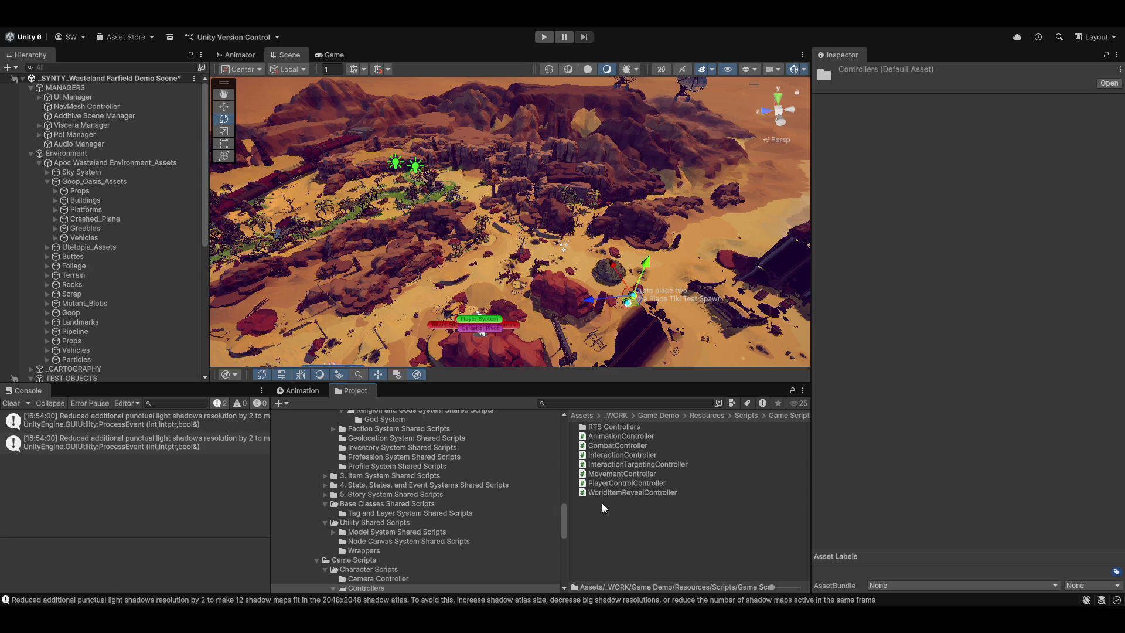
double_click(607, 430)
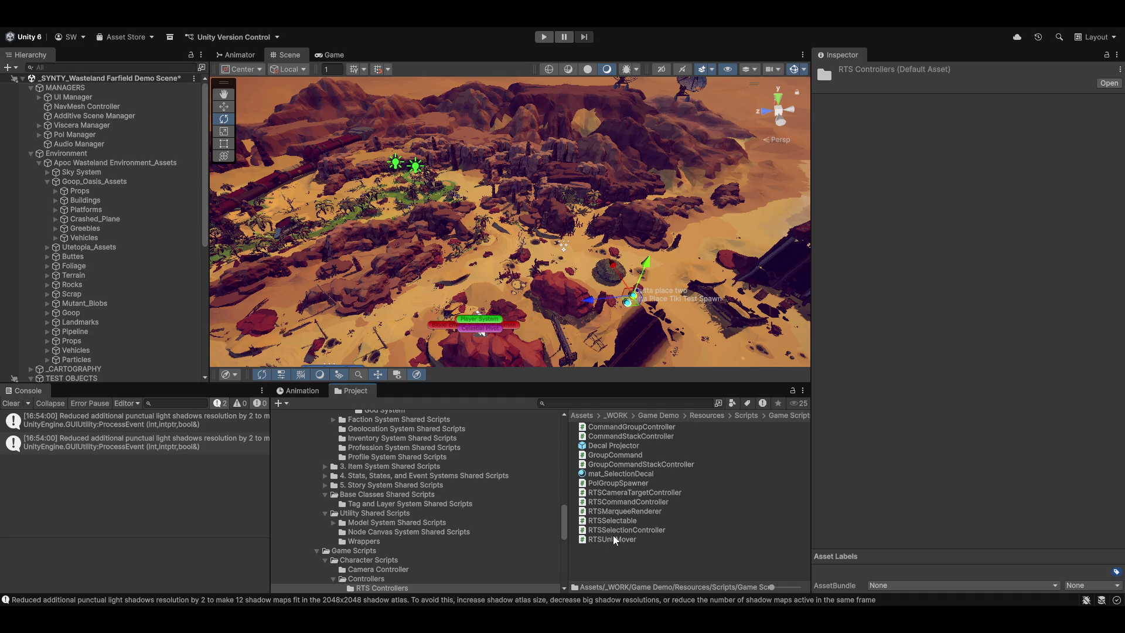
Preview the GroupCommand script, briefly comparing it with GroupCommandStackController
left_click(596, 448)
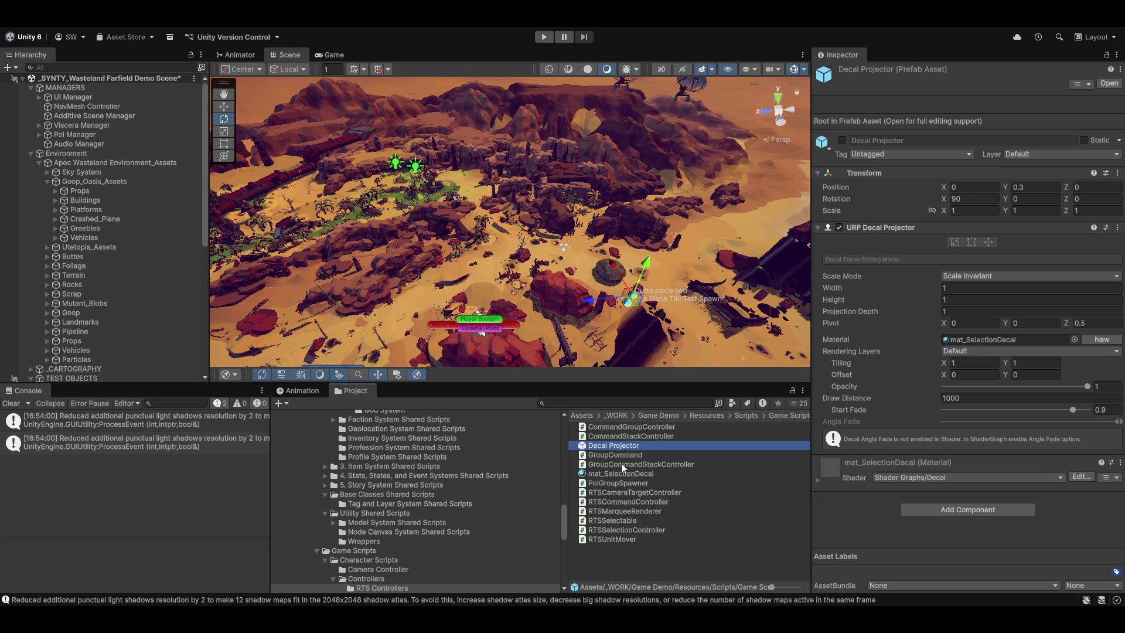
left_click(628, 456)
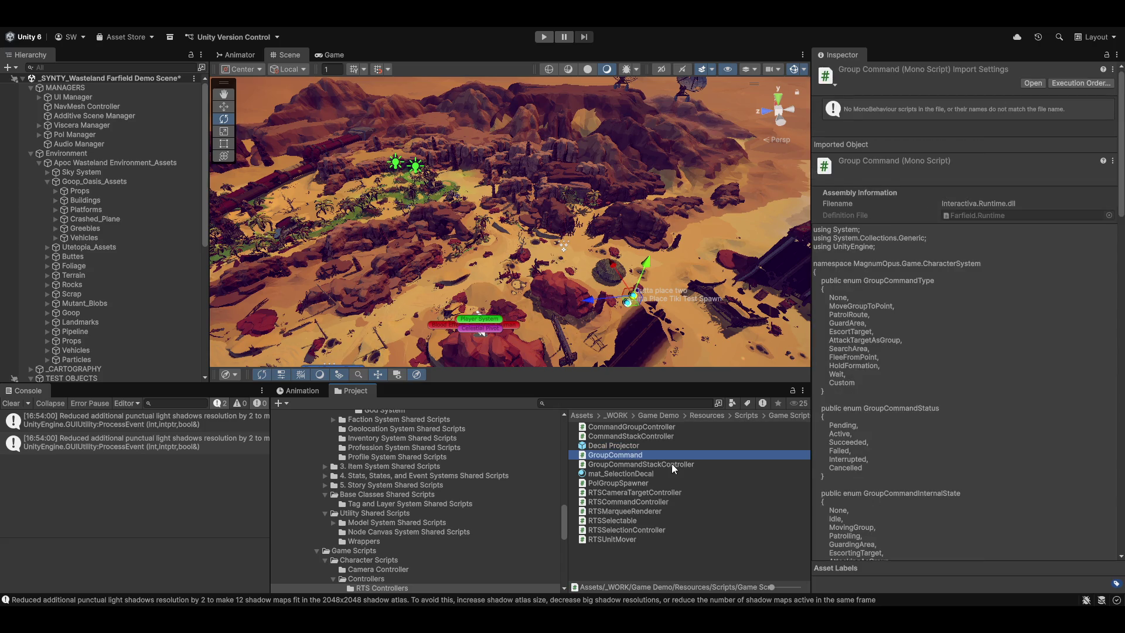
left_click(670, 464)
left_click(631, 457)
Open GroupCommand.cs in Visual Studio and read past GroupCommandType down to the GroupFormationType enum
double_click(604, 455)
left_click(298, 189)
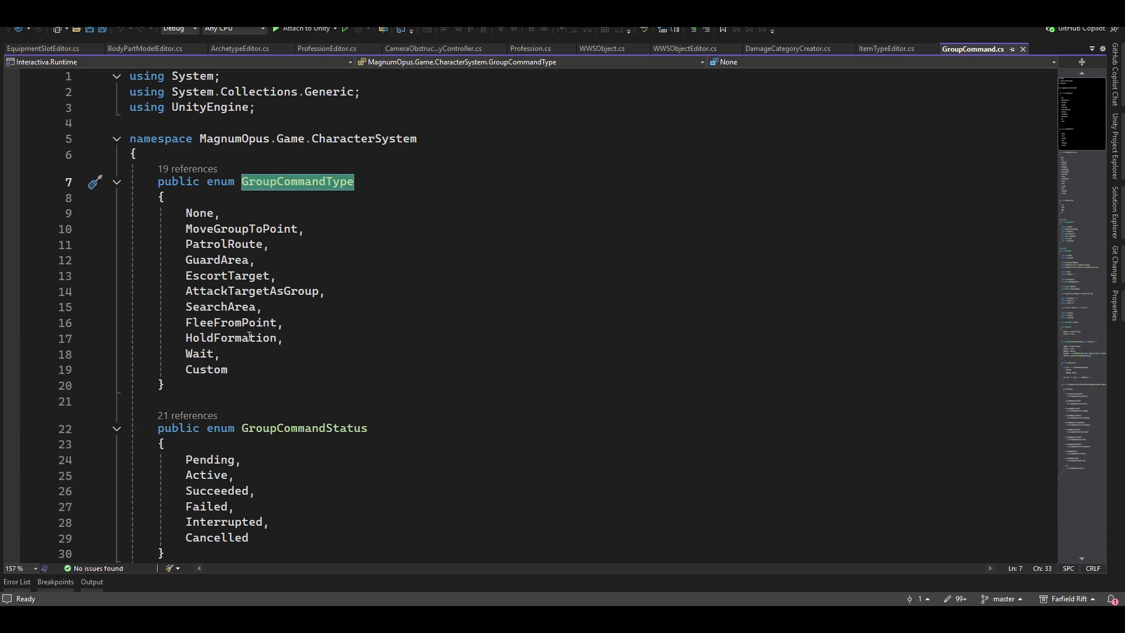
scroll(547, 439, "down", 3)
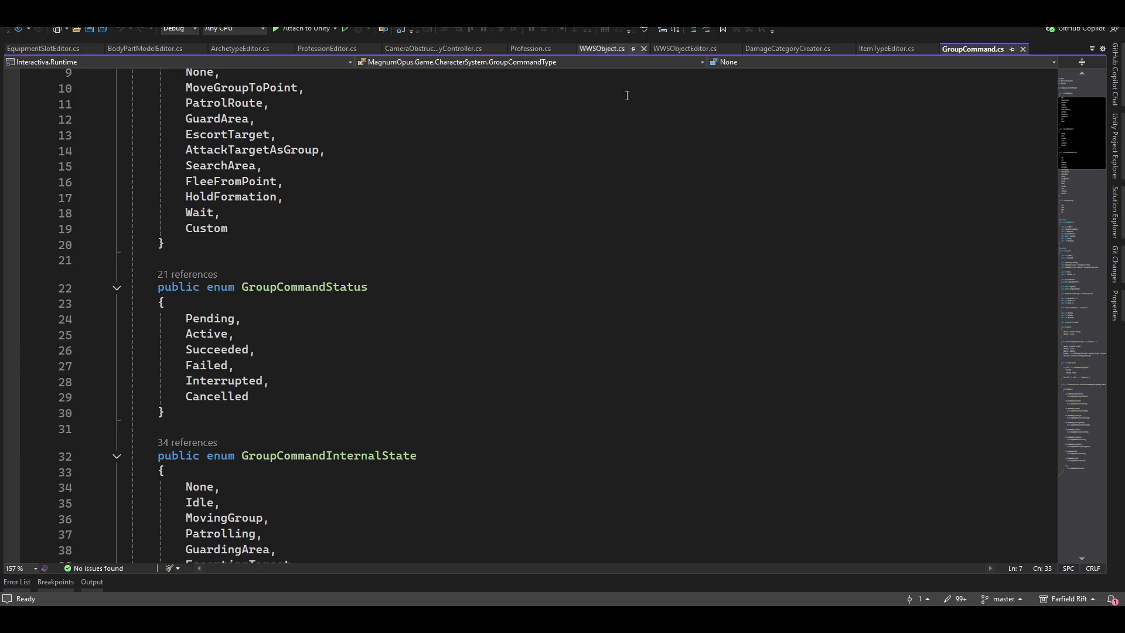
scroll(611, 261, "down", 6)
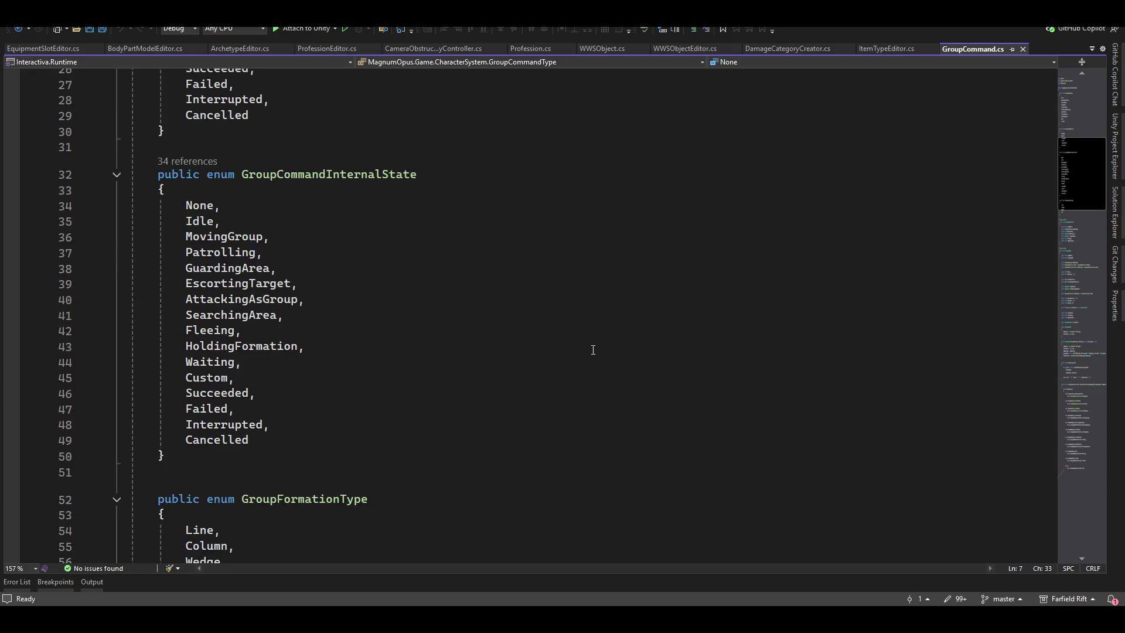
scroll(593, 350, "up", 2)
scroll(338, 403, "down", 1)
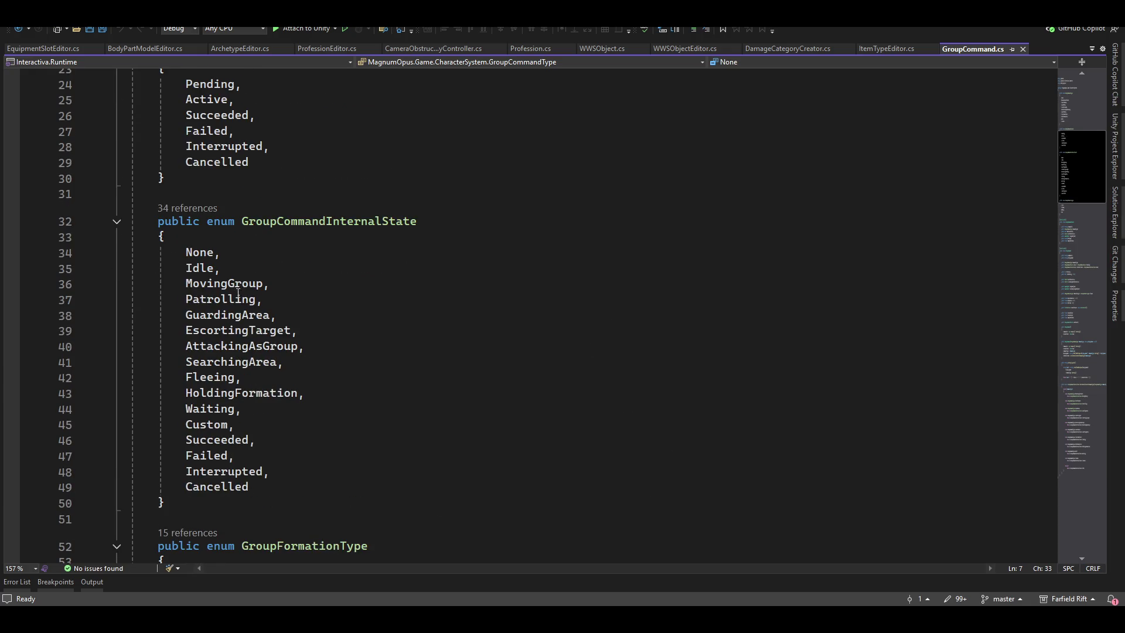
mouse_move(201, 256)
scroll(482, 422, "down", 6)
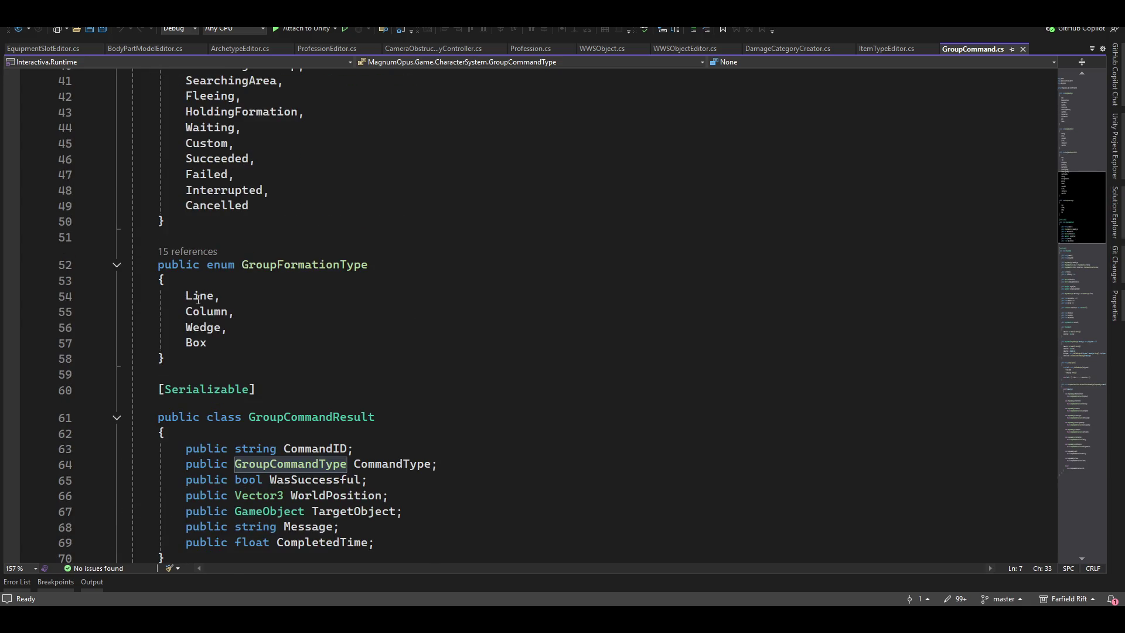
After Box, type EschalonLeft, accept the Copilot EschalonRight suggestion, and begin a V entry
left_click(216, 350)
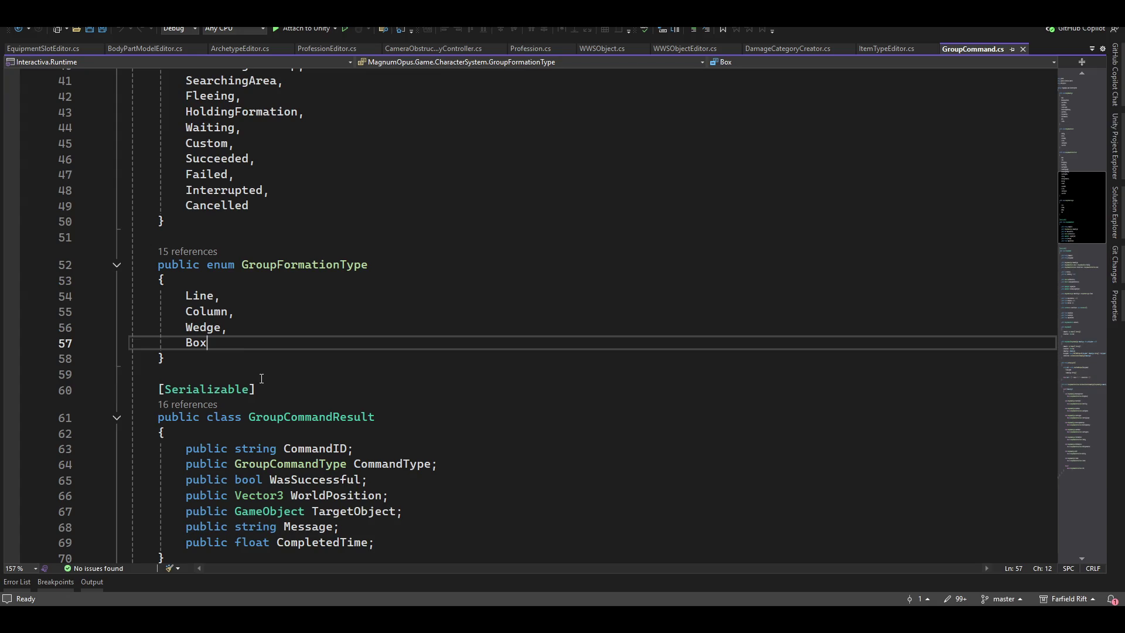
type(",")
key("Return")
type("EschalonLe")
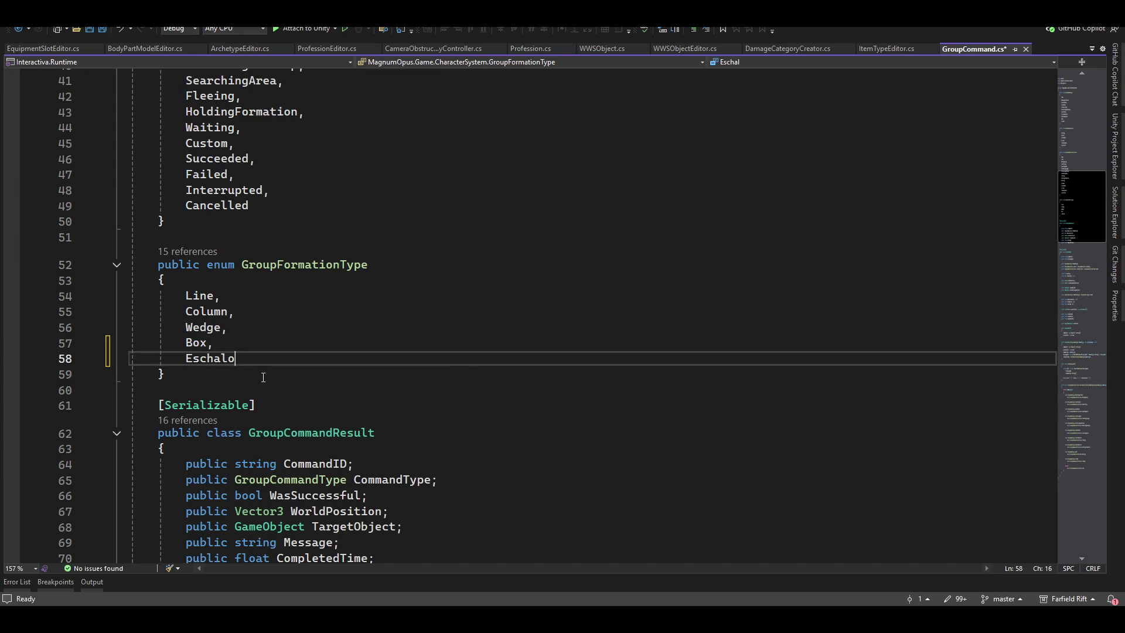
type("ft,")
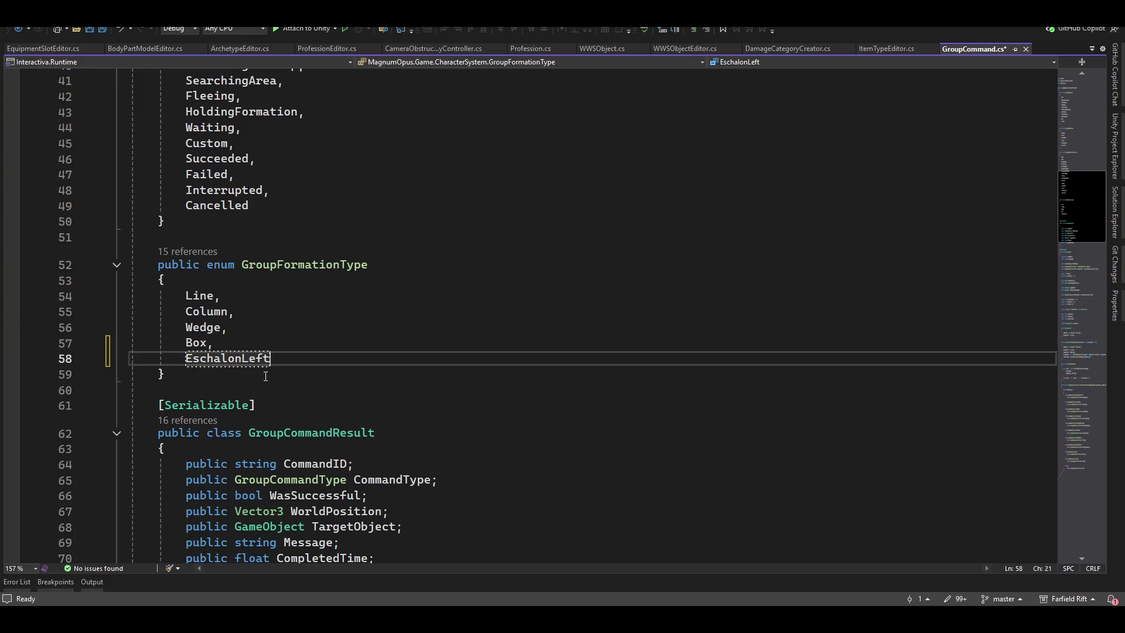
key("Return")
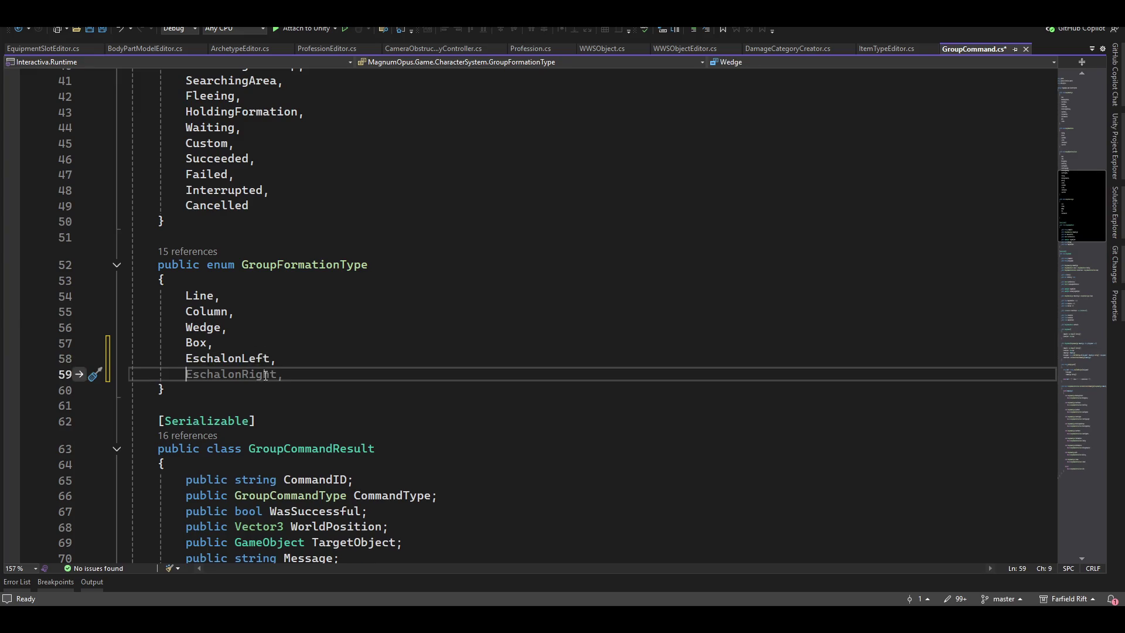
key("Tab")
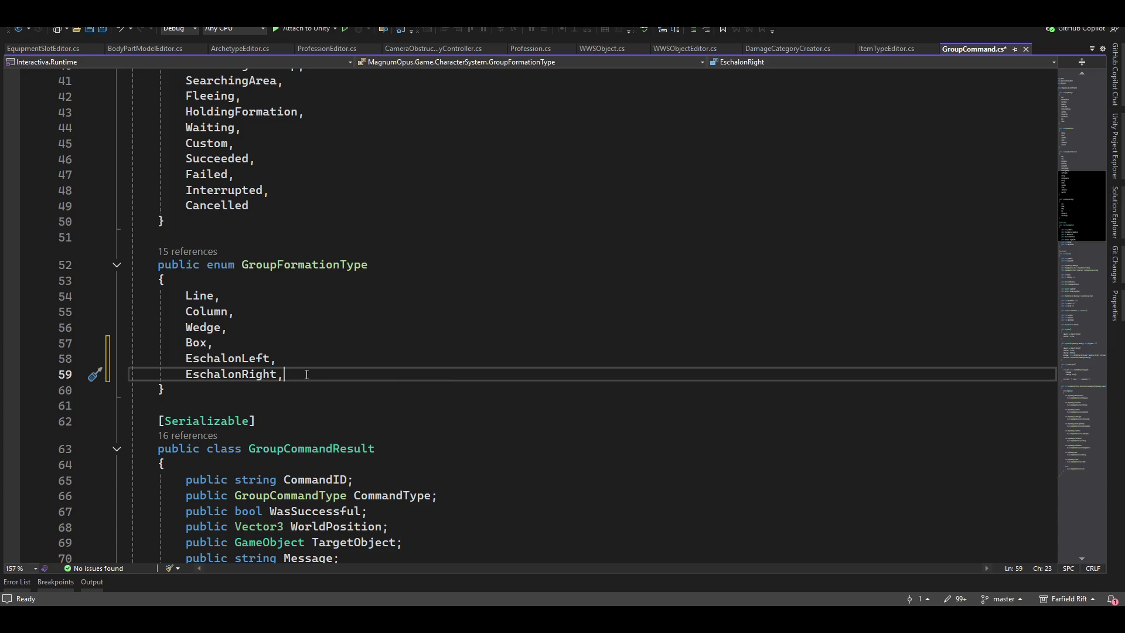
key("Return")
type("V")
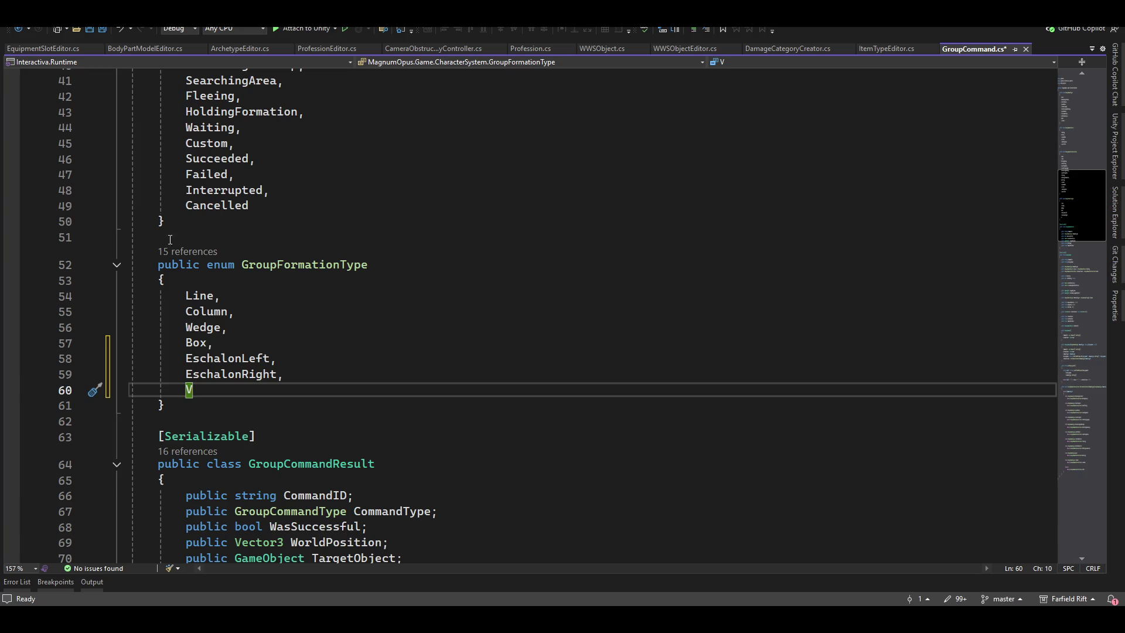
scroll(766, 473, "down", 3)
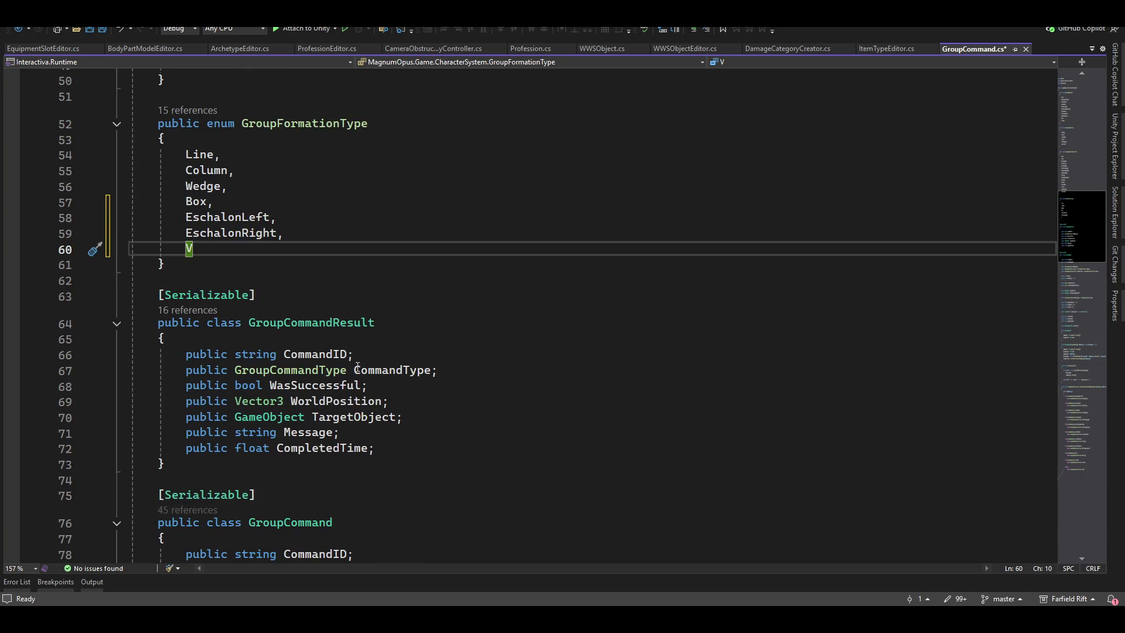
scroll(407, 396, "down", 5)
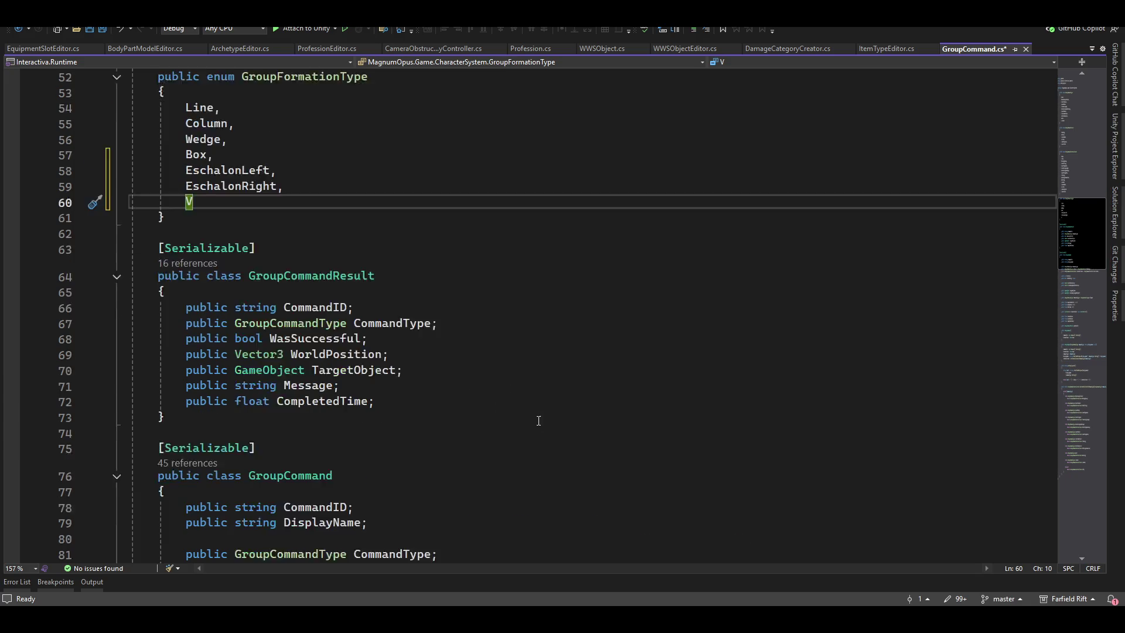
scroll(373, 387, "down", 2)
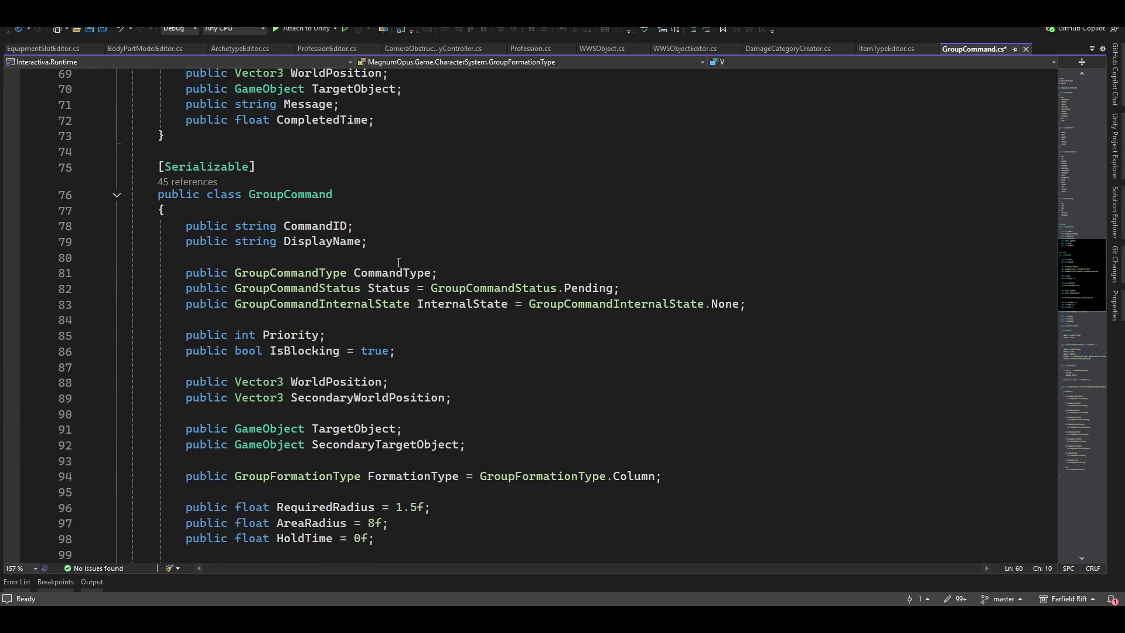